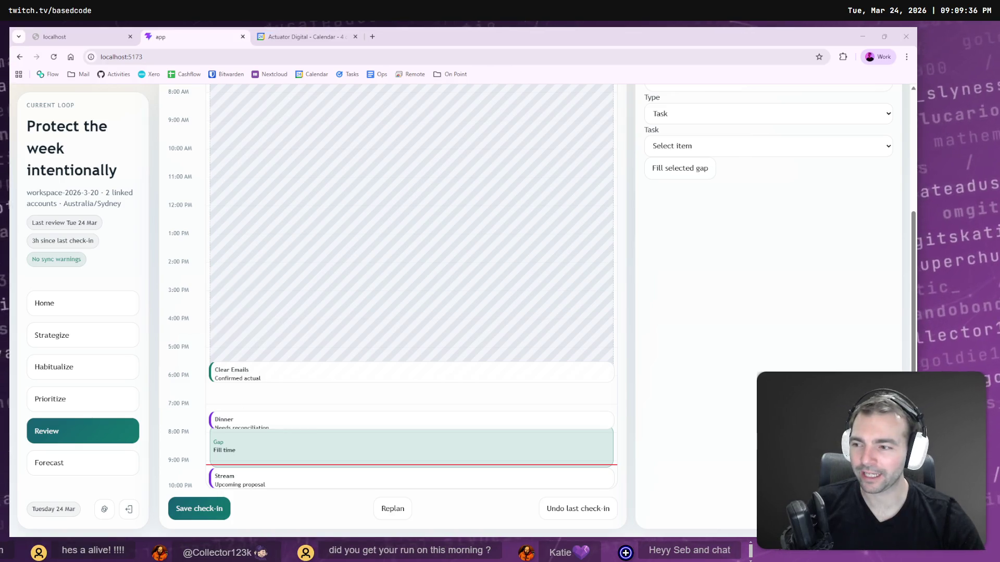
# Step: Fill the Review calendar's evening gap with the Pack task and select the new Pack block
pyautogui.click(725, 114)
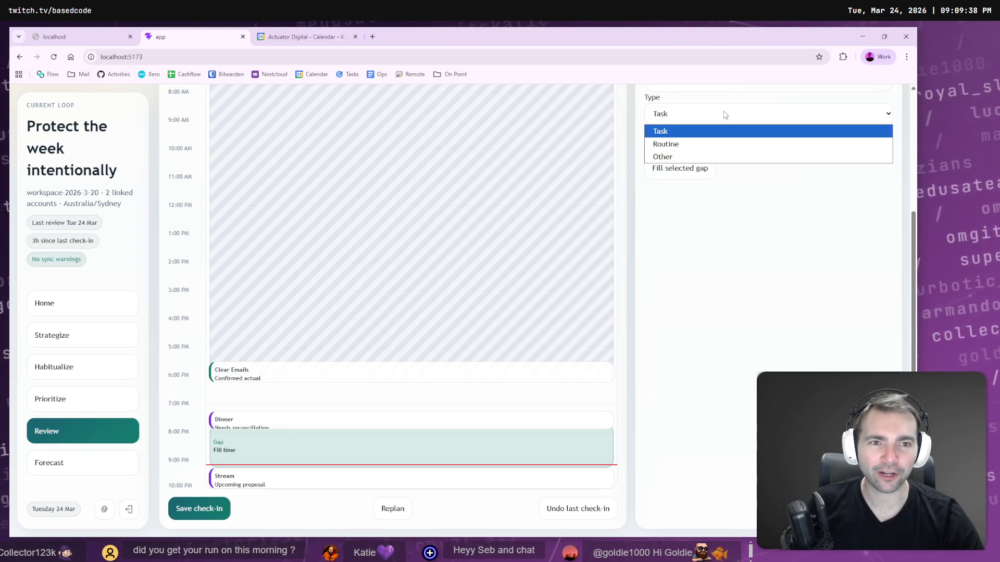
pyautogui.click(753, 214)
pyautogui.click(737, 151)
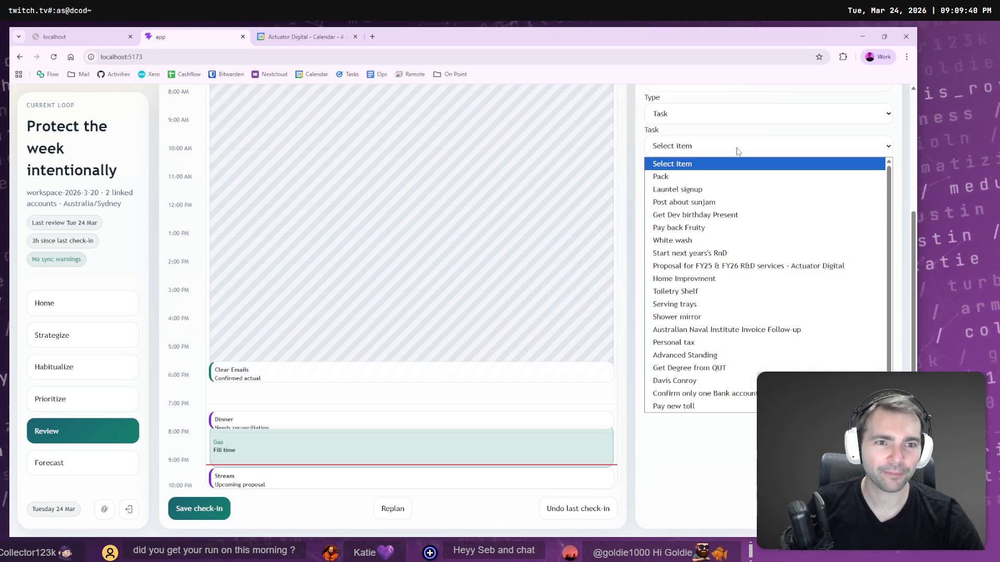
pyautogui.click(678, 179)
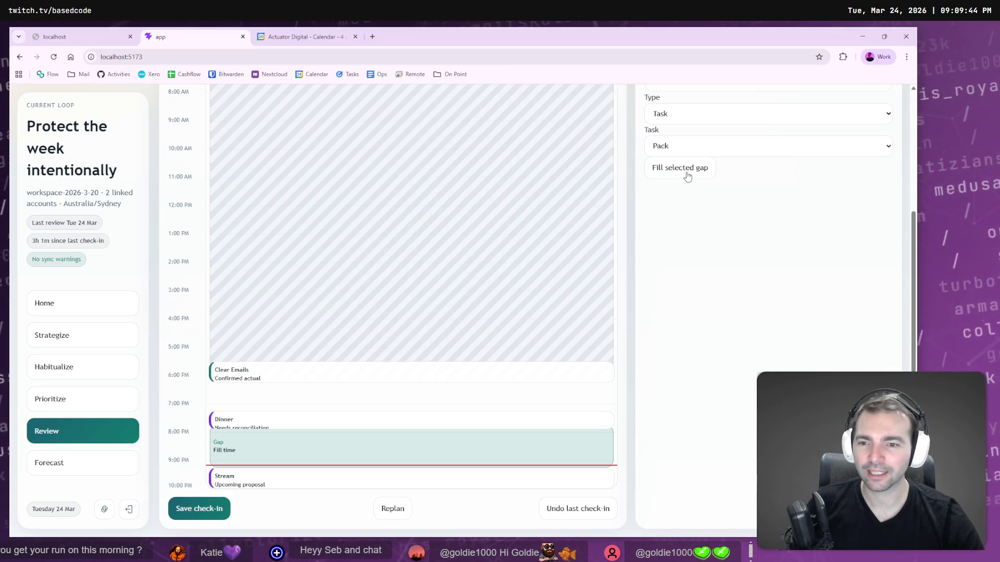
pyautogui.click(687, 177)
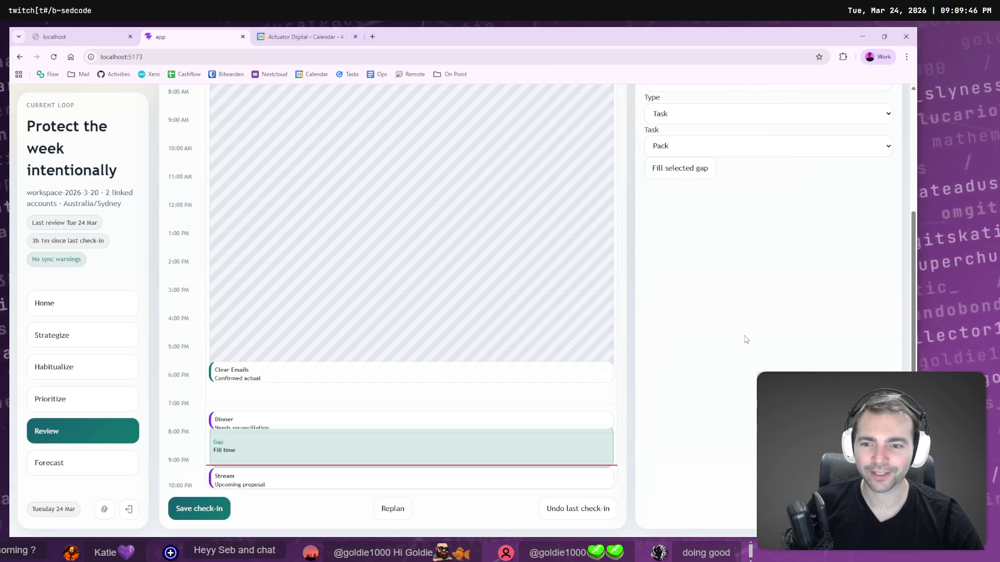
pyautogui.click(225, 454)
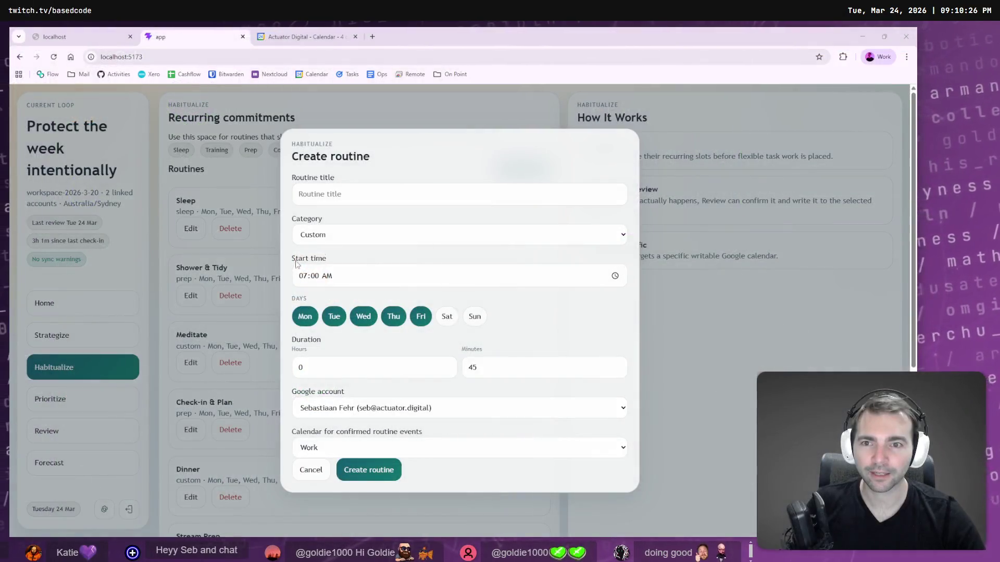
# Step: Set the routine to start at 12:00 AM on Saturdays only
pyautogui.click(379, 196)
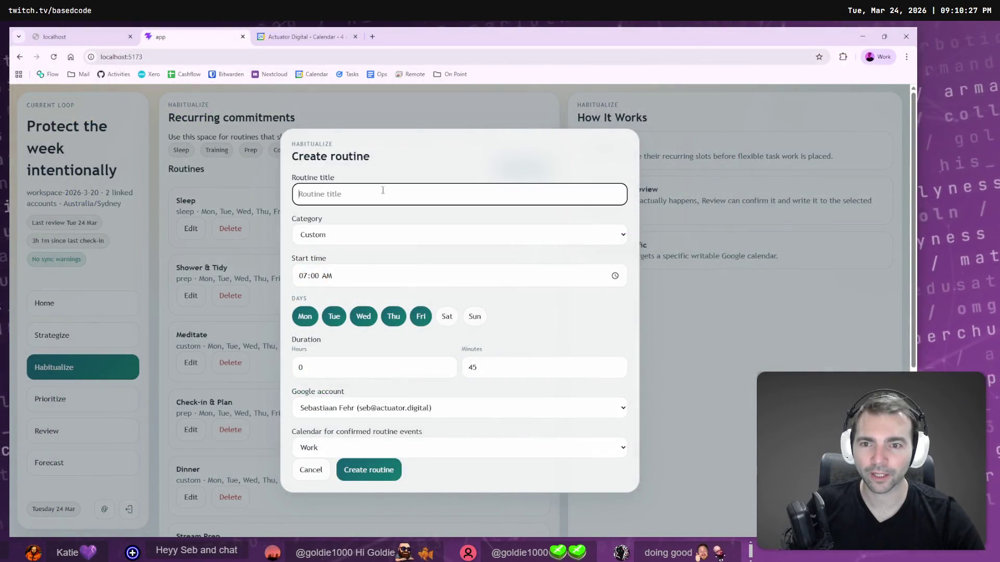
pyautogui.click(320, 274)
pyautogui.write('12')
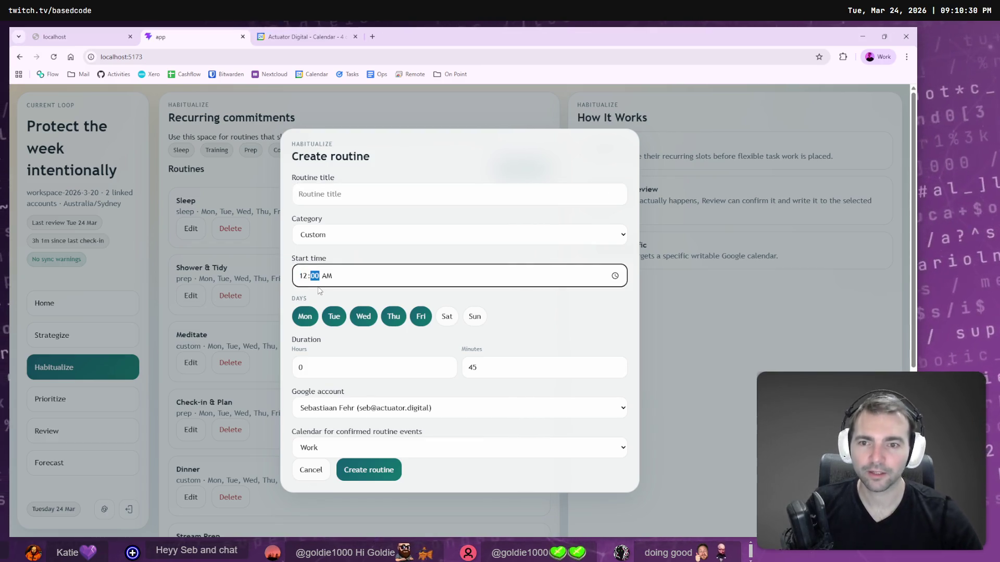
pyautogui.click(446, 316)
pyautogui.click(421, 316)
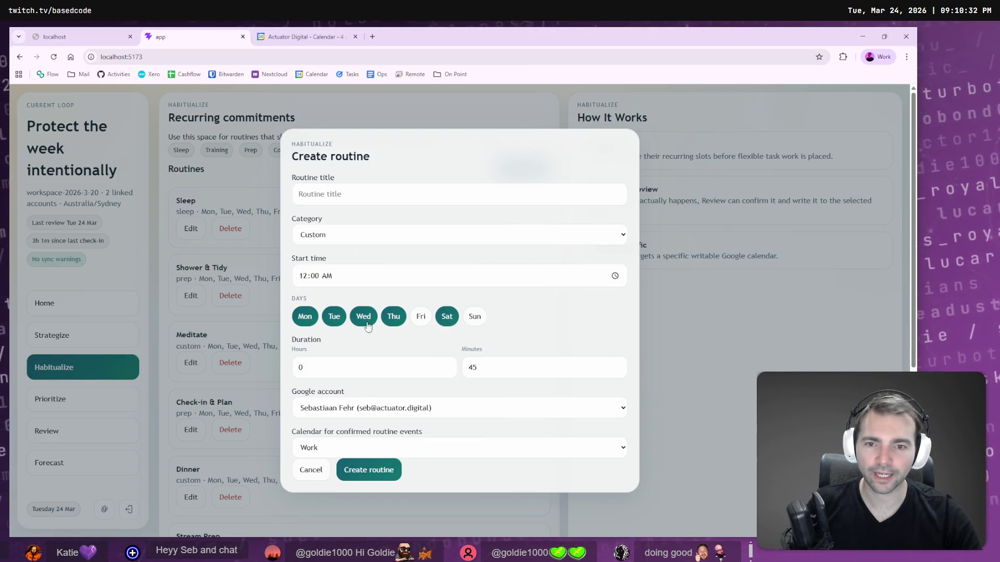
pyautogui.click(394, 318)
pyautogui.click(364, 318)
pyautogui.click(334, 317)
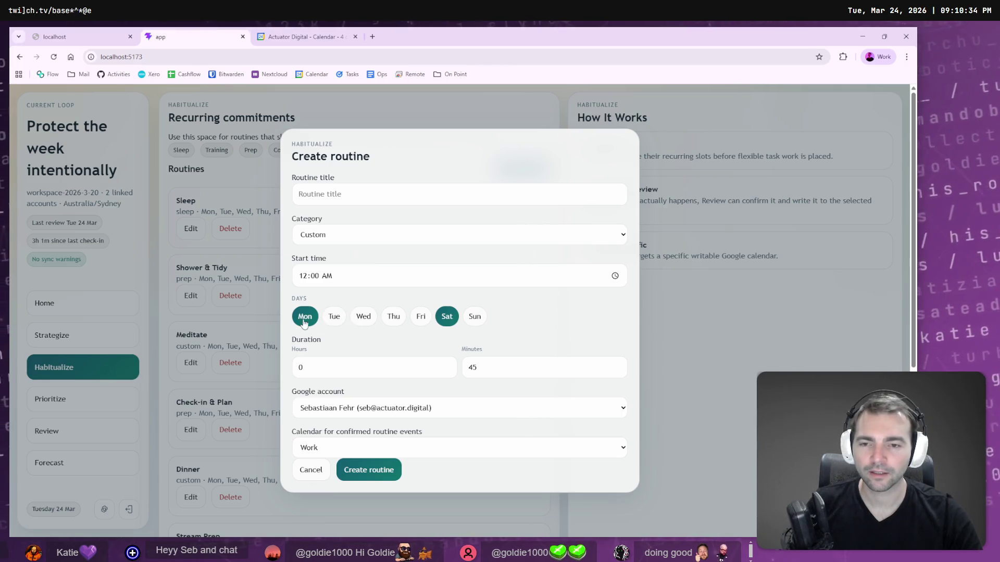
pyautogui.click(305, 317)
# Step: Set the routine duration to 4 h 00 m
pyautogui.click(319, 367)
pyautogui.doubleClick(321, 367)
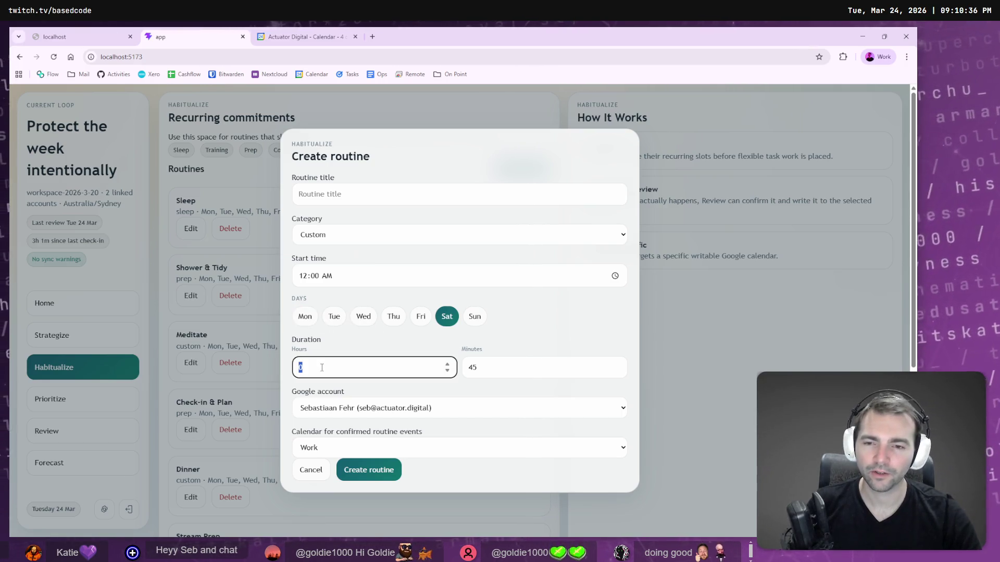
pyautogui.write('4')
pyautogui.click(486, 370)
pyautogui.doubleClick(484, 368)
pyautogui.write('00')
# Step: Use the second Google account's _Stream calendar, title it Edit Videos, and create the routine
pyautogui.click(398, 408)
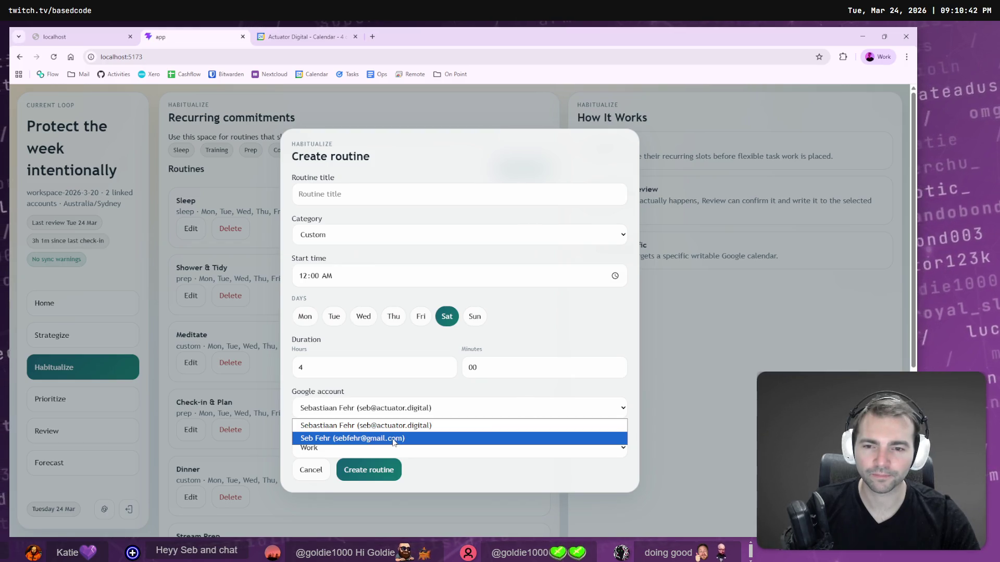
pyautogui.click(390, 440)
pyautogui.click(358, 446)
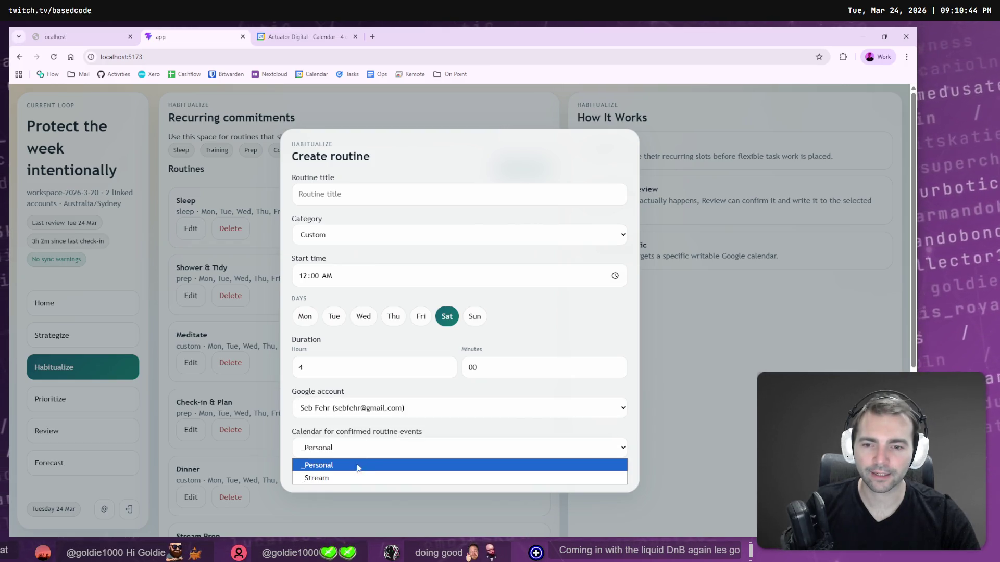
pyautogui.click(346, 476)
pyautogui.click(370, 194)
pyautogui.write('E')
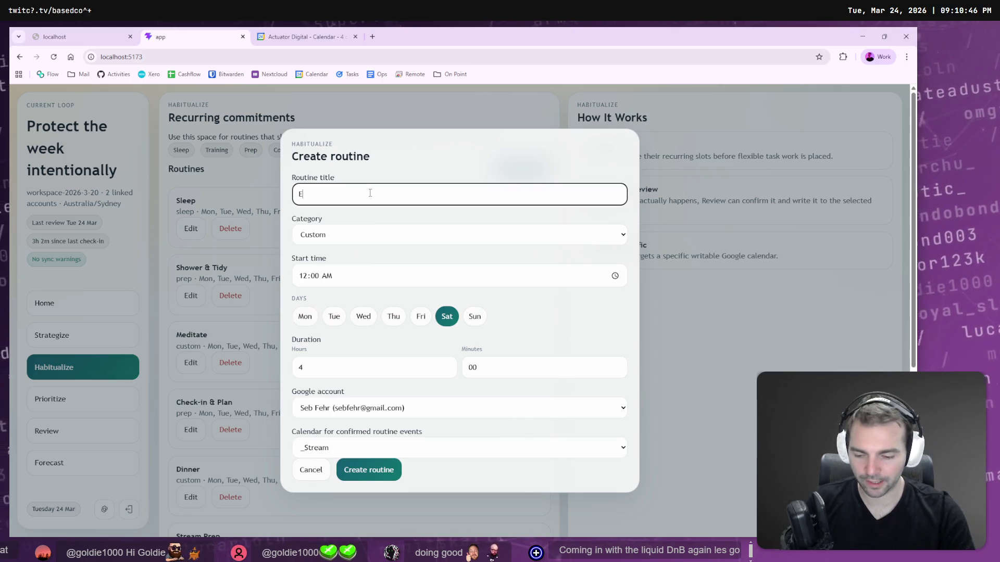
pyautogui.write('dit Videos')
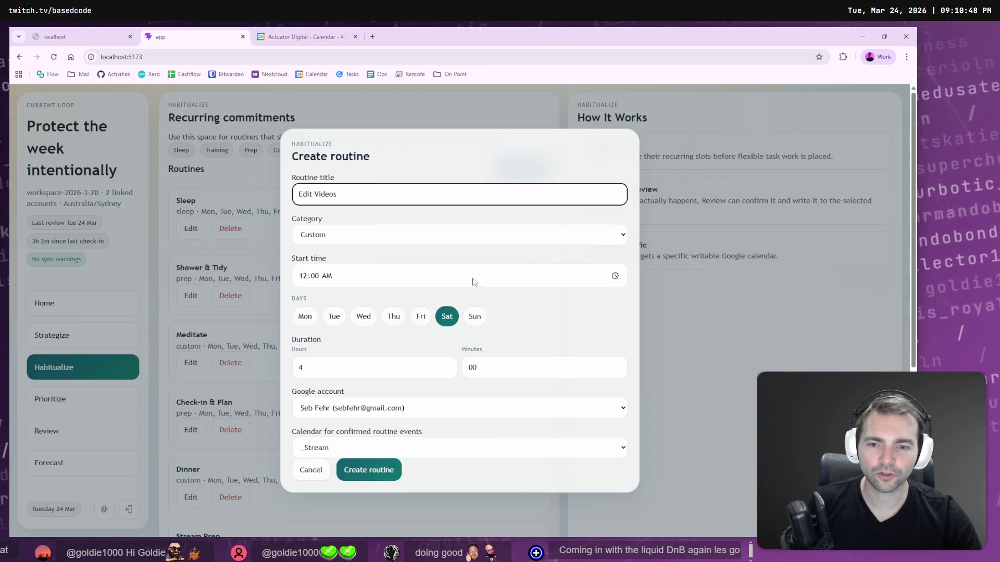
pyautogui.scroll(-2, 540, 286)
pyautogui.click(379, 470)
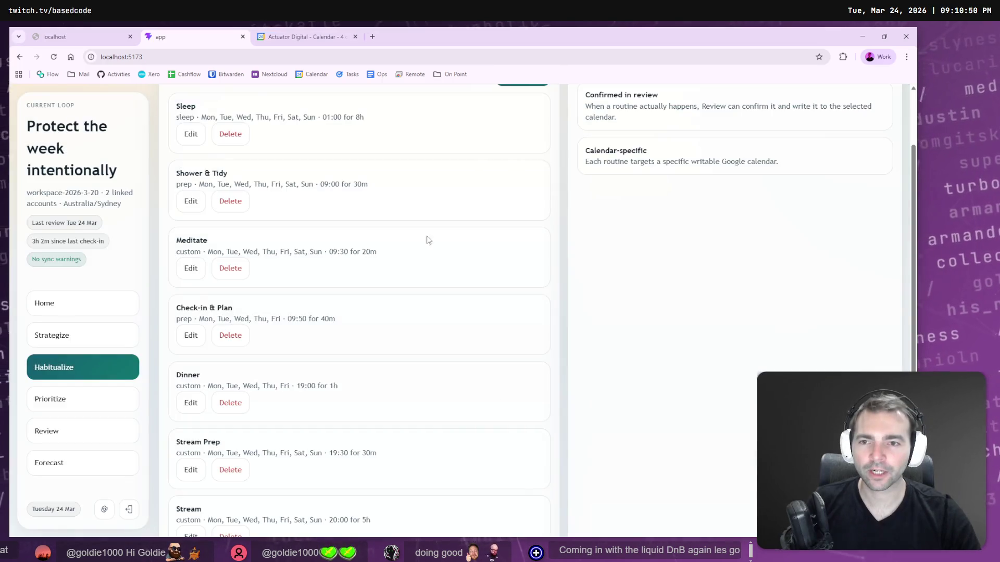
pyautogui.scroll(2, 364, 286)
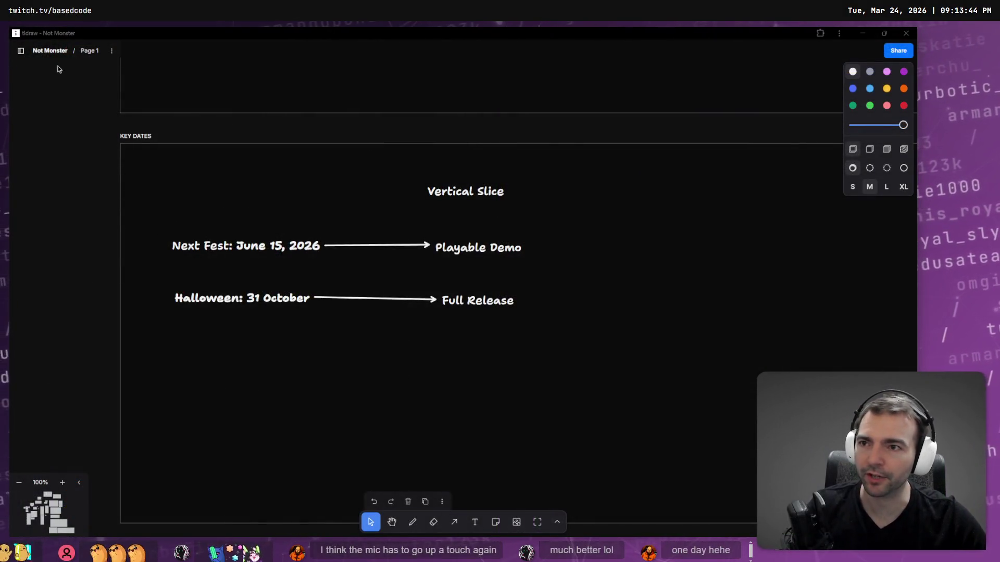
# Step: Create and delete a blank Tue 9:13 PM board, then open the Stream Tools board
pyautogui.click(21, 50)
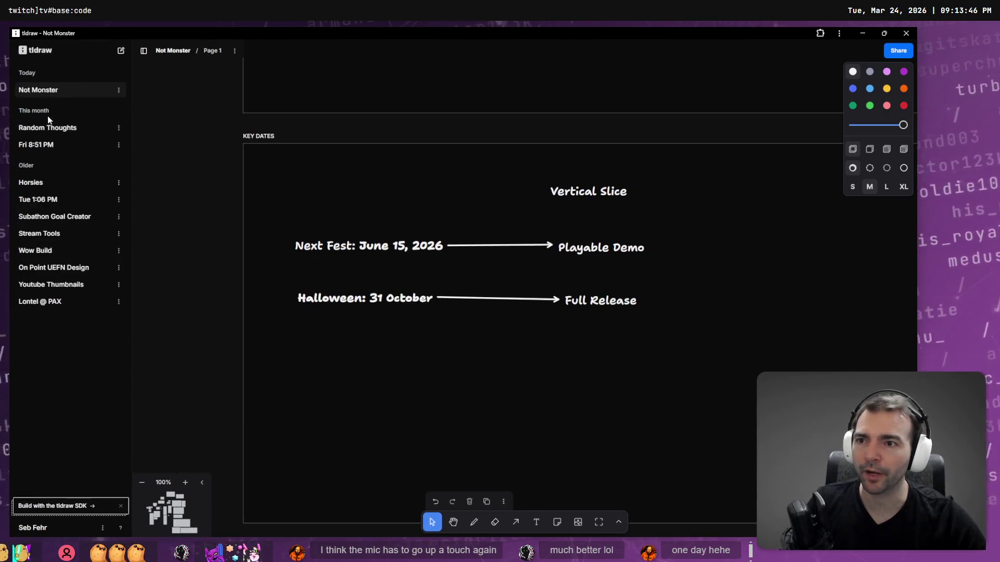
pyautogui.click(121, 52)
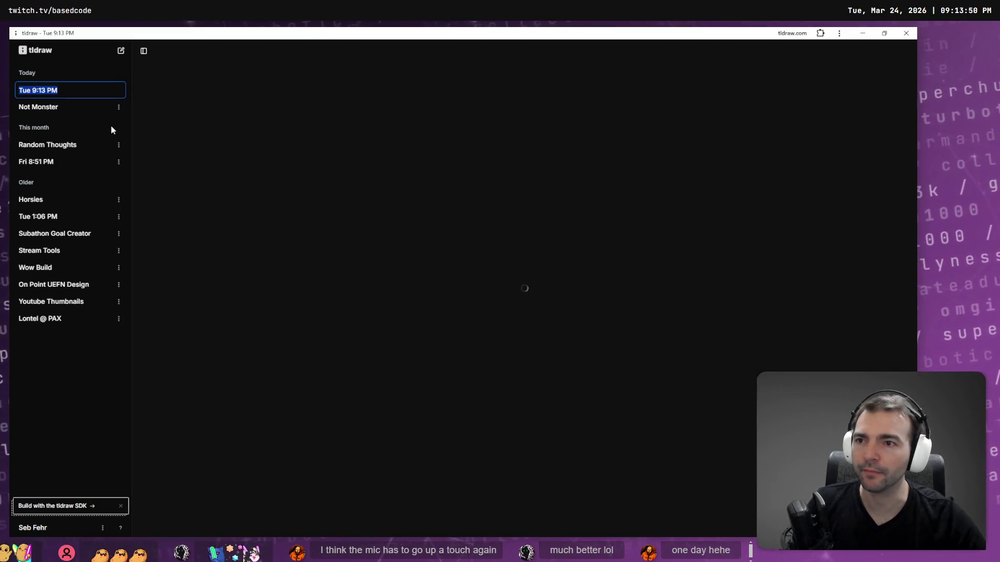
pyautogui.click(119, 90)
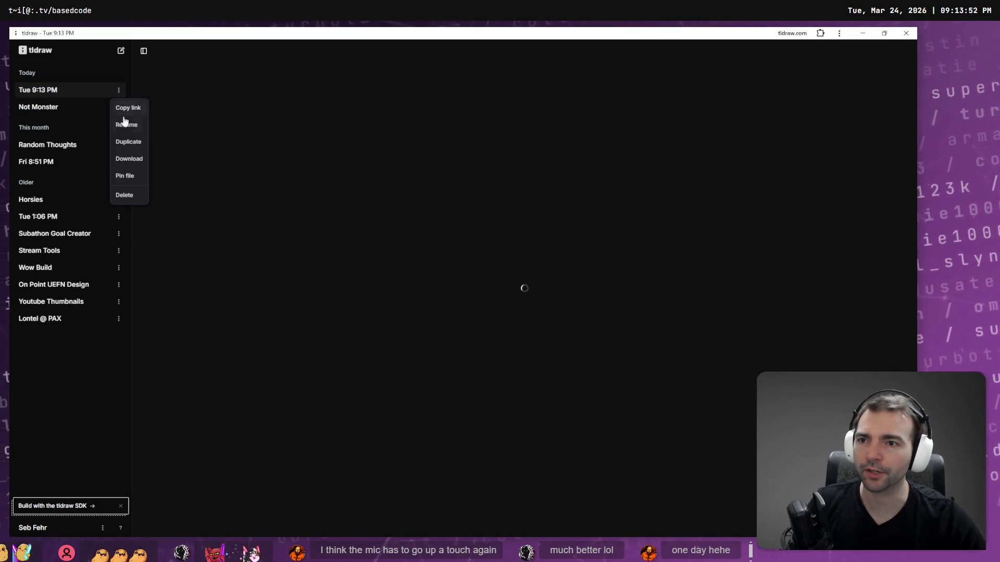
pyautogui.click(133, 196)
pyautogui.click(518, 308)
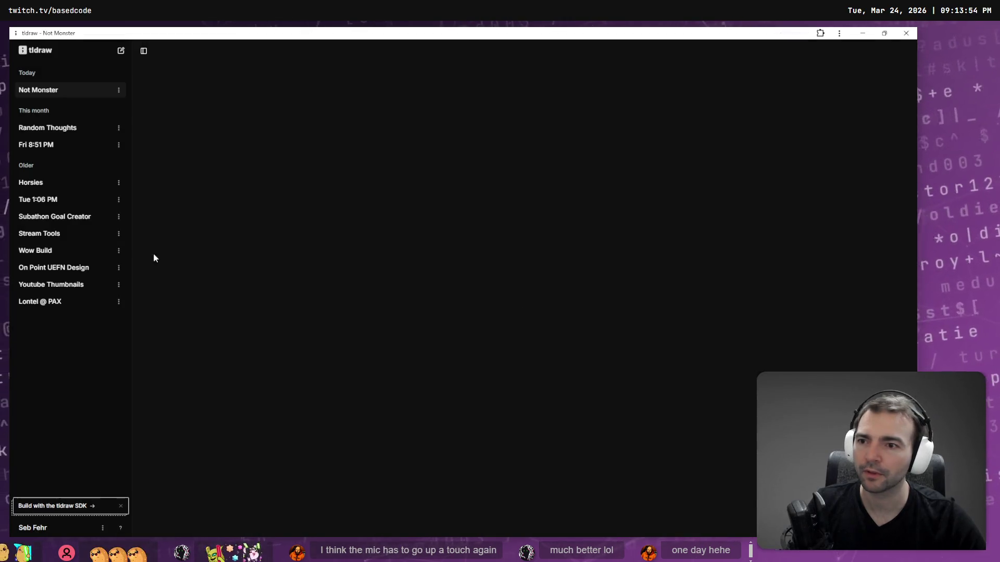
pyautogui.click(54, 236)
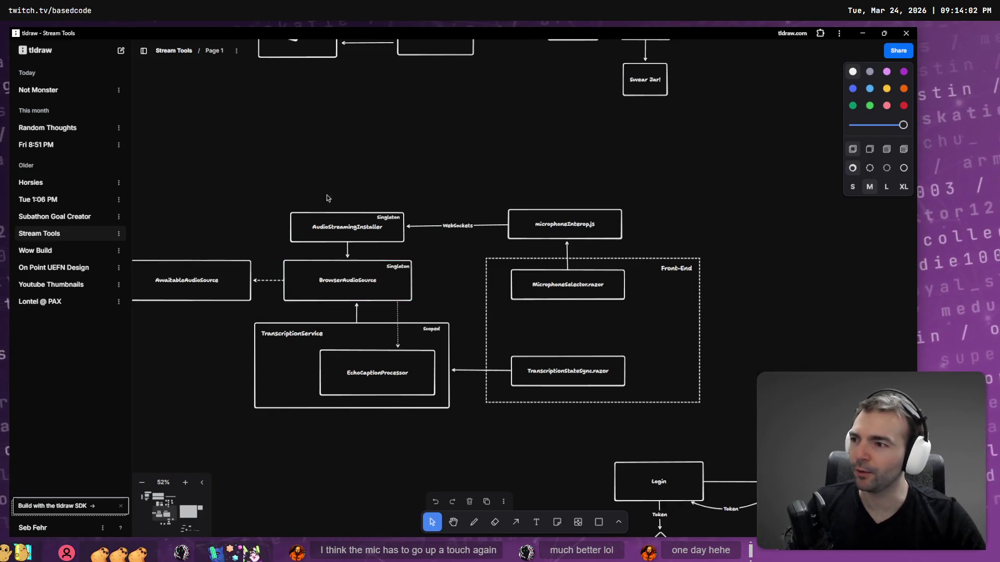
# Step: Scroll around the Stream Tools canvas to survey its diagrams
pyautogui.scroll(5, 391, 153)
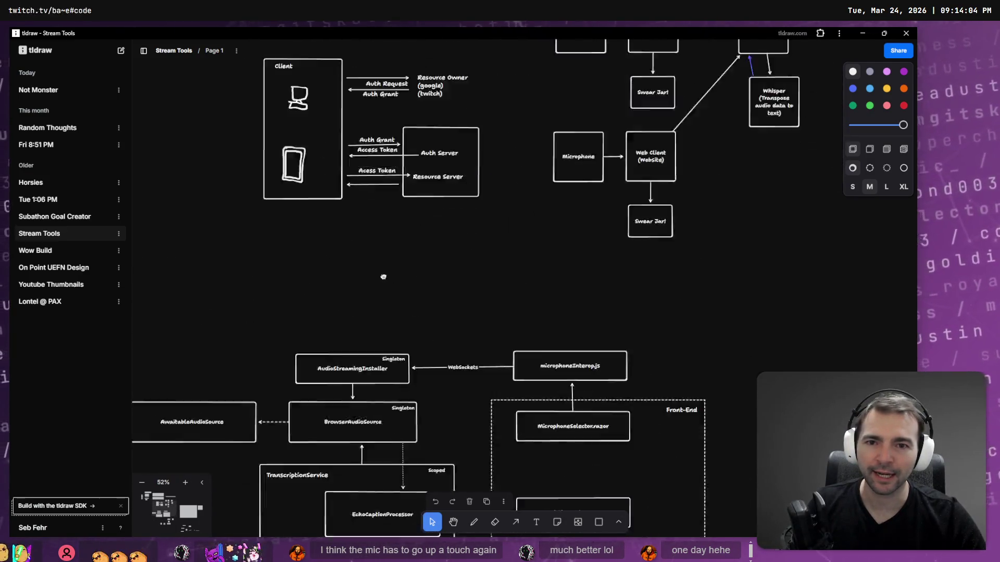
pyautogui.scroll(5, 603, 202)
pyautogui.scroll(5, 625, 312)
pyautogui.scroll(-4, 721, 262)
pyautogui.scroll(-5, 721, 262)
pyautogui.hscroll(10, 722, 262)
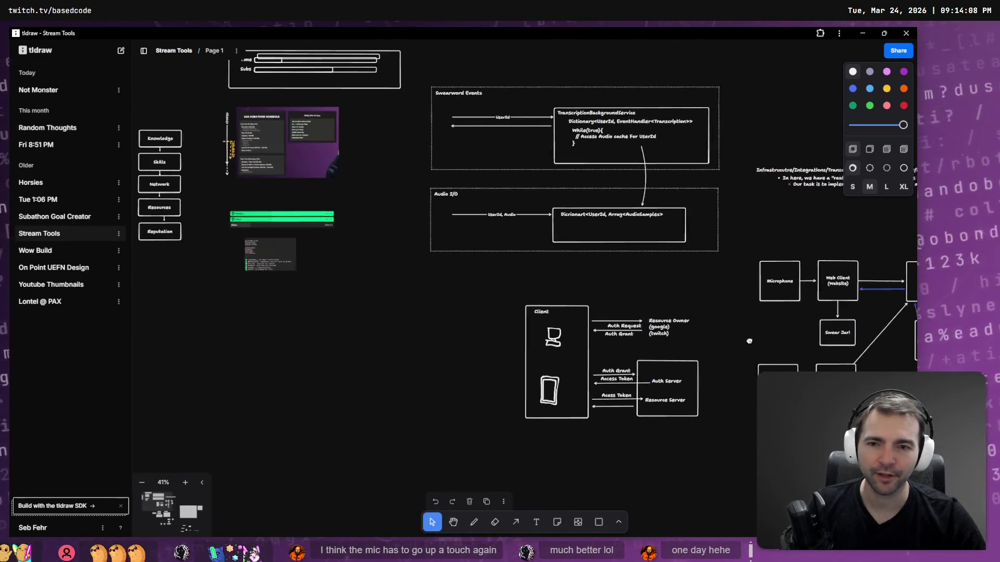
pyautogui.hscroll(10, 432, 209)
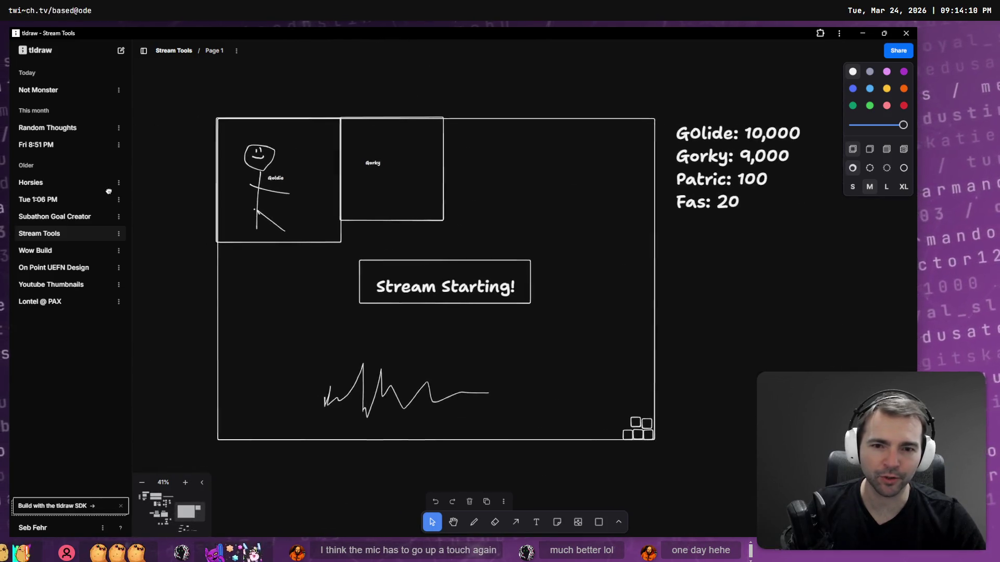
pyautogui.scroll(-2, 151, 170)
pyautogui.hscroll(-2, 152, 169)
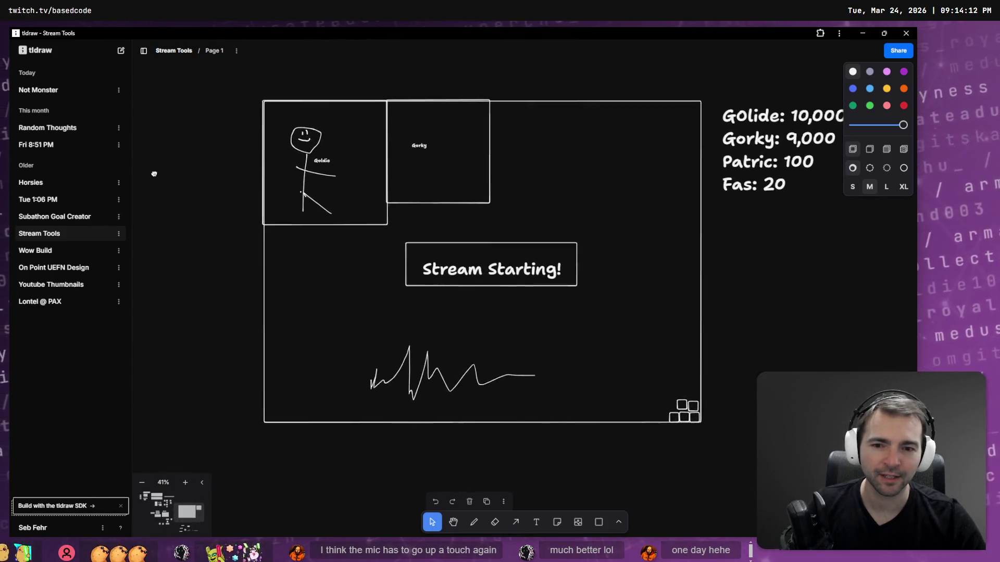
pyautogui.scroll(1, 395, 319)
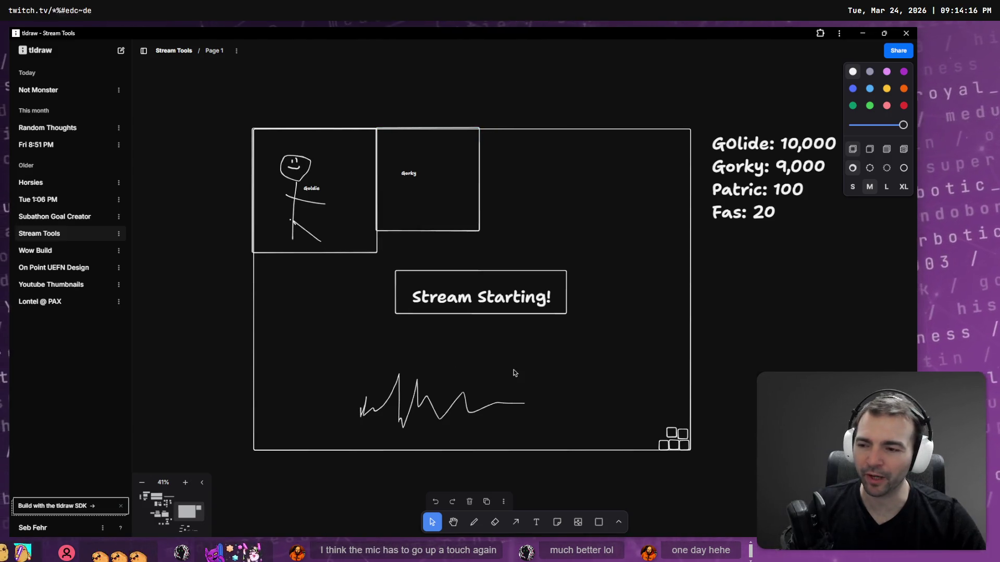
# Step: Pan the canvas to centre the Webpage–API–Twitch Chat flow diagram
pyautogui.click(671, 433)
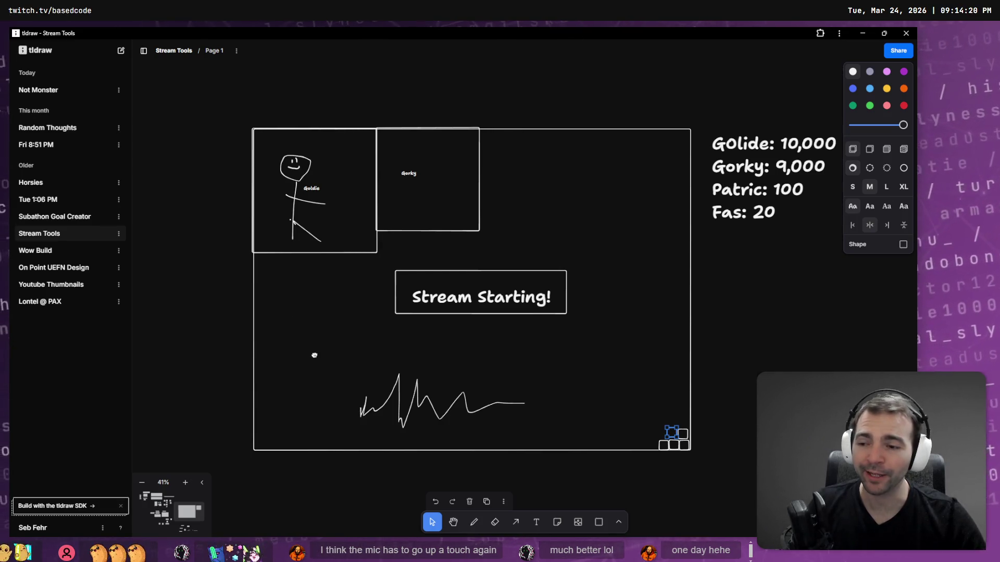
pyautogui.moveTo(314, 359); pyautogui.dragTo(319, 332)
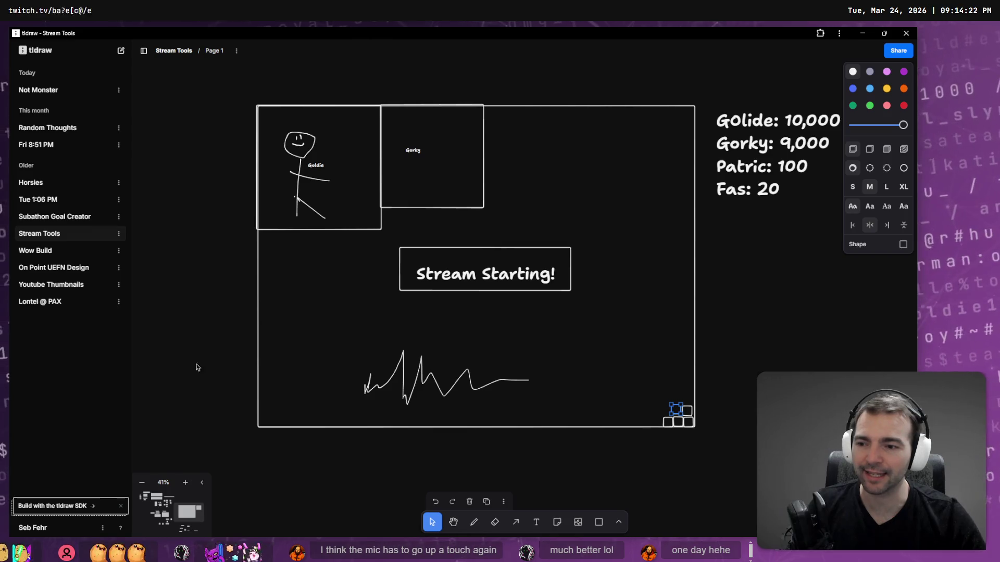
pyautogui.click(213, 341)
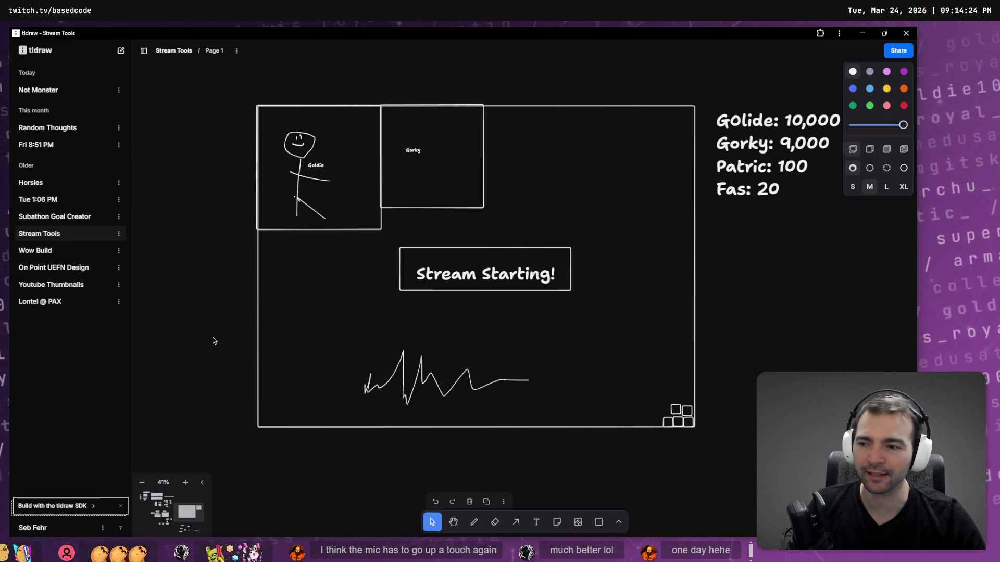
pyautogui.moveTo(264, 393)
pyautogui.mouseDown()
pyautogui.moveTo(425, 175)
pyautogui.moveTo(402, 127)
pyautogui.moveTo(354, 73)
pyautogui.mouseUp()
pyautogui.moveTo(402, 366)
pyautogui.mouseDown()
pyautogui.moveTo(361, 223)
pyautogui.moveTo(354, 237)
pyautogui.moveTo(550, 403)
pyautogui.moveTo(573, 260)
pyautogui.moveTo(576, 417)
pyautogui.moveTo(399, 433)
pyautogui.moveTo(672, 430)
pyautogui.moveTo(729, 260)
pyautogui.moveTo(796, 187)
pyautogui.moveTo(707, 112)
pyautogui.mouseUp()
# Step: Add a 'System where:' text note on an empty area of the canvas
pyautogui.press('t')
pyautogui.click(307, 244)
pyautogui.write('System where')
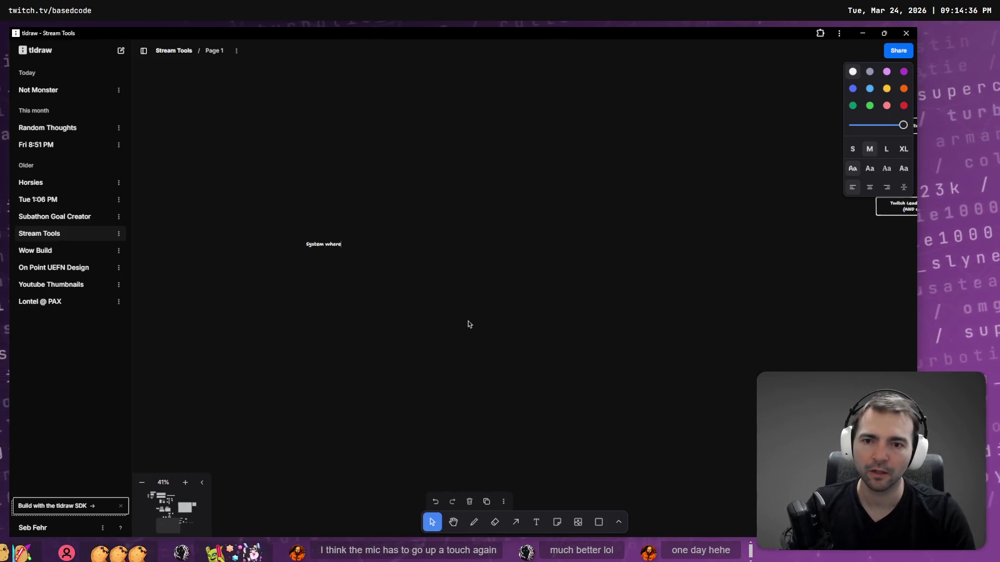
pyautogui.click(144, 50)
pyautogui.scroll(2, 197, 256)
pyautogui.scroll(2, 179, 224)
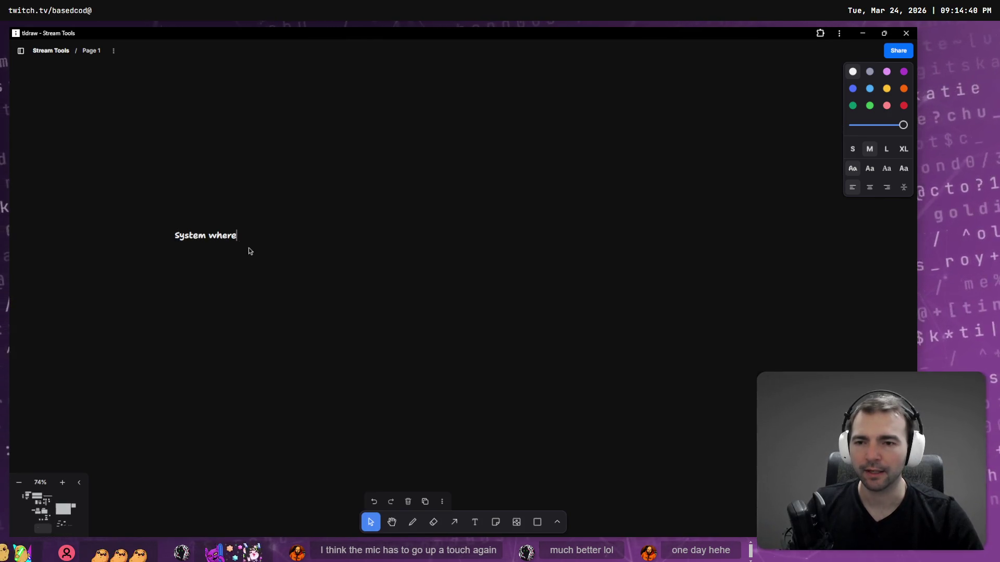
pyautogui.write(':')
# Step: Type bullets on detecting the opened application, per-application scenes, and signalling OBS to change scene
pyautogui.press('Return')
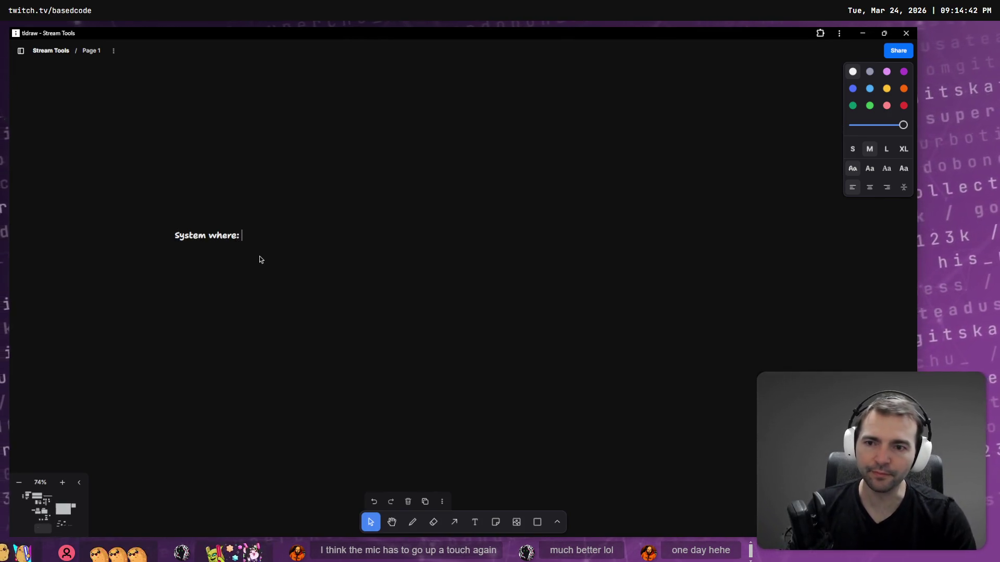
pyautogui.write('- Detects the')
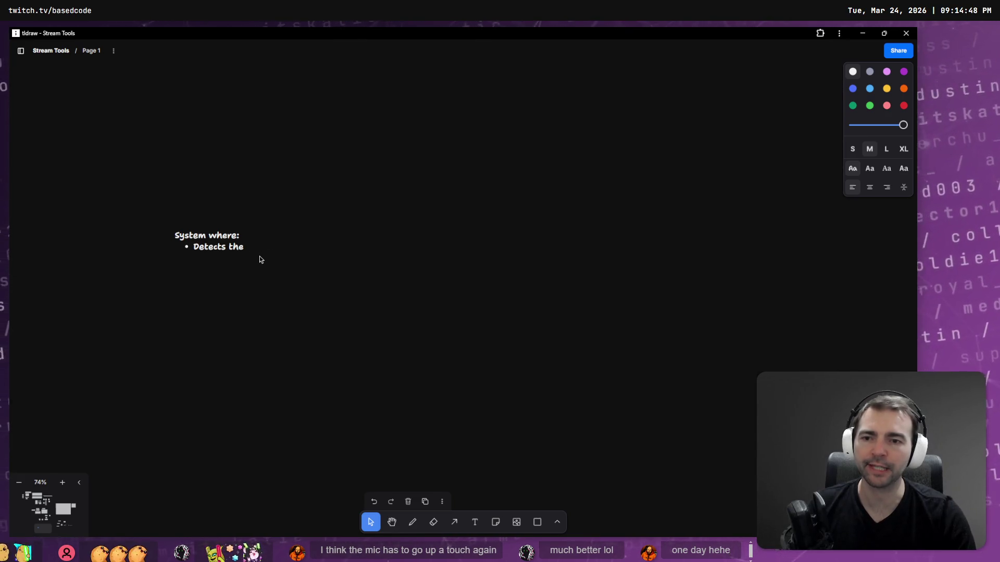
pyautogui.hotkey('ctrl', 'BackSpace')
pyautogui.hotkey('ctrl', 'BackSpace')
pyautogui.hotkey('ctrl', 'BackSpace')
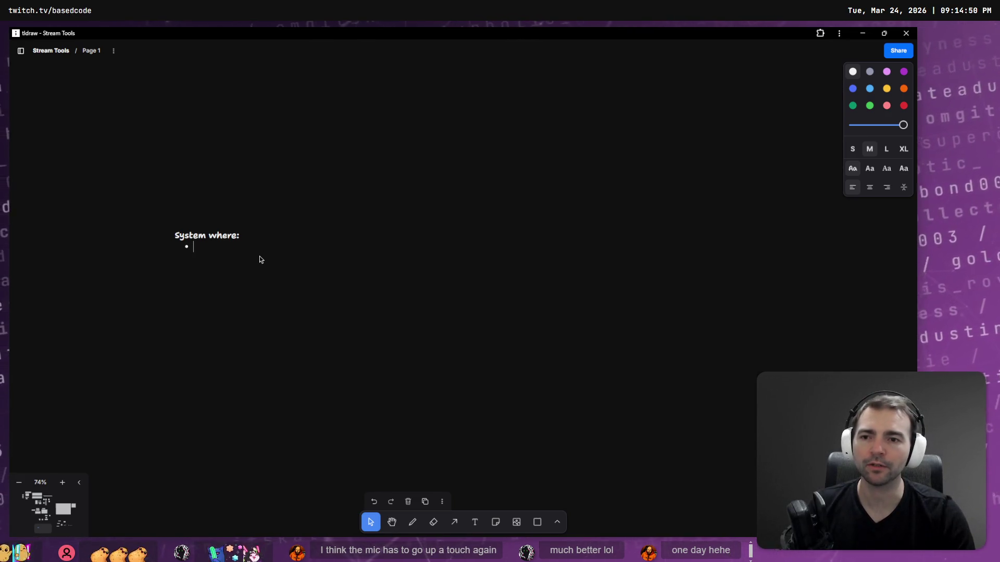
pyautogui.write('Wind')
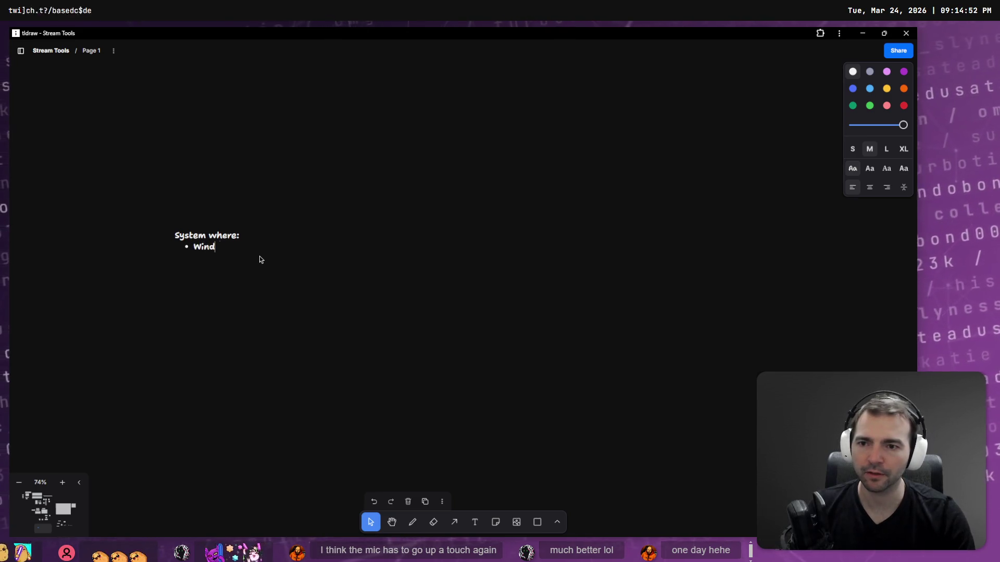
pyautogui.write('ows dithe spec')
pyautogui.hotkey('ctrl', 'BackSpace')
pyautogui.write('opened application. • We define What ')
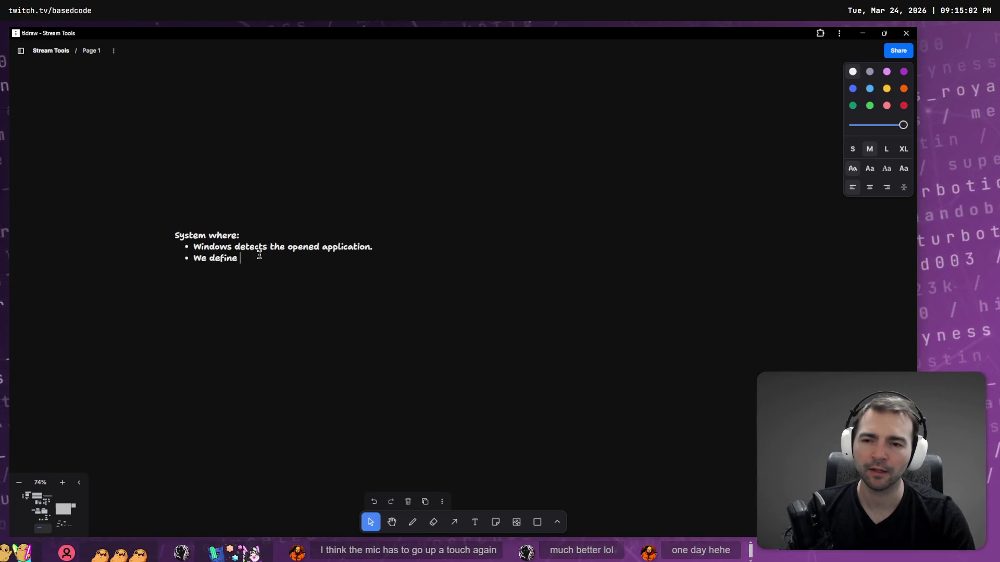
pyautogui.write('scene sh')
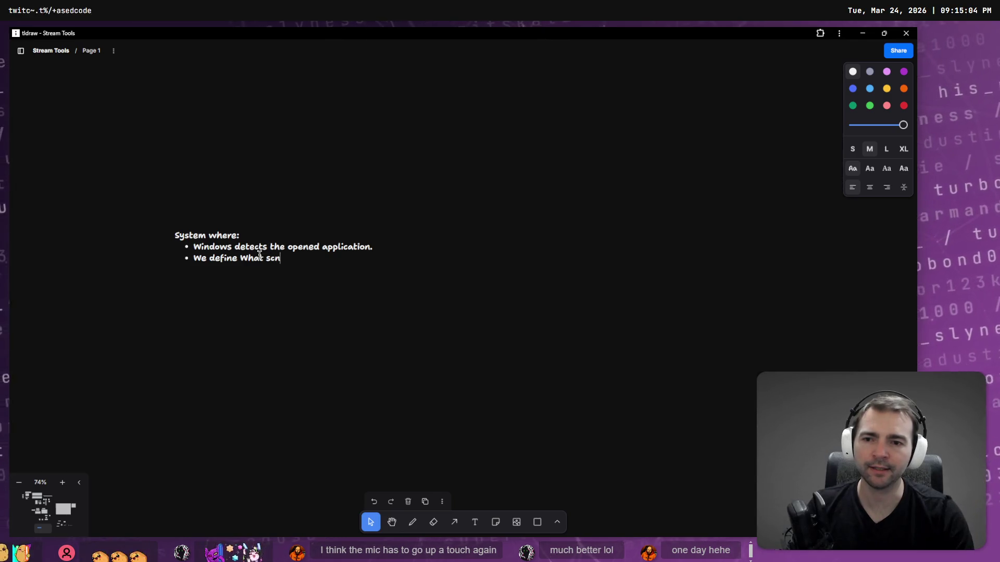
pyautogui.write('ould show ')
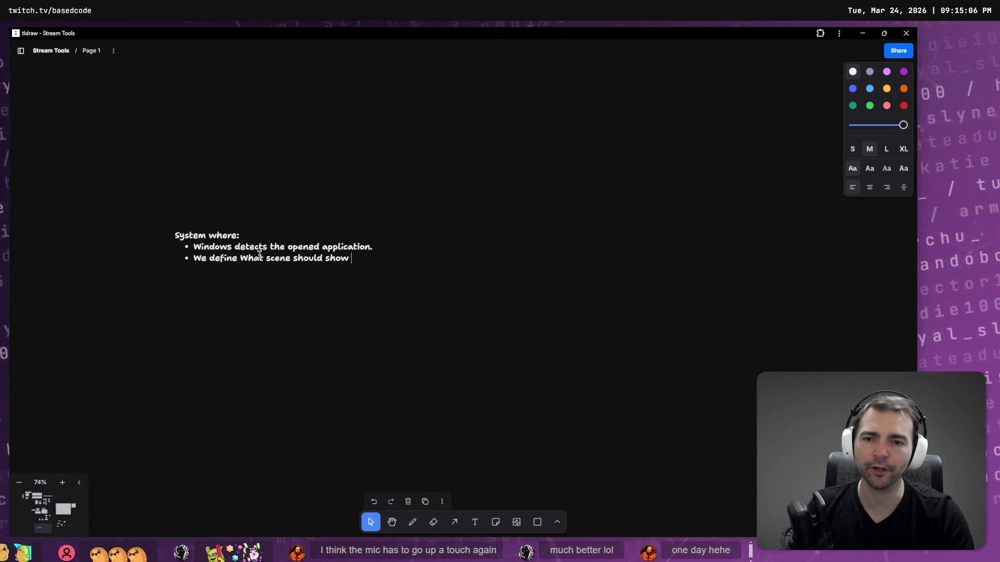
pyautogui.write('for each application.')
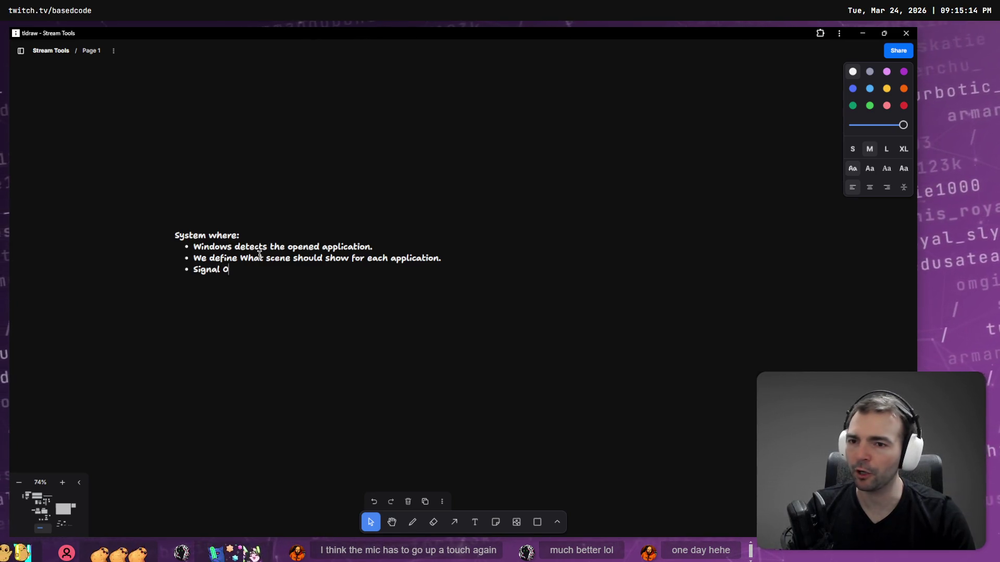
pyautogui.write('change ')
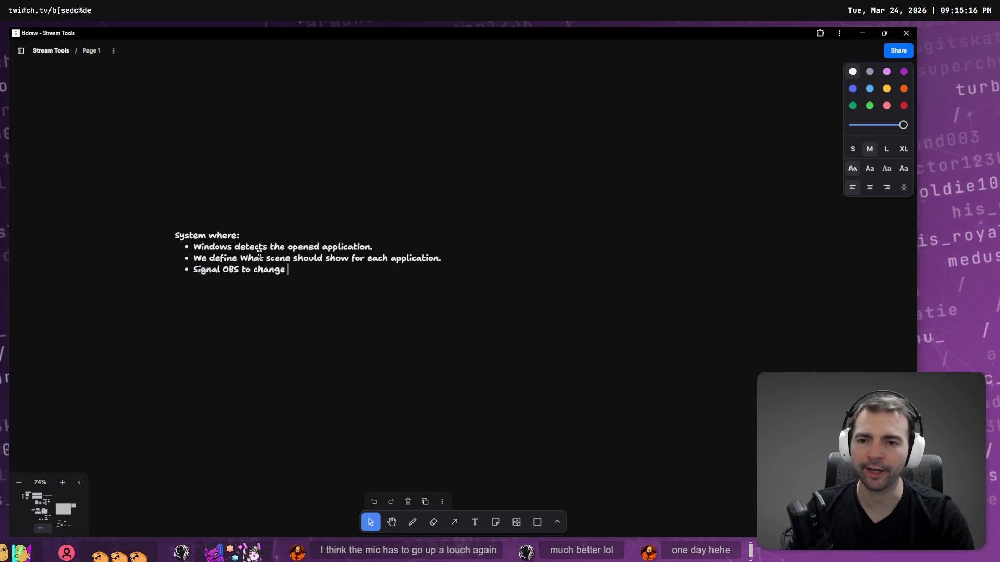
pyautogui.write('scene.')
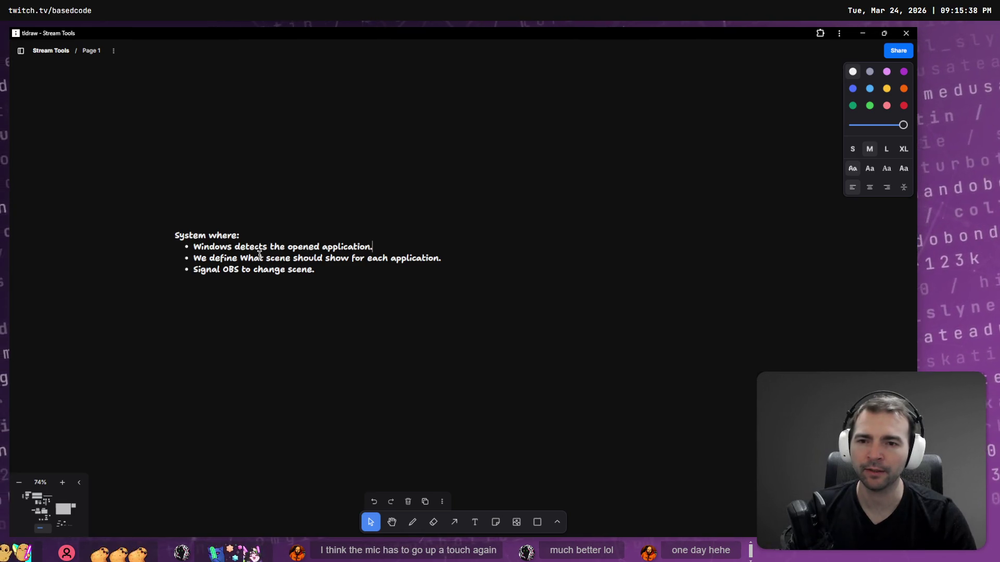
# Step: Change 'opened' to 'focused' in the first bullet and add a bullet about an application losing focus
pyautogui.press('Up')
pyautogui.press('Up')
pyautogui.press('End')
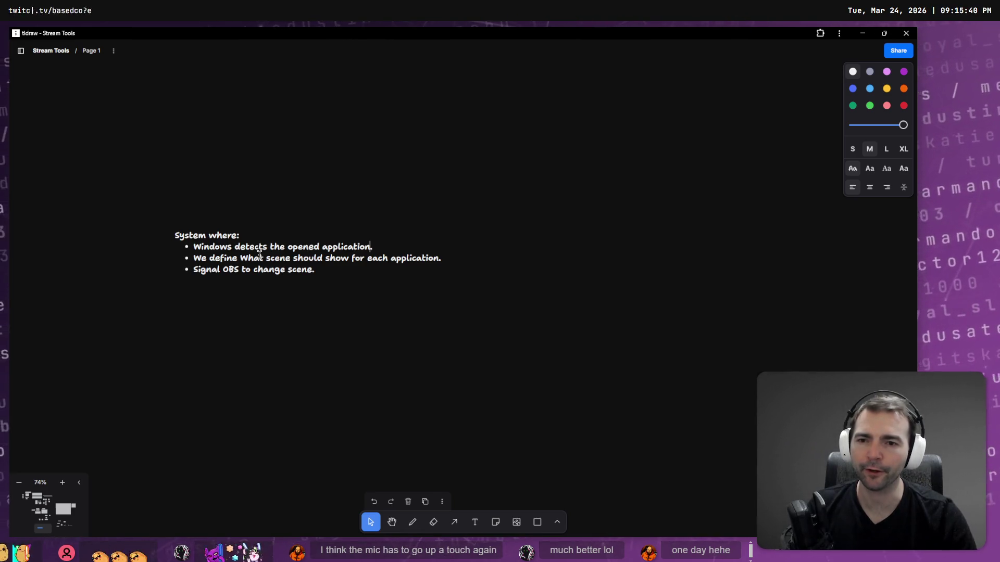
pyautogui.hotkey('ctrl', 'shift', 'Right')
pyautogui.press('BackSpace')
pyautogui.write('focused')
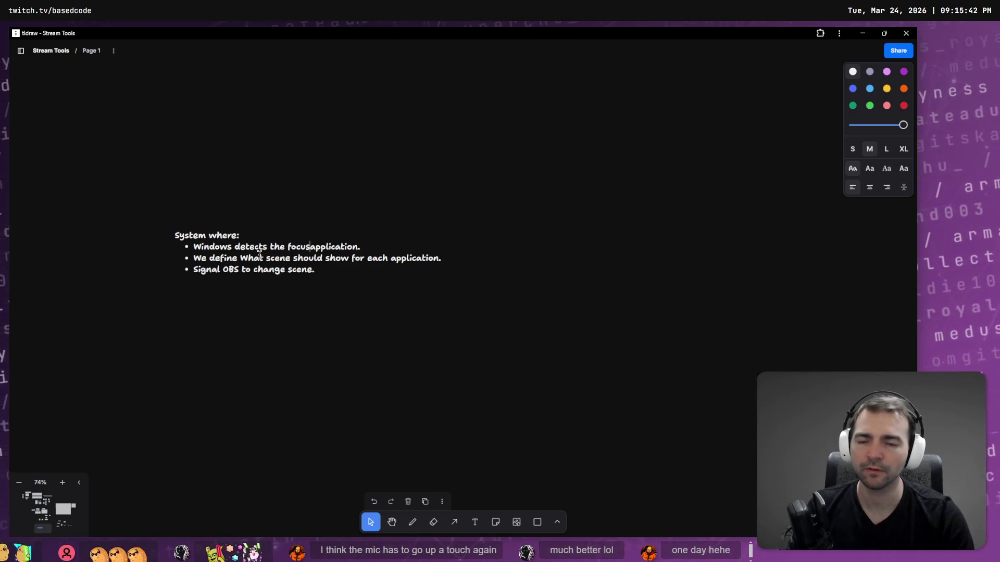
pyautogui.press('End')
pyautogui.press('Return')
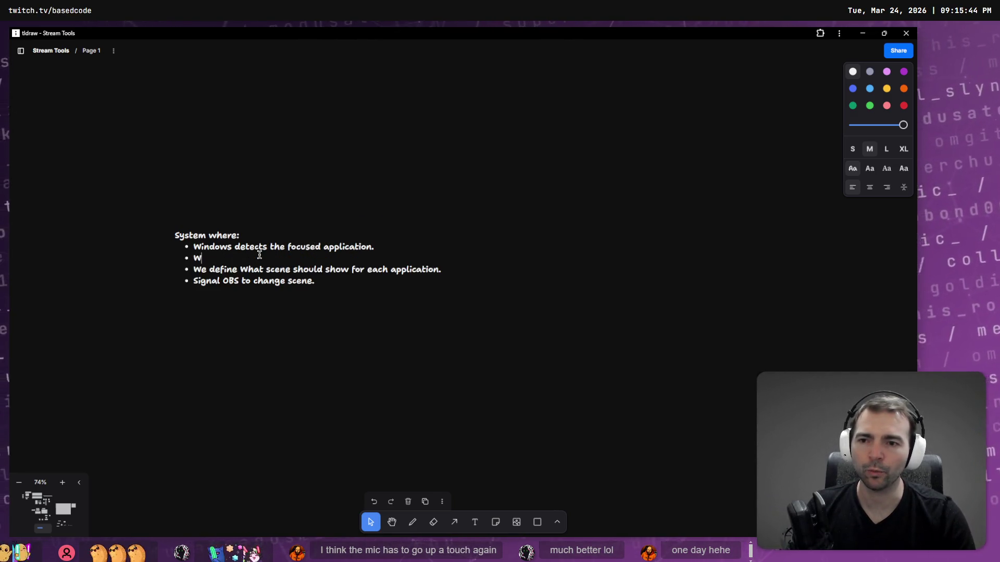
pyautogui.write('tects whe')
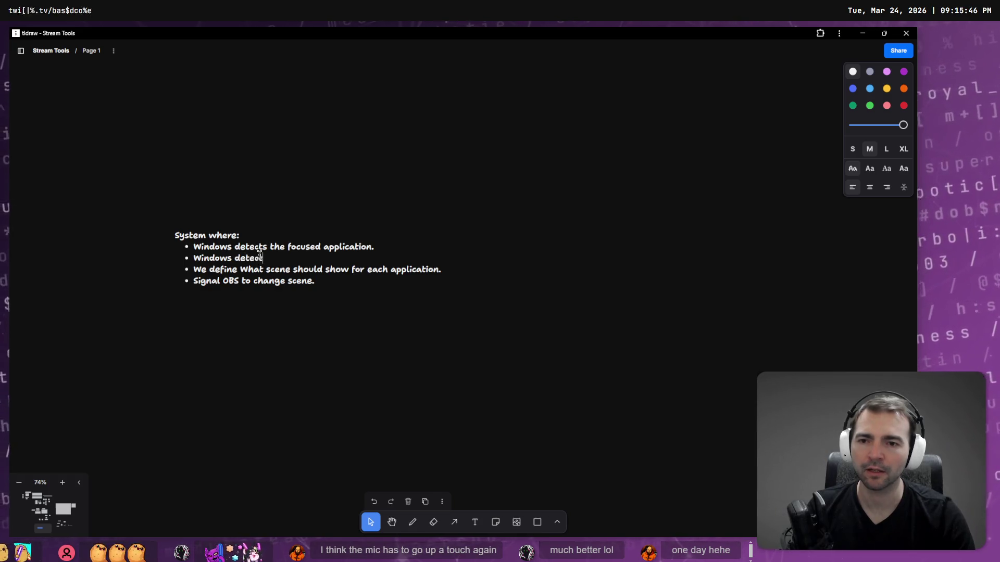
pyautogui.press('BackSpace')
pyautogui.press('BackSpace')
pyautogui.write('an appl')
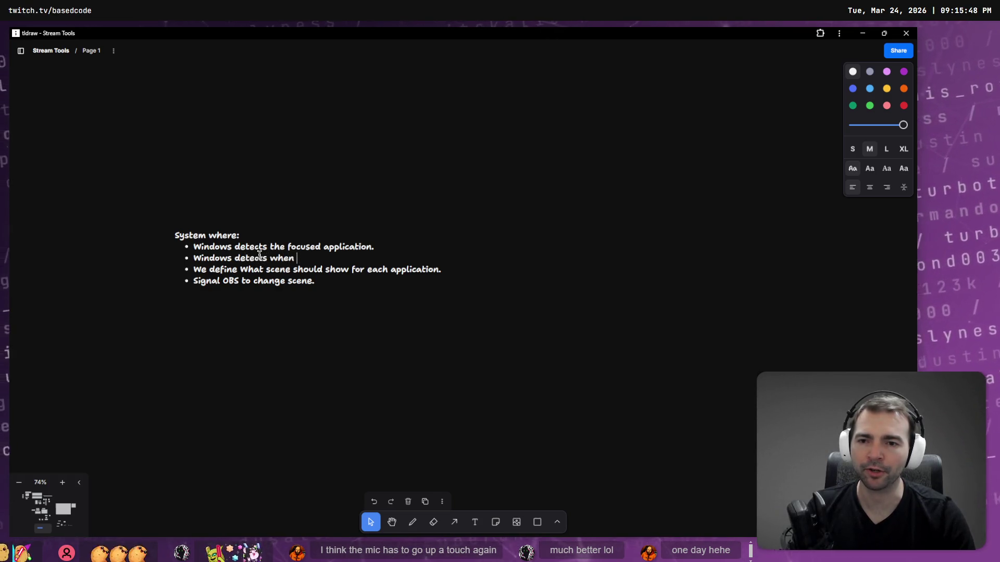
pyautogui.write('ication loses focus')
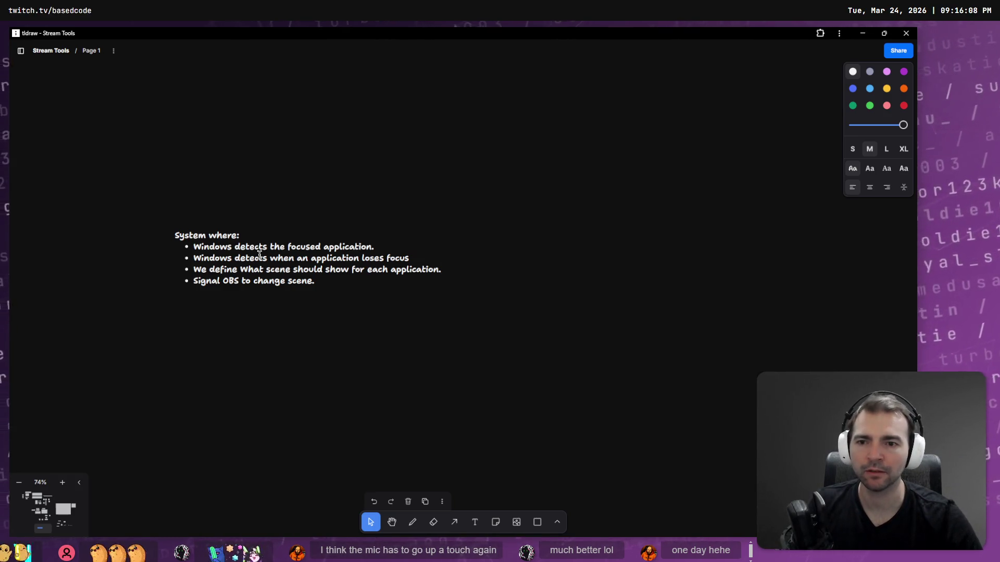
# Step: Start a new top-level bullet about easily disabling the tool
pyautogui.press('Return')
pyautogui.press('Tab')
pyautogui.hotkey('shift', 'Tab')
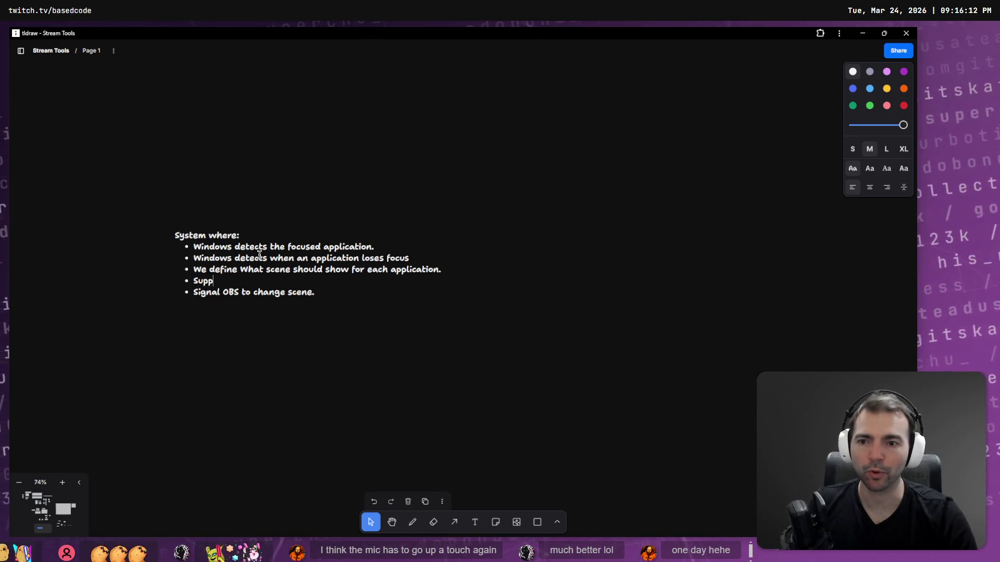
pyautogui.press('BackSpace')
pyautogui.press('BackSpace')
pyautogui.press('BackSpace')
pyautogui.write('Eas')
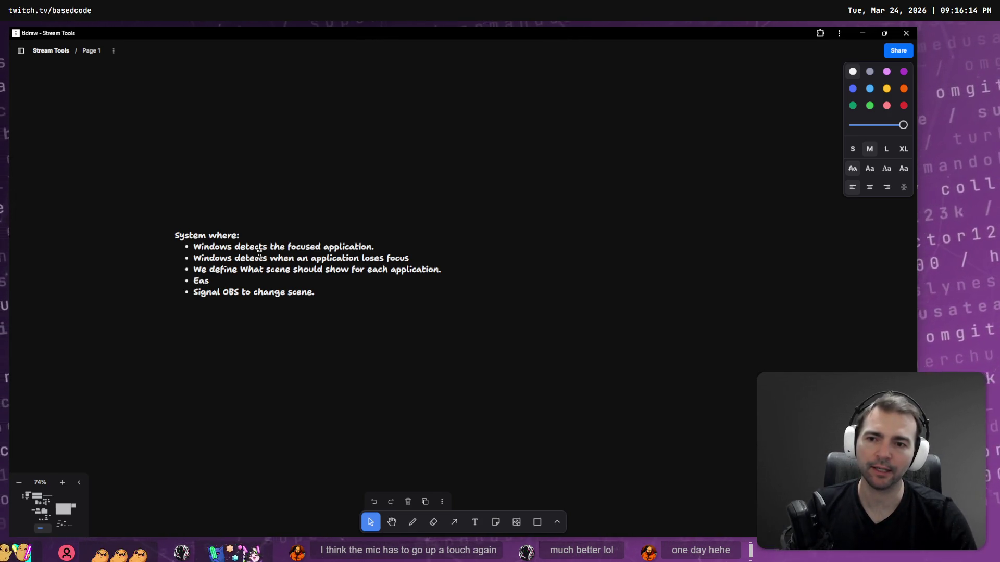
pyautogui.write('ily suppot')
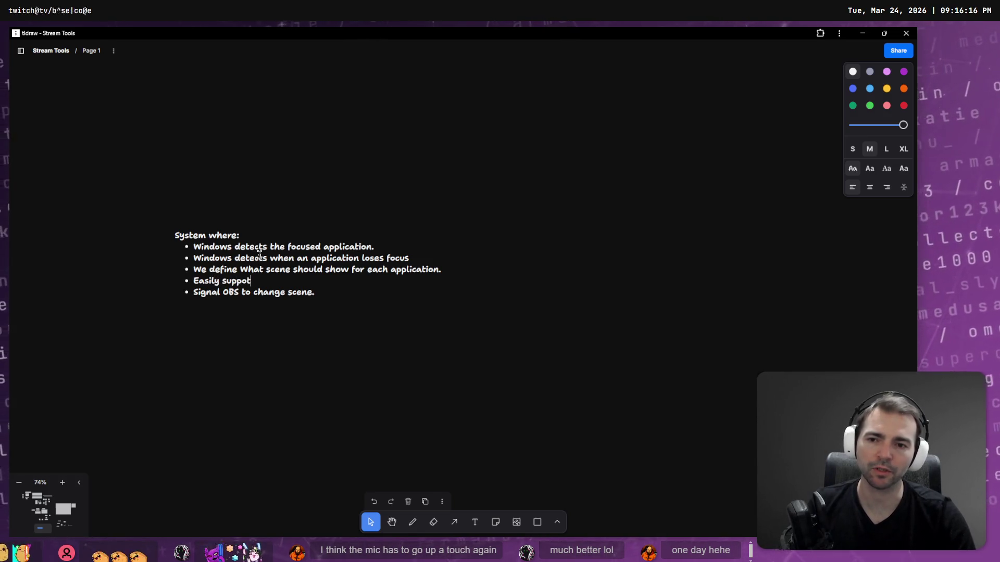
pyautogui.press('BackSpace')
pyautogui.write('rt disabliing the tool.')
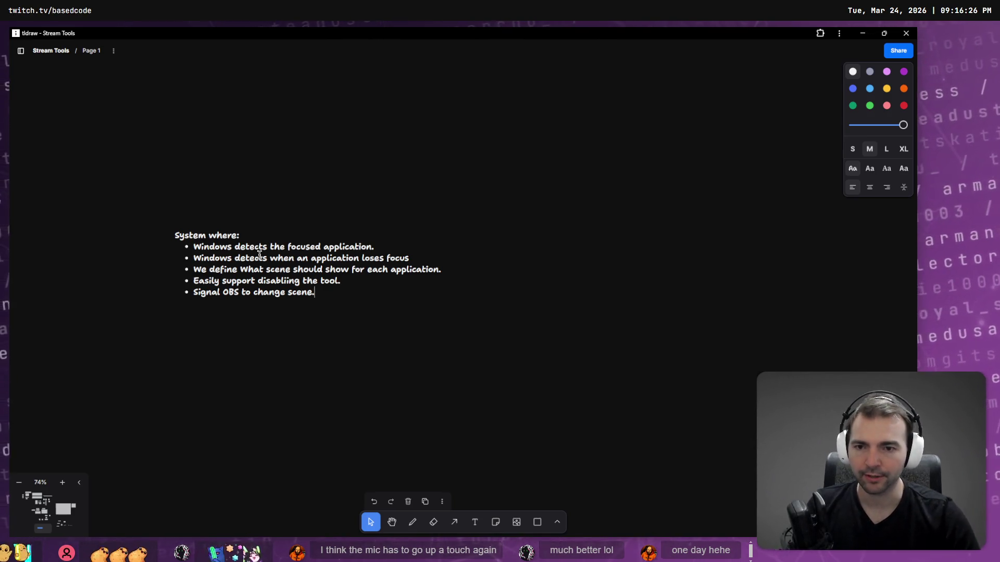
# Step: Exit text editing and zoom in until the five requirement bullets are large and readable
pyautogui.press('Escape')
pyautogui.scroll(3, 197, 286)
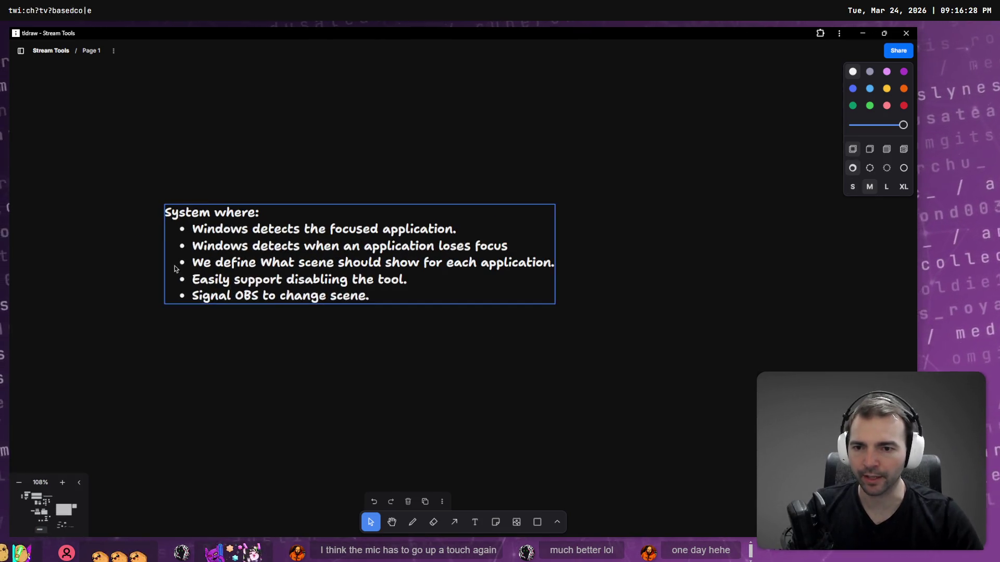
pyautogui.scroll(1, 178, 314)
pyautogui.scroll(5, 252, 316)
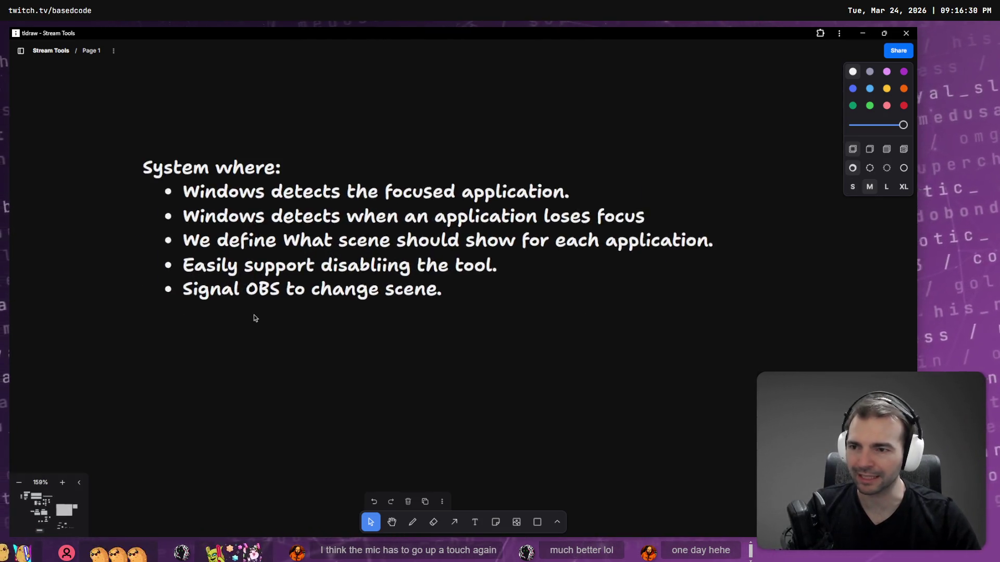
pyautogui.scroll(-2, 350, 310)
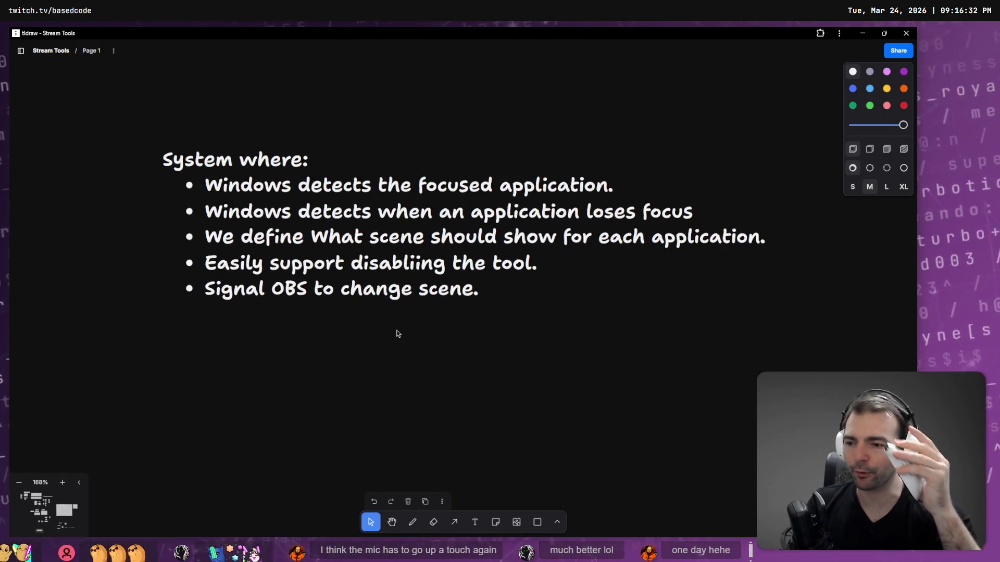
pyautogui.scroll(5, 398, 333)
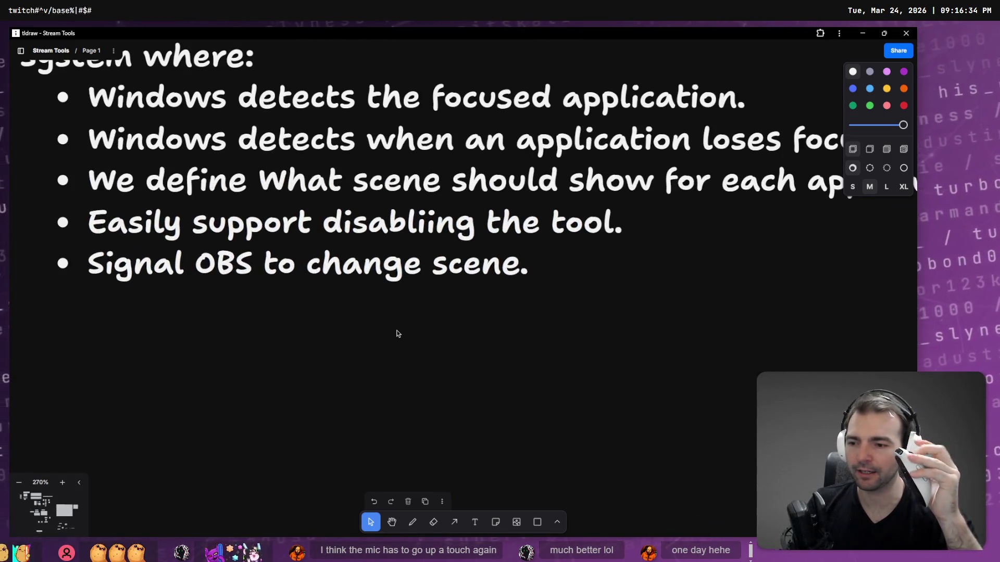
pyautogui.scroll(-2, 398, 334)
pyautogui.scroll(3, 397, 333)
pyautogui.scroll(1, 397, 333)
pyautogui.scroll(-2, 397, 333)
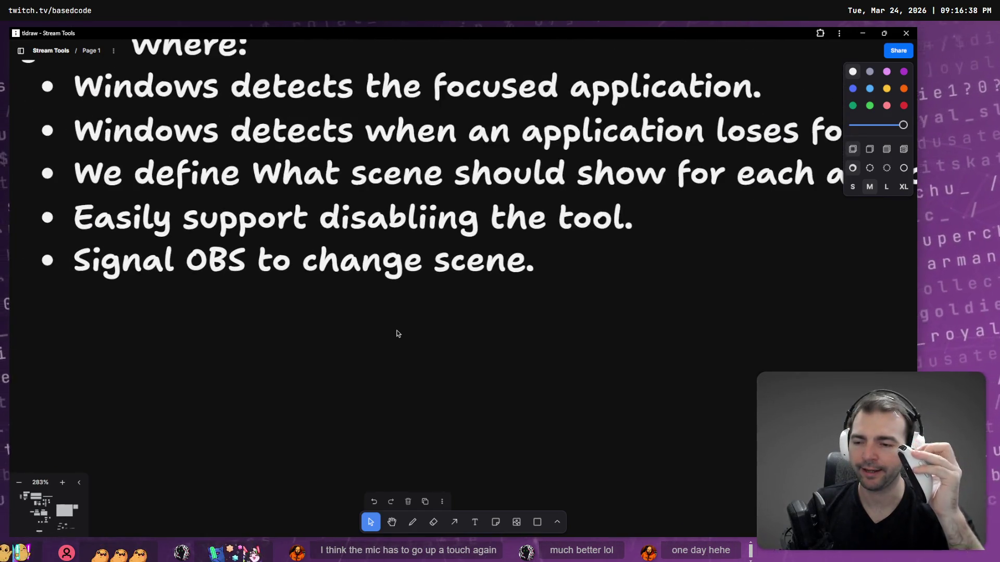
pyautogui.scroll(-1, 397, 333)
pyautogui.scroll(-2, 398, 333)
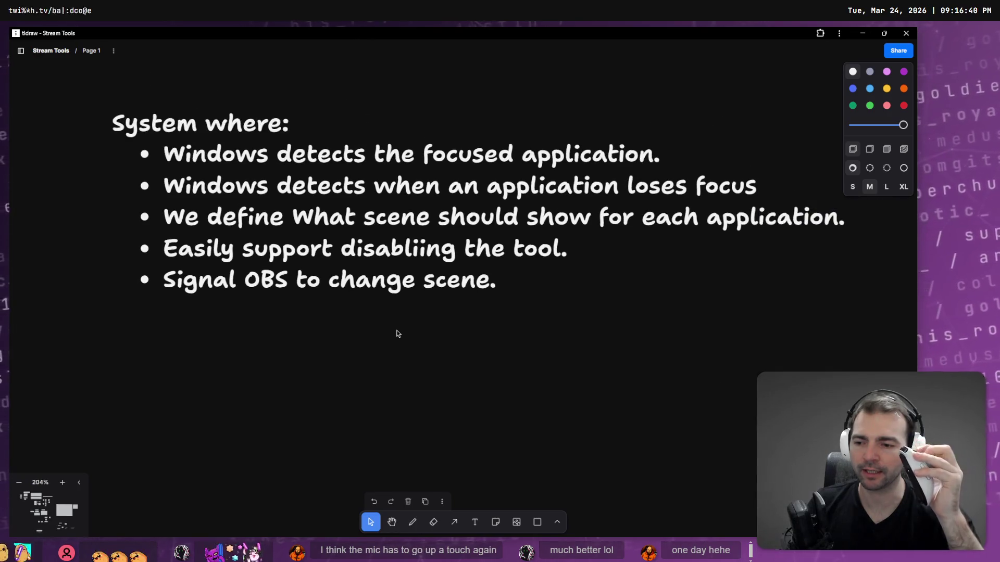
pyautogui.hscroll(2, 390, 330)
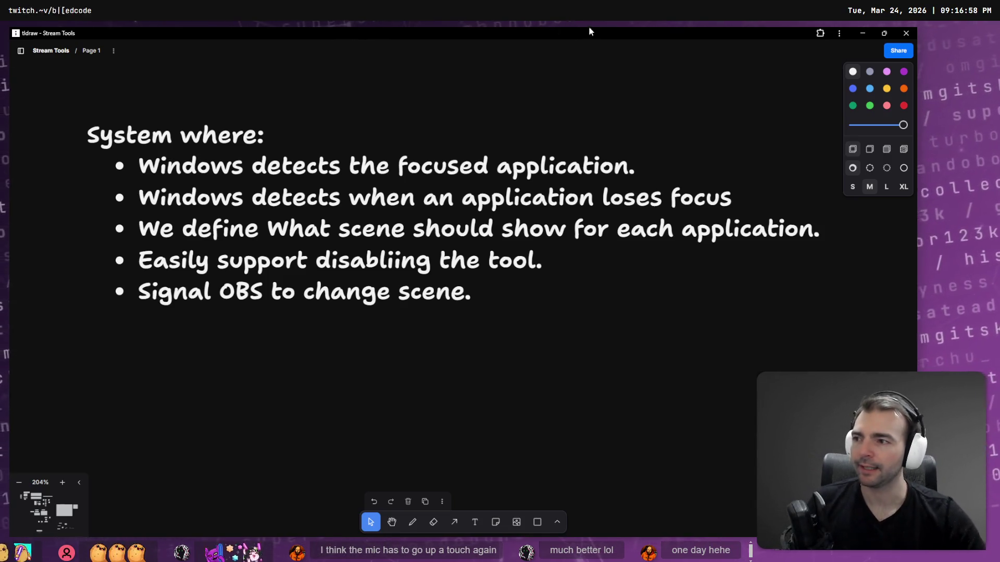
pyautogui.click(435, 256)
# Step: Drag the 'System where:' note slightly lower, deselect it, and nudge the view
pyautogui.click(621, 458)
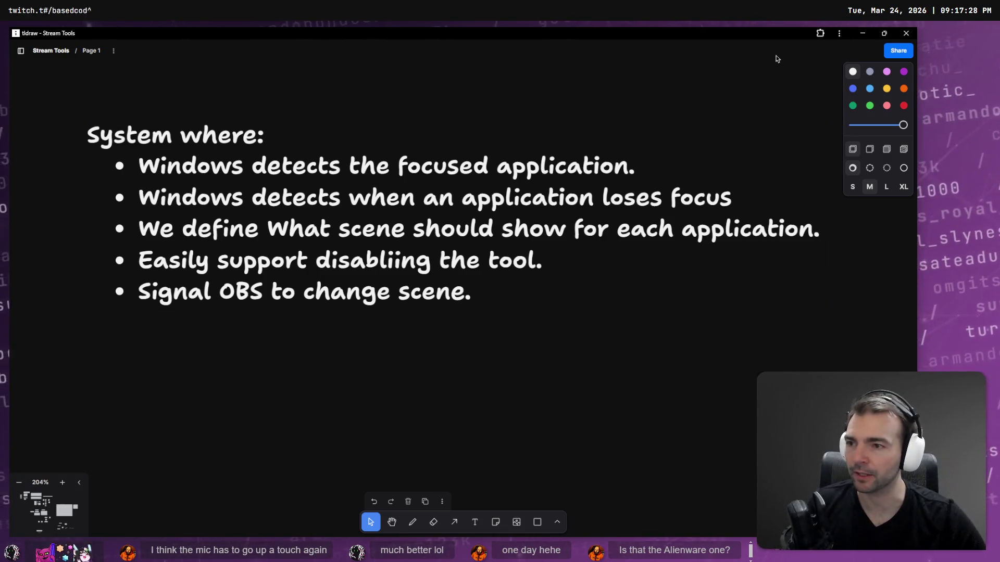
pyautogui.moveTo(516, 307); pyautogui.dragTo(516, 358)
pyautogui.click(502, 401)
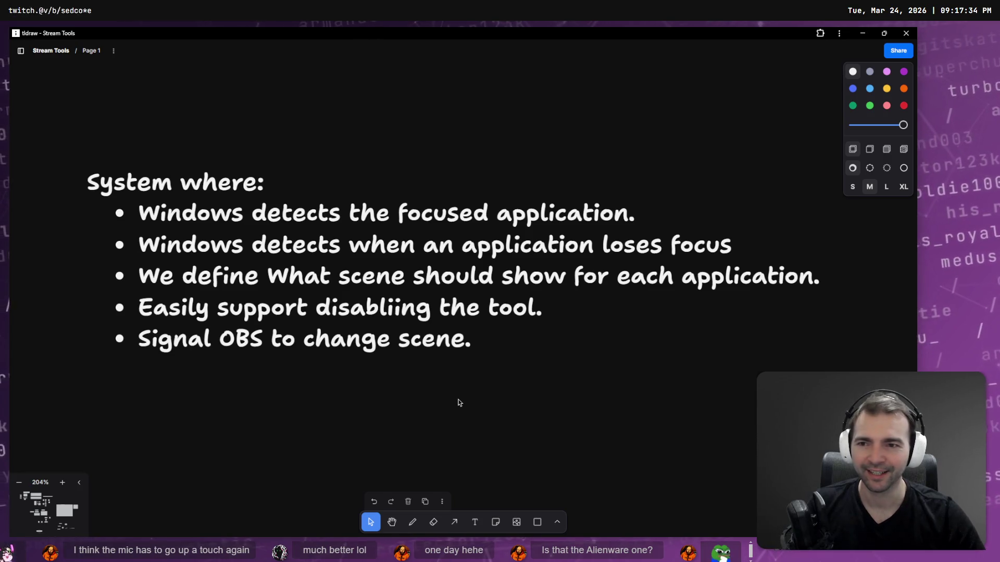
pyautogui.moveTo(460, 400); pyautogui.dragTo(453, 381)
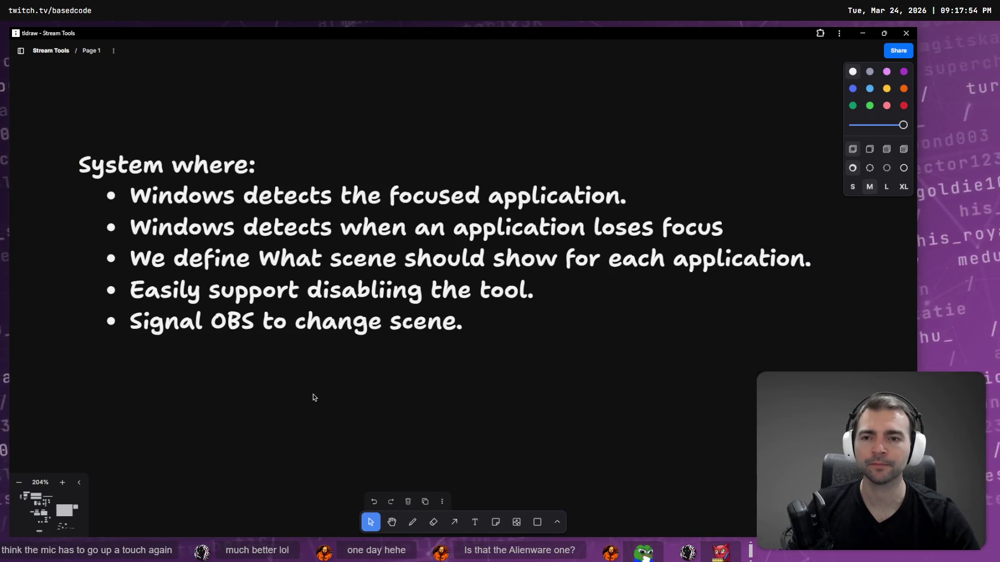
# Step: Open File Explorer and navigate to the C:\Work folder
pyautogui.press('super+e')
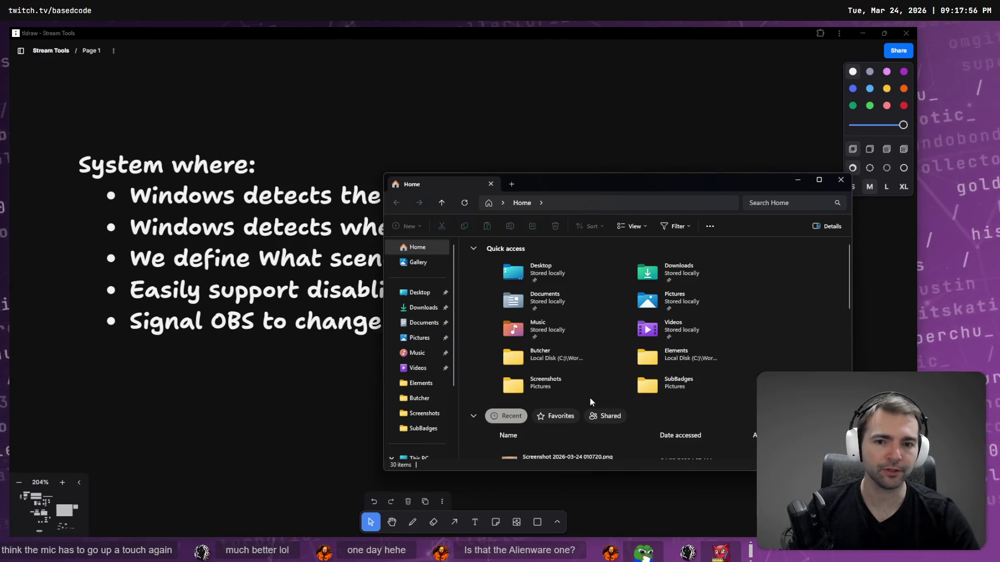
pyautogui.scroll(-3, 419, 435)
pyautogui.click(427, 396)
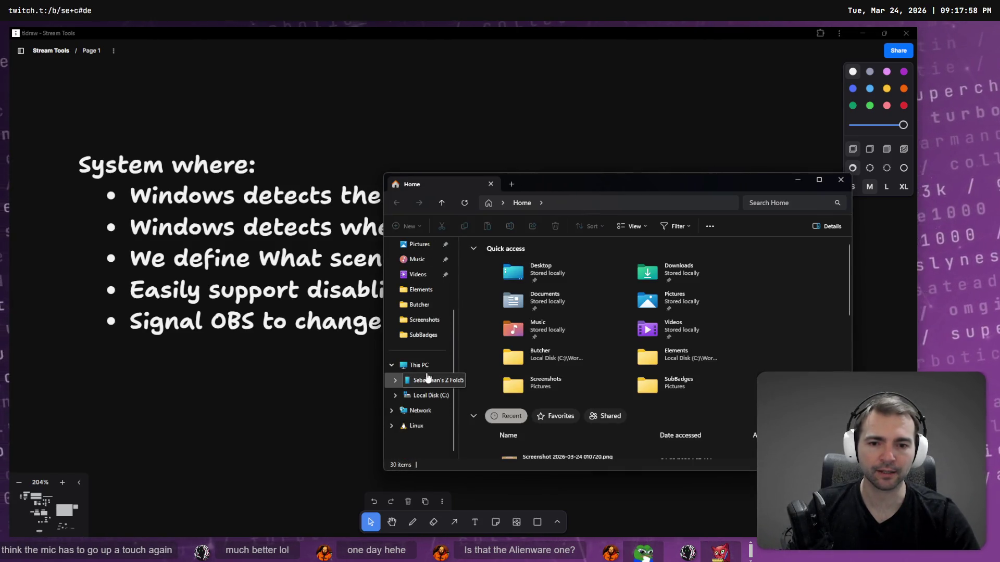
pyautogui.doubleClick(627, 271)
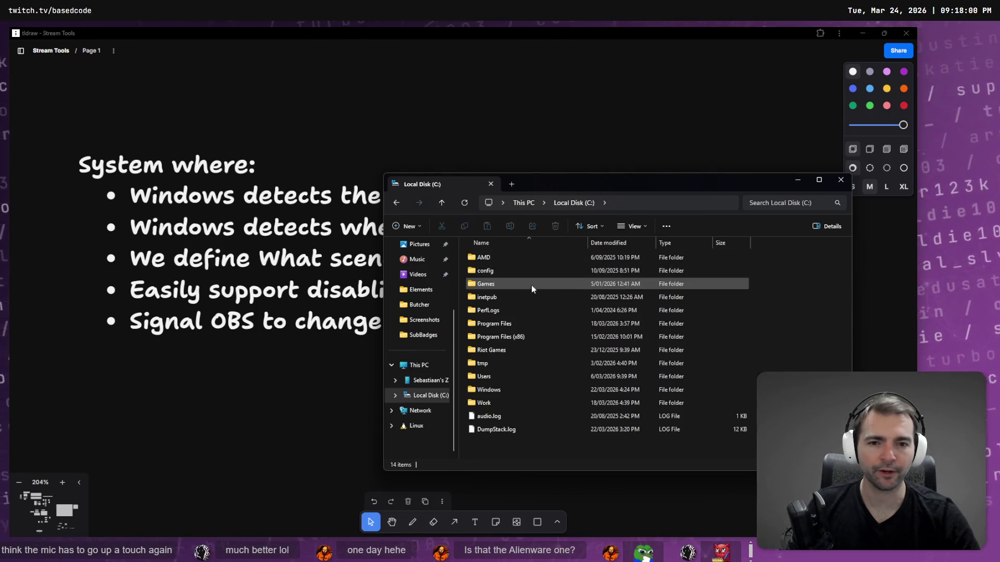
pyautogui.doubleClick(498, 402)
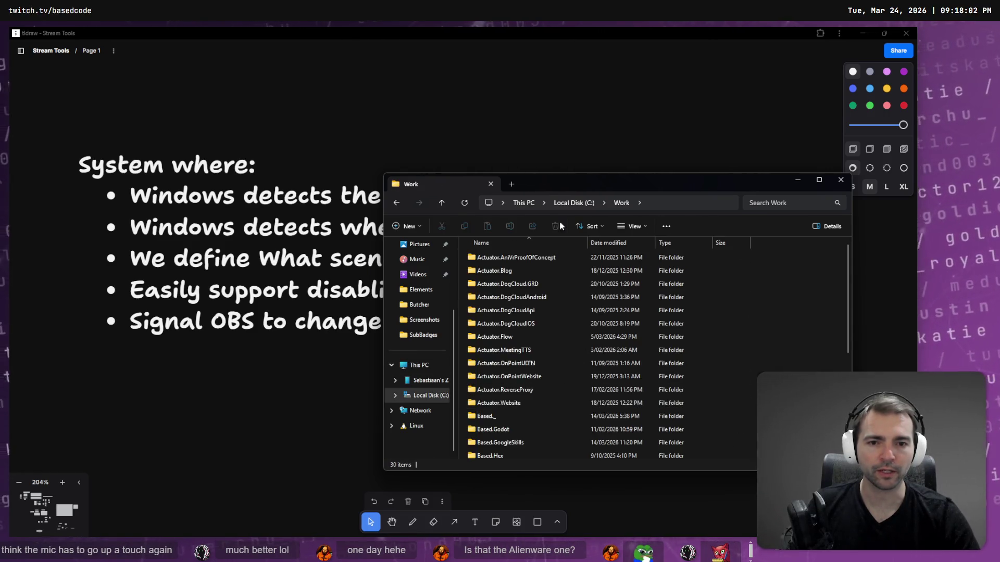
pyautogui.scroll(-5, 572, 354)
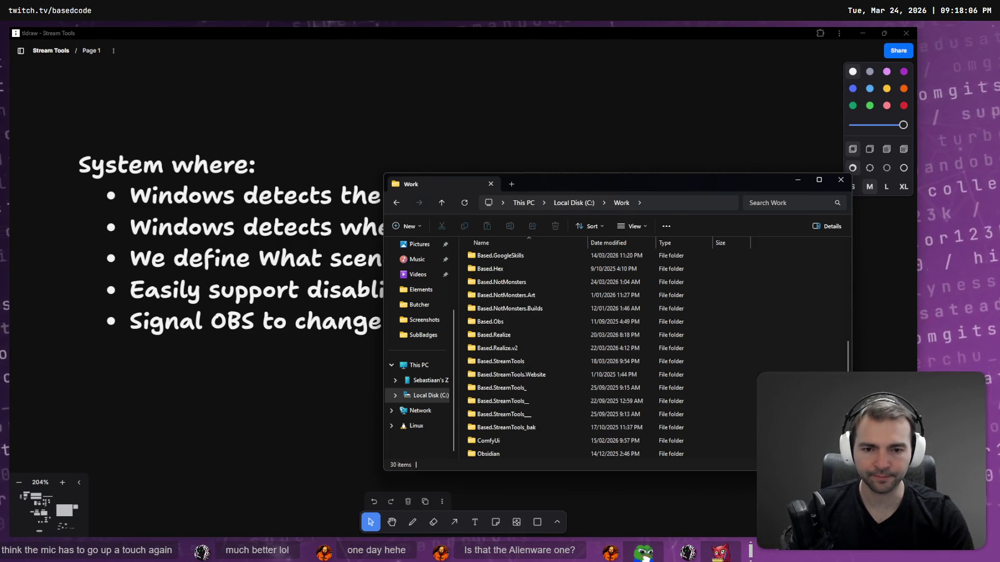
# Step: Create a new folder named Based.ObsScenSwitcher and open it
pyautogui.hotkey('ctrl', 'shift', 'n')
pyautogui.write('Based.Scenswitcher')
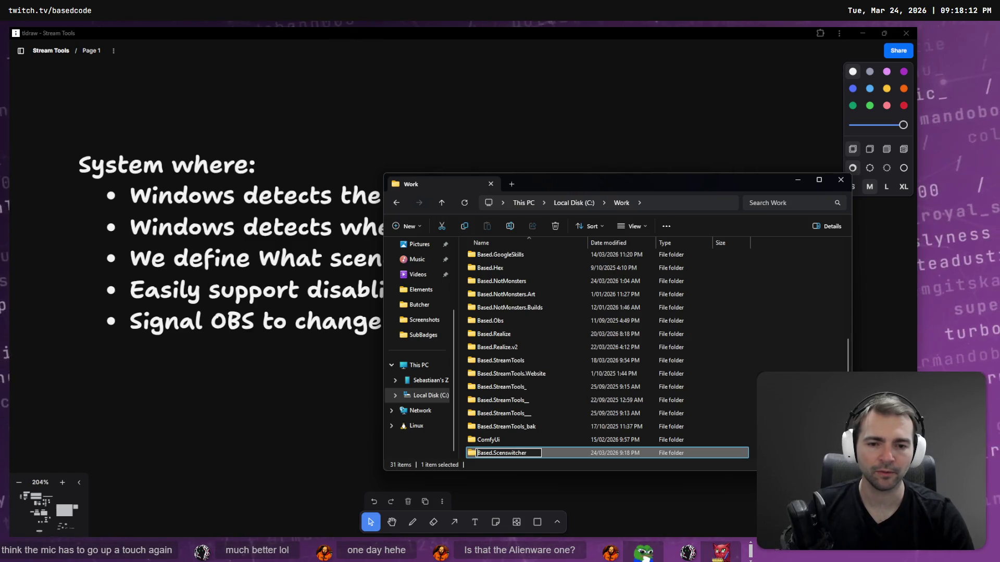
pyautogui.click(517, 453)
pyautogui.write('OBs')
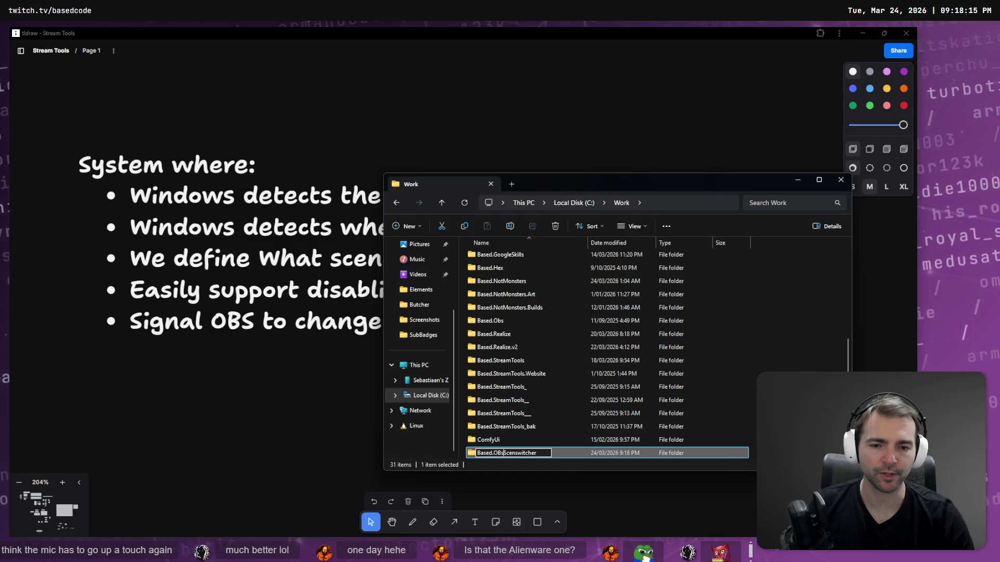
pyautogui.press('BackSpace')
pyautogui.write('bs')
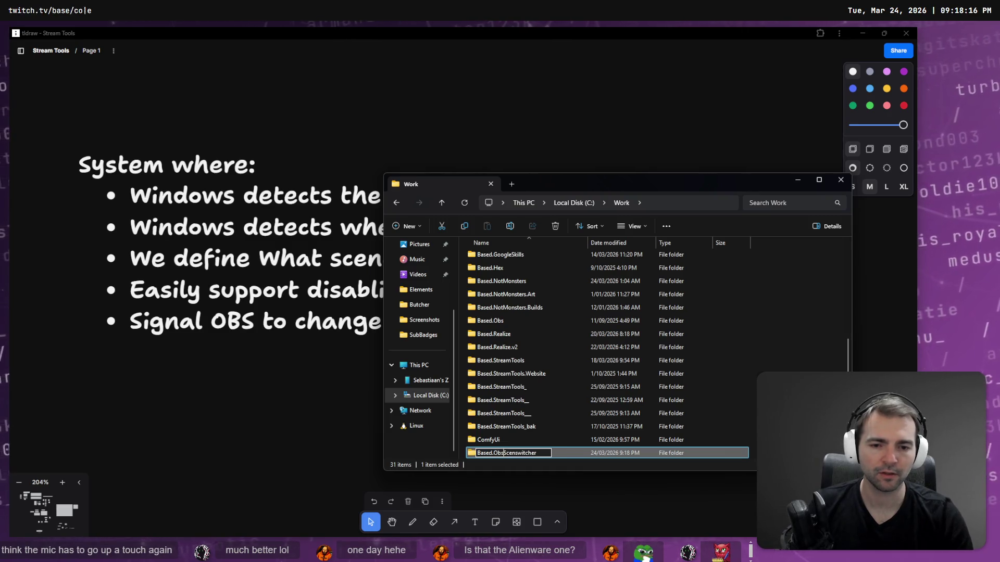
pyautogui.press('BackSpace')
pyautogui.write('S')
pyautogui.press('Return')
pyautogui.press('Return')
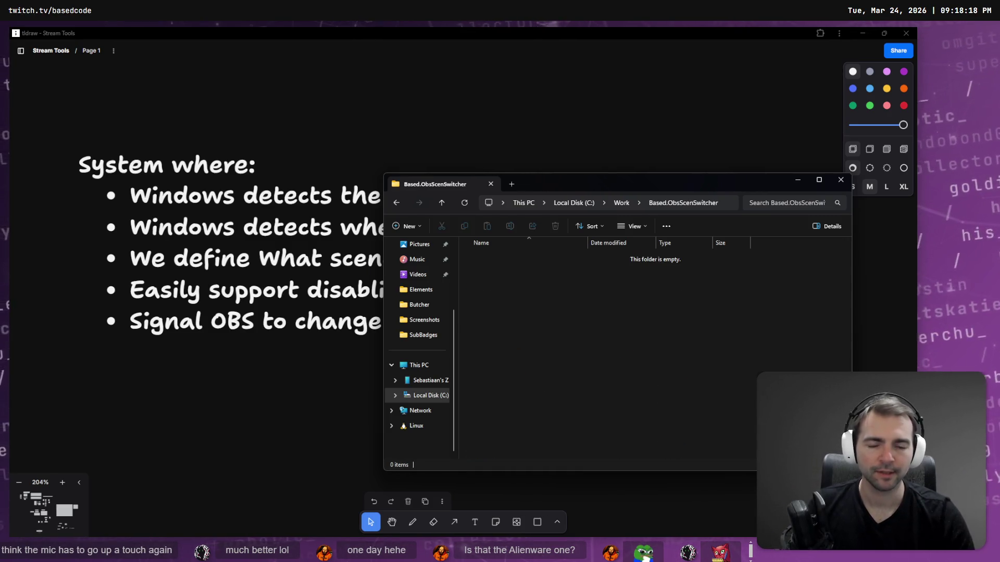
# Step: Open the empty Based.ObsScenSwitcher folder in a new Warp window
pyautogui.rightClick(630, 371)
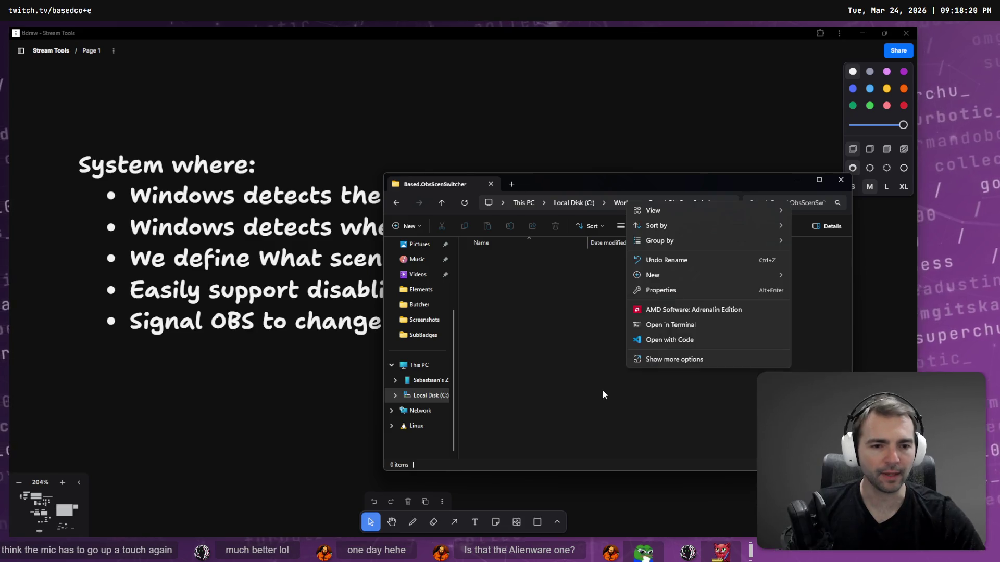
pyautogui.click(652, 397)
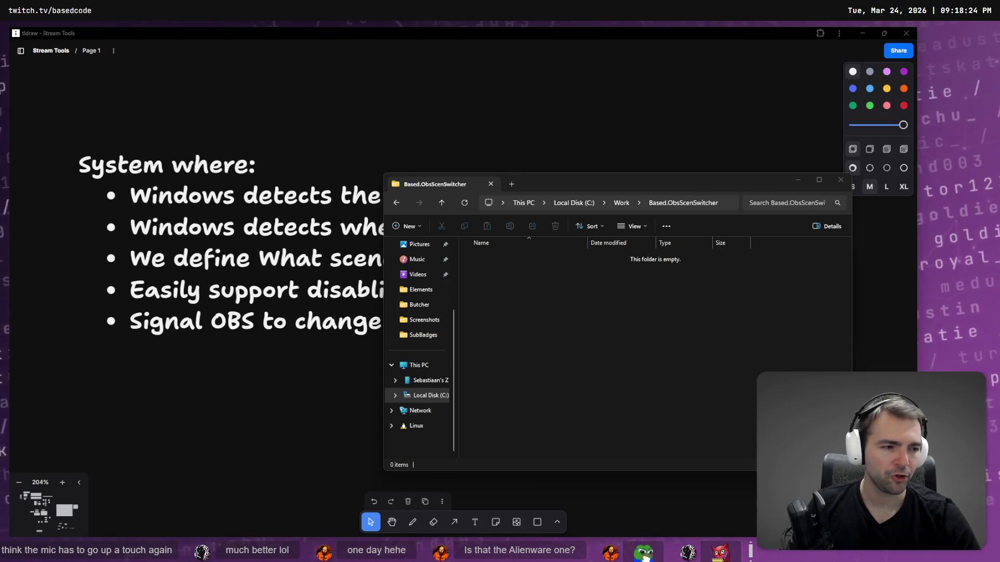
pyautogui.click(663, 416)
pyautogui.moveTo(626, 183); pyautogui.dragTo(485, 140)
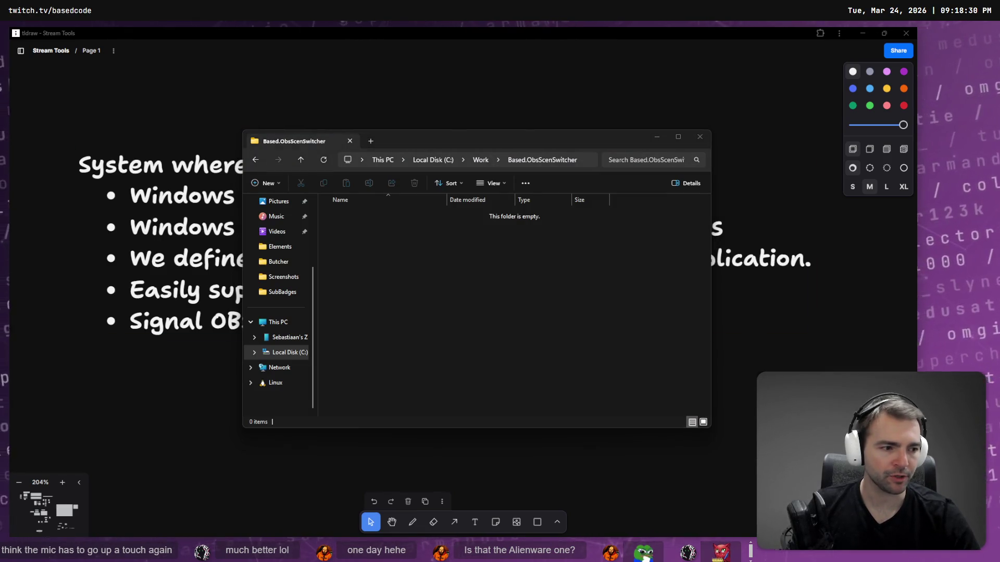
pyautogui.rightClick(504, 348)
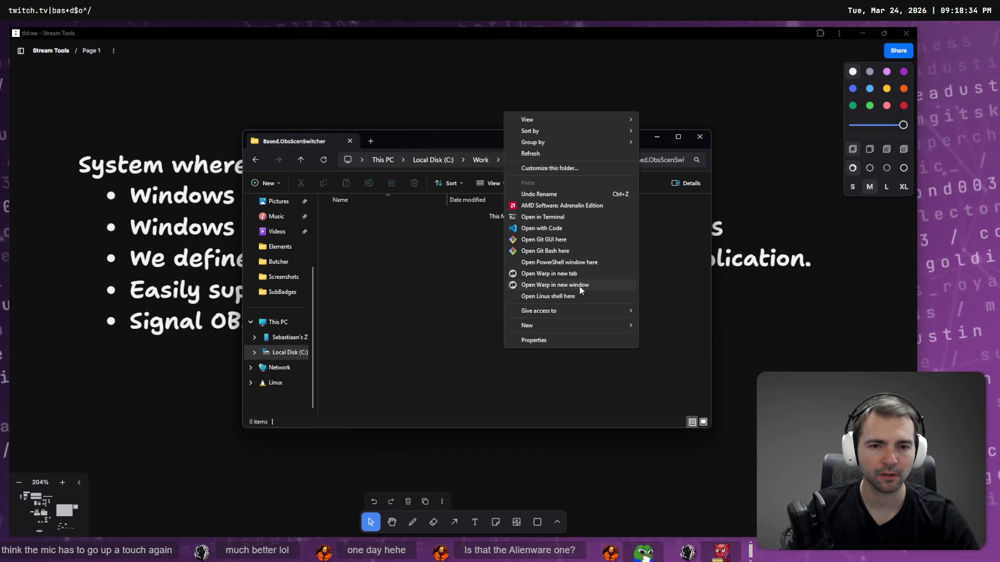
pyautogui.click(580, 287)
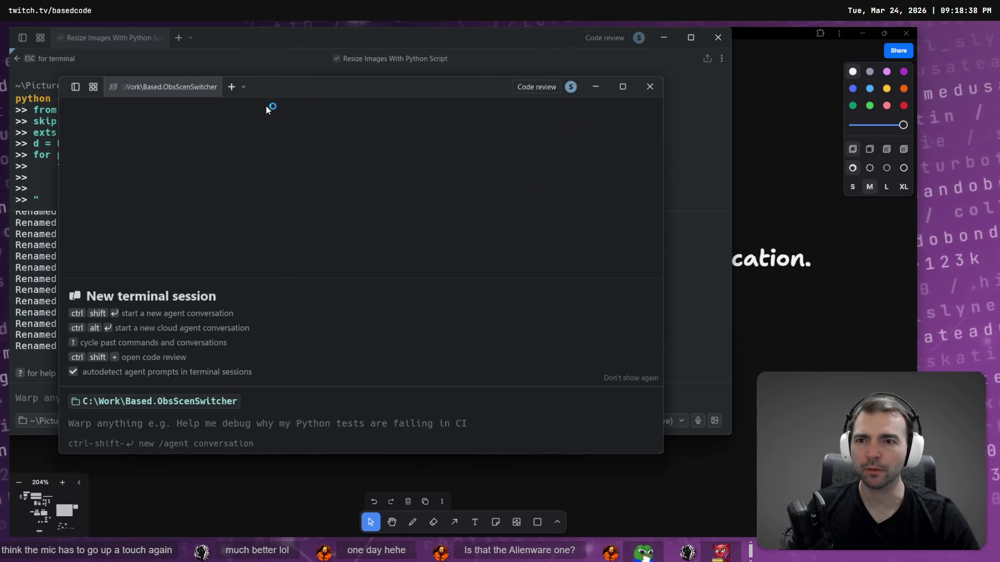
# Step: Close Resize Images, maximize Warp, and enter 'We're going to create a PRD for an applicatio that does the following:'
pyautogui.click(161, 37)
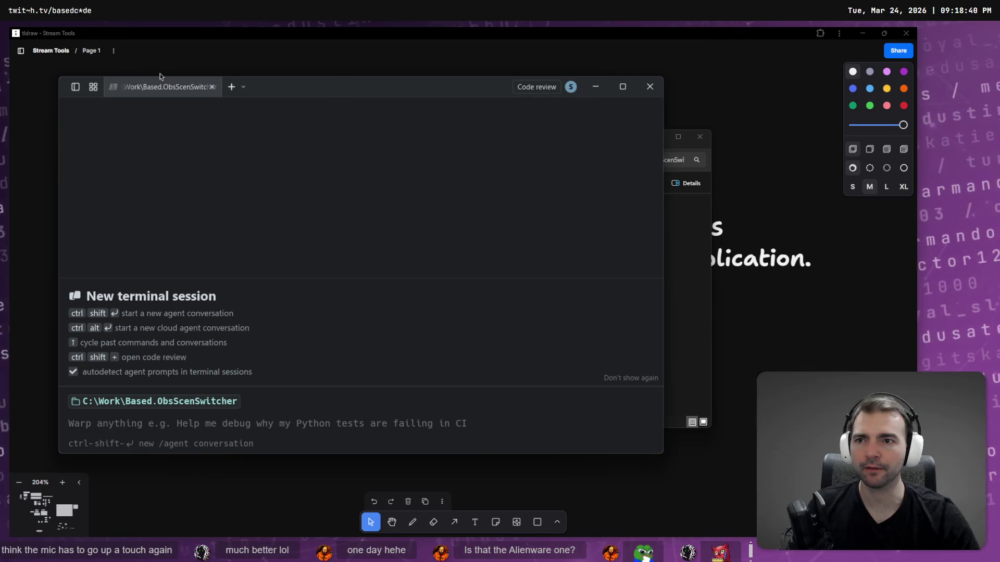
pyautogui.click(622, 86)
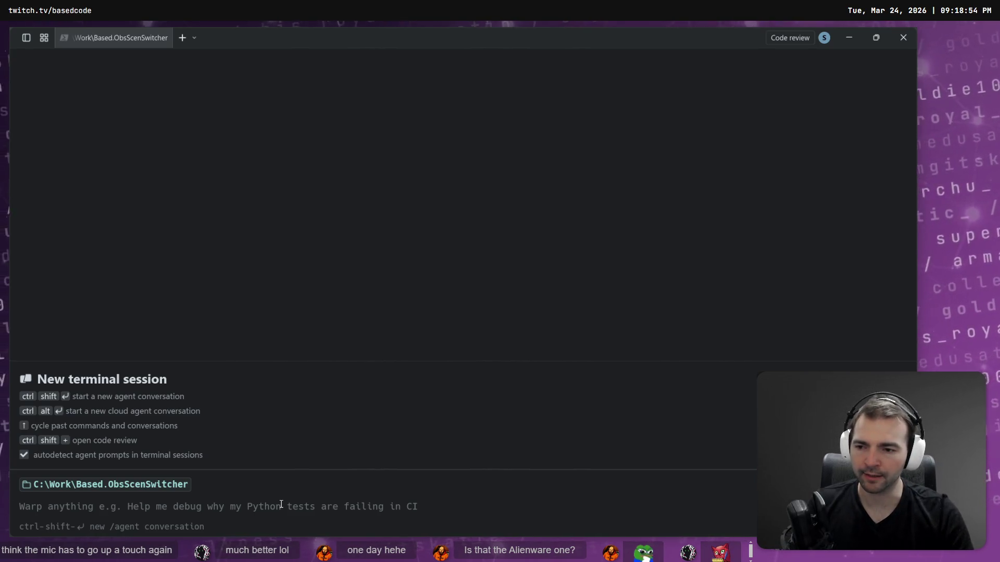
pyautogui.write("We're going to createa")
pyautogui.press('BackSpace')
pyautogui.write('a PRD for t')
pyautogui.press('BackSpace')
pyautogui.write('a')
pyautogui.write('pplicatio ntaht do')
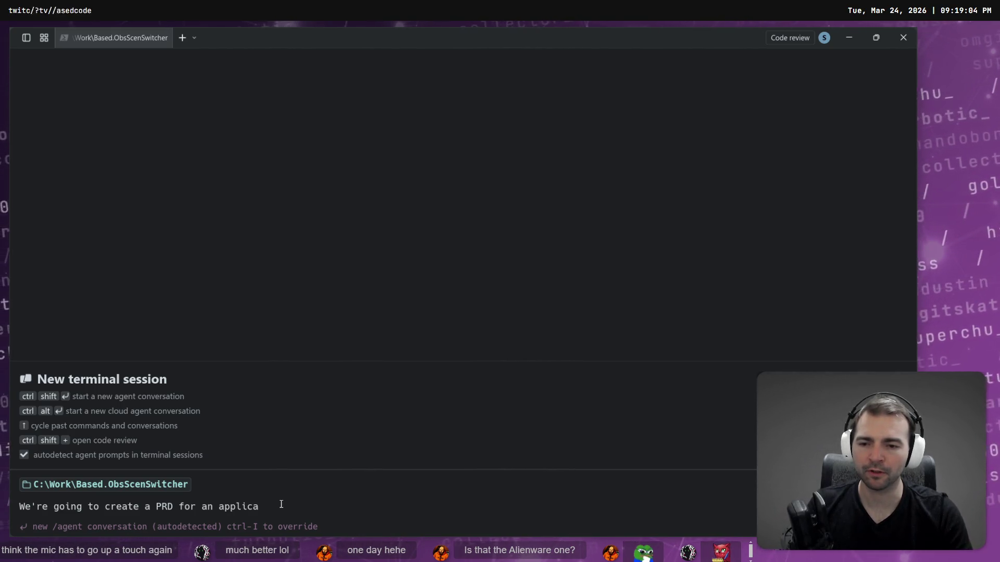
pyautogui.press('BackSpace')
pyautogui.press('BackSpace')
pyautogui.press('BackSpace')
pyautogui.write('that')
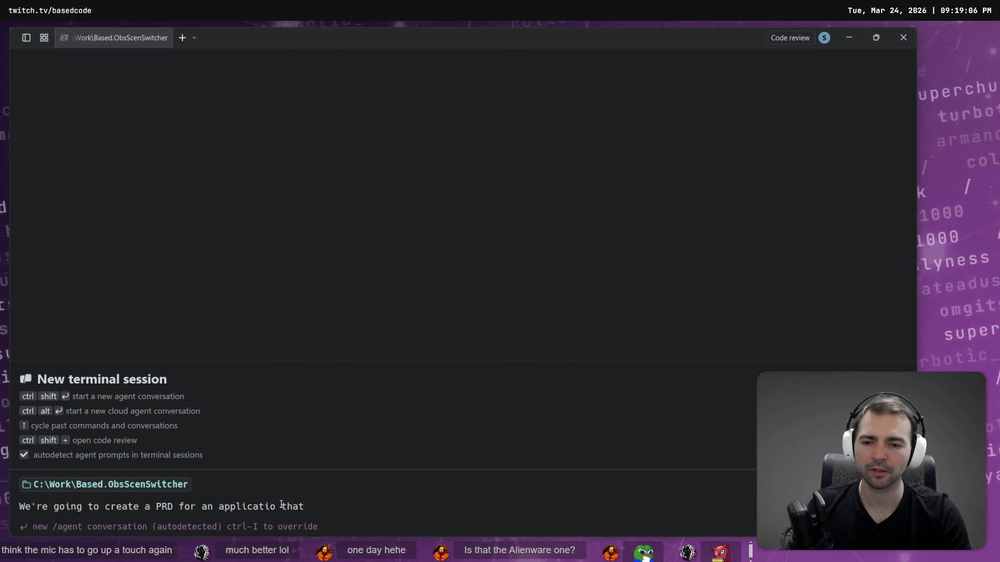
pyautogui.write(' does the following:')
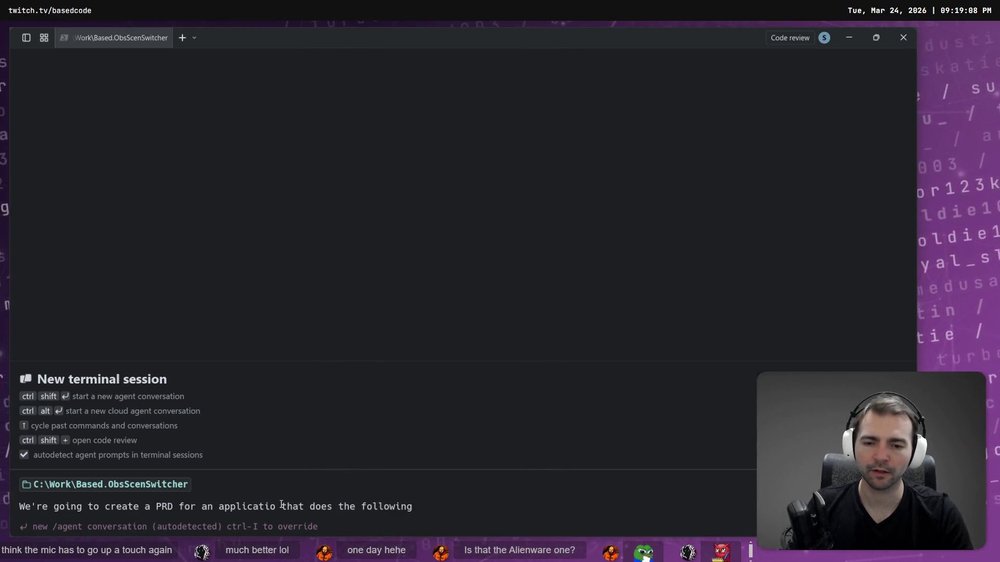
pyautogui.hotkey('shift', 'Return')
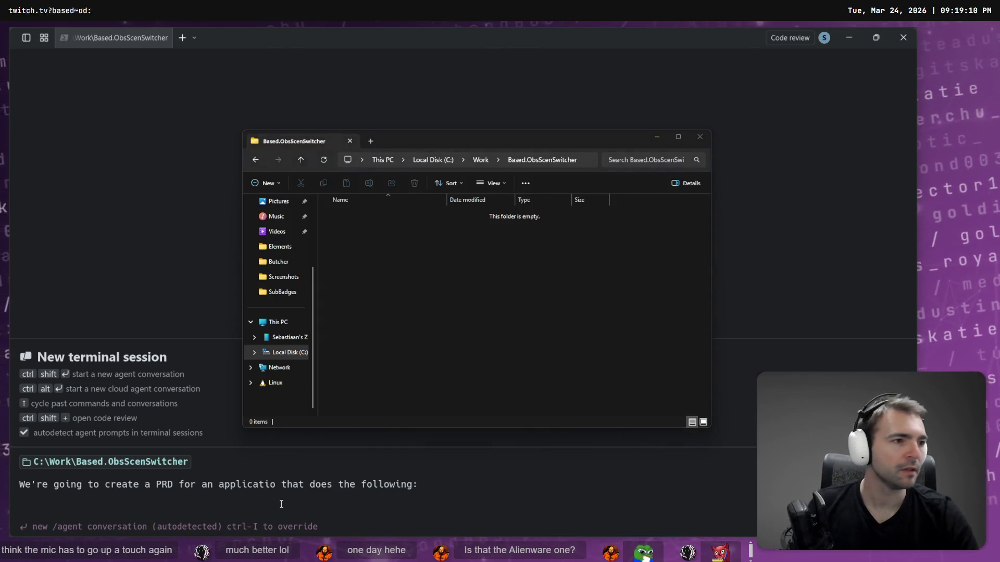
# Step: Screenshot the tldraw 'System where' bullet list and paste it into the Warp agent prompt
pyautogui.hotkey('alt', 'Tab')
pyautogui.press('super+shift+s')
pyautogui.moveTo(67, 136)
pyautogui.mouseDown()
pyautogui.moveTo(671, 363)
pyautogui.moveTo(822, 363)
pyautogui.mouseUp()
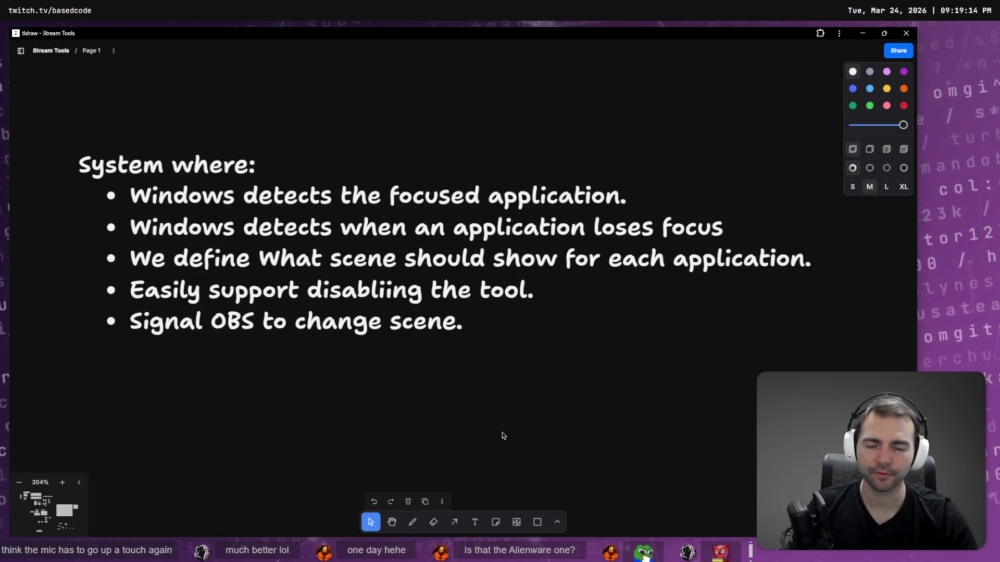
pyautogui.hotkey('alt', 'Tab')
pyautogui.hotkey('alt', 'Tab')
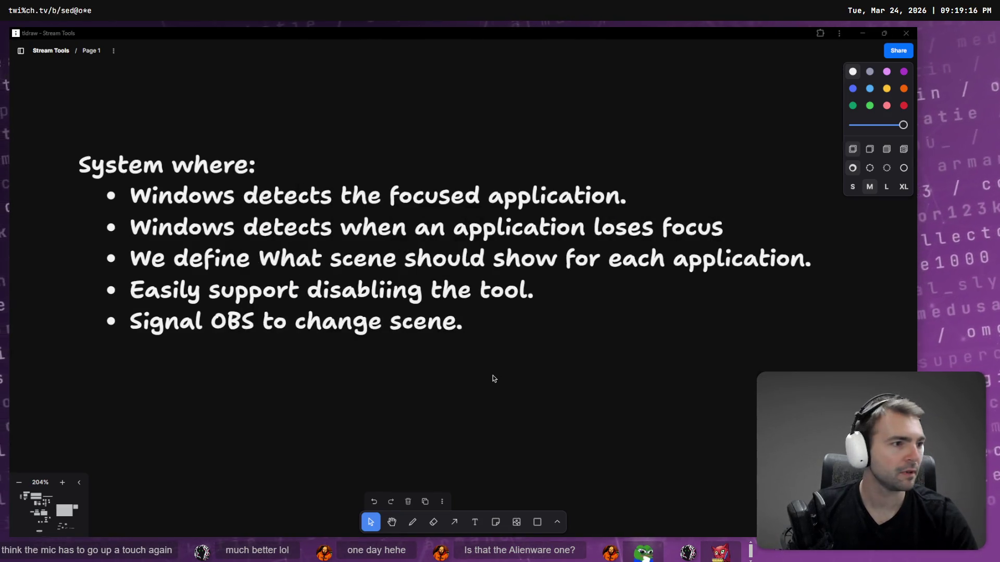
pyautogui.hotkey('alt', 'Tab')
pyautogui.hotkey('ctrl', 'v')
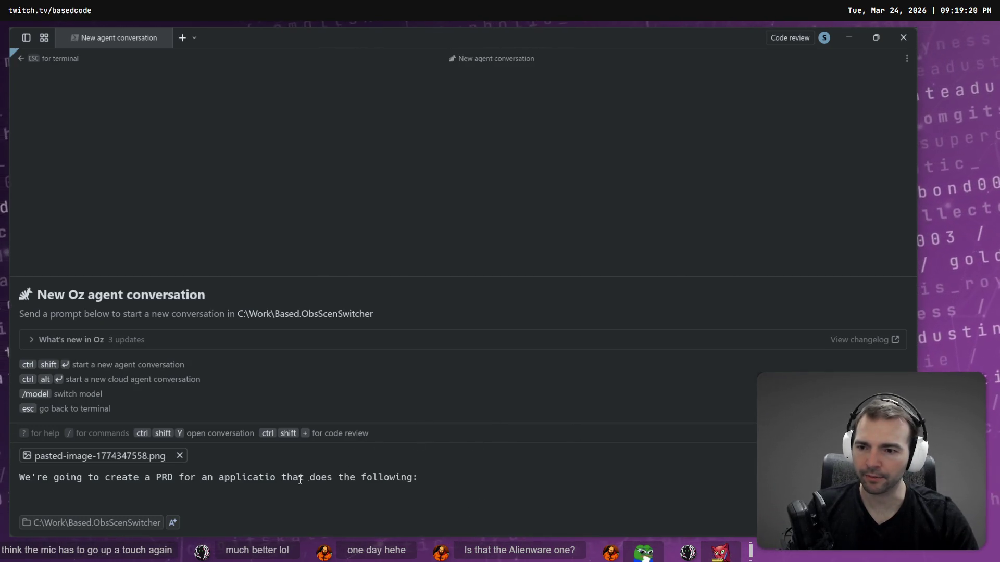
# Step: End the first prompt sentence with 'does the things in that attached shot.'
pyautogui.hotkey('shift', 'Return')
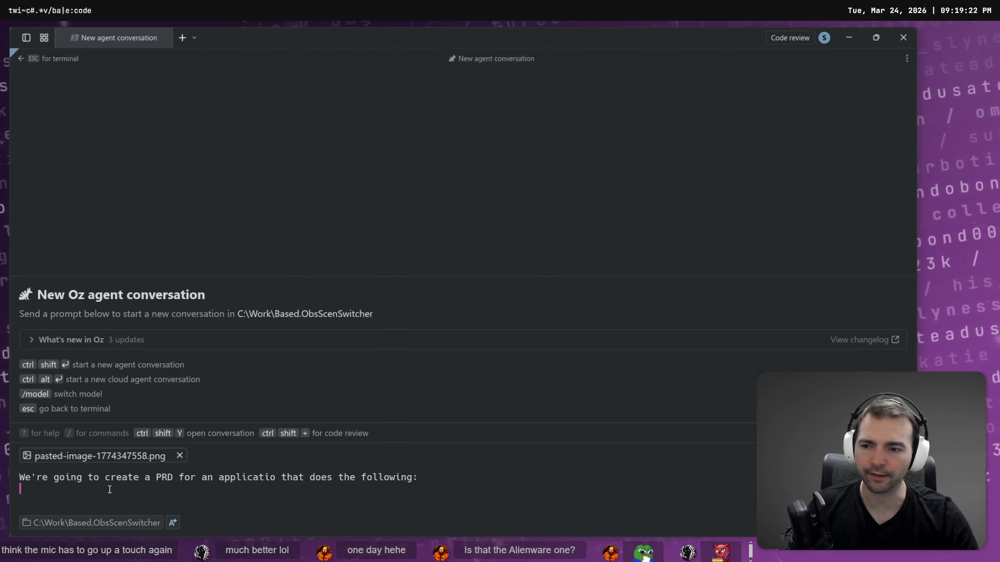
pyautogui.press('BackSpace')
pyautogui.press('BackSpace')
pyautogui.press('BackSpace')
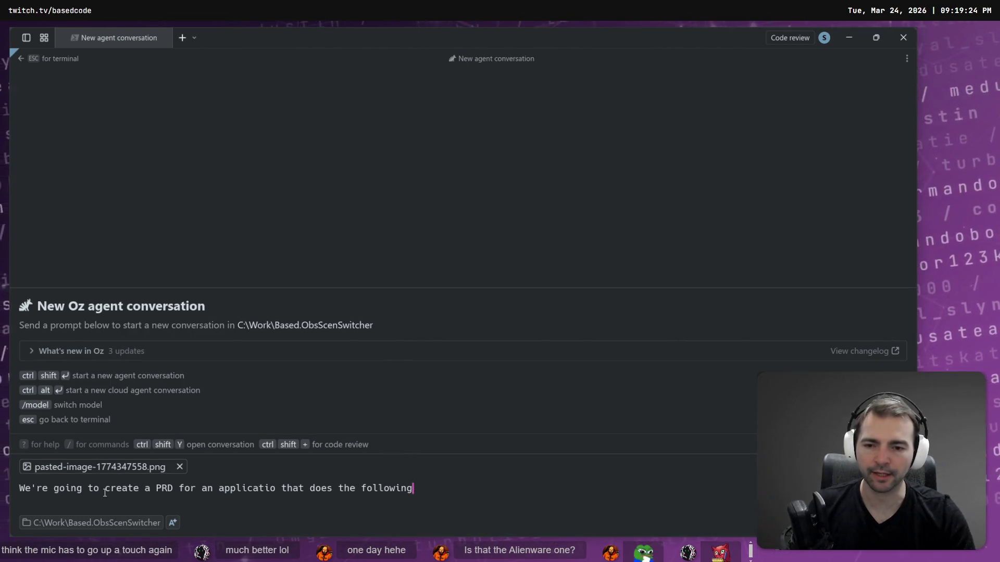
pyautogui.write('does the ')
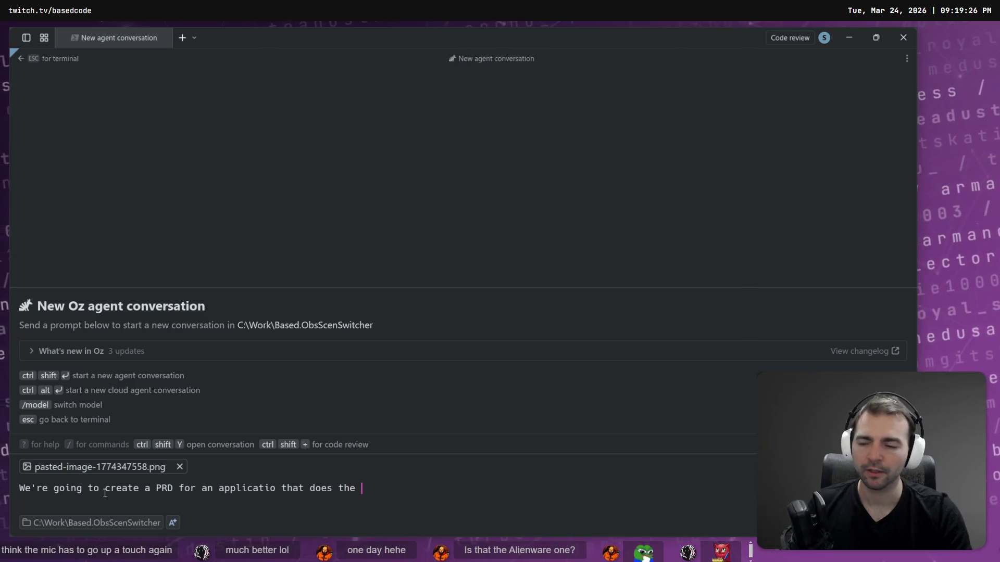
pyautogui.write('thingsin that attache ')
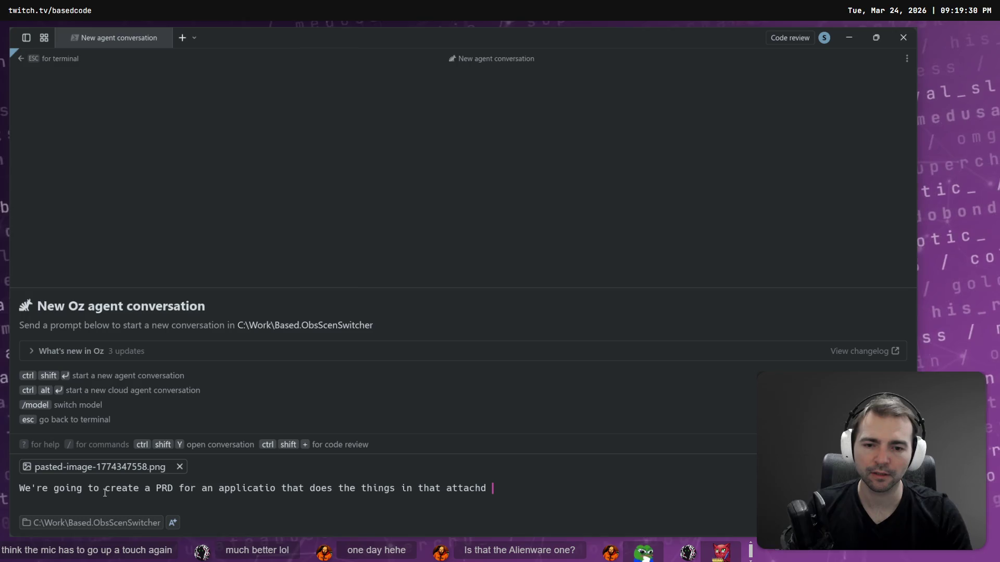
pyautogui.write('shot.')
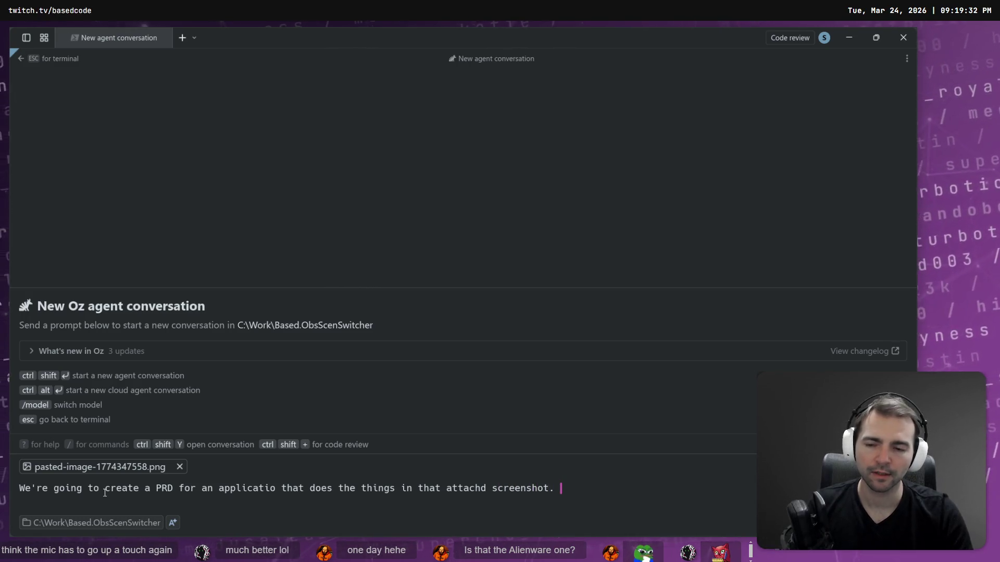
pyautogui.hotkey('shift', 'Return')
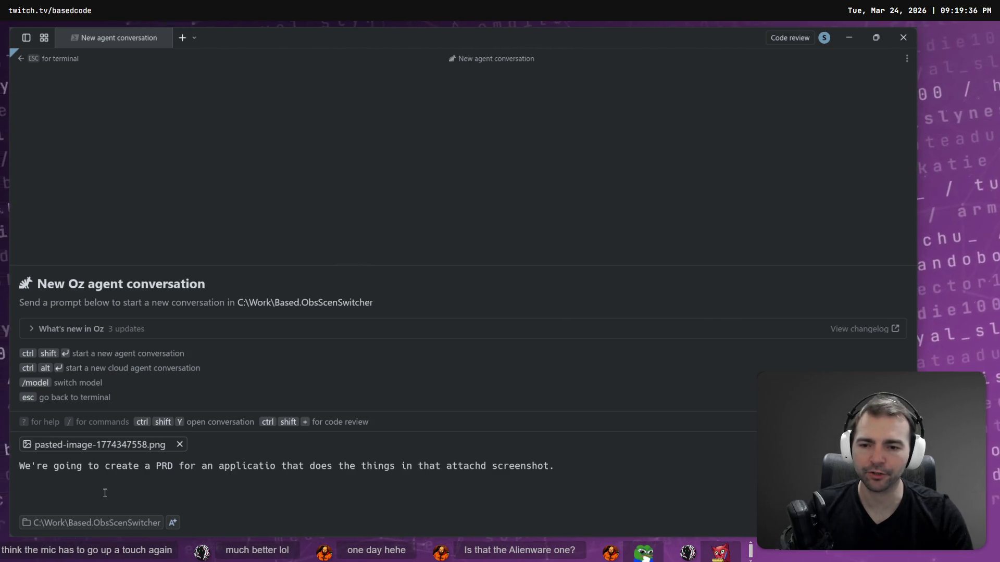
# Step: Make the target 'a Windows desktop application' and remove the duplicated word 'application'
pyautogui.press('Up')
pyautogui.press('End')
pyautogui.hotkey('ctrl', 'Left')
pyautogui.hotkey('ctrl', 'Left')
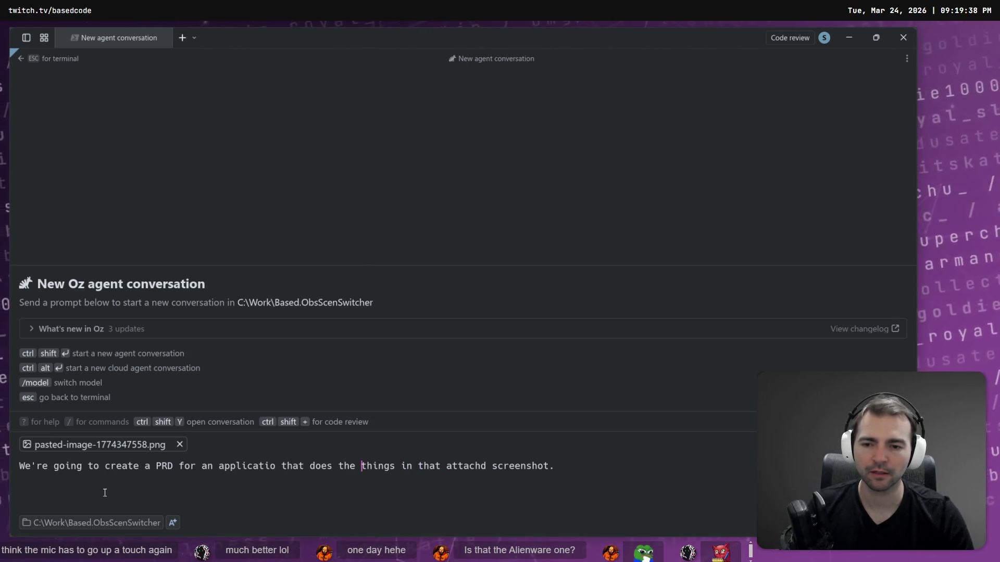
pyautogui.write('n')
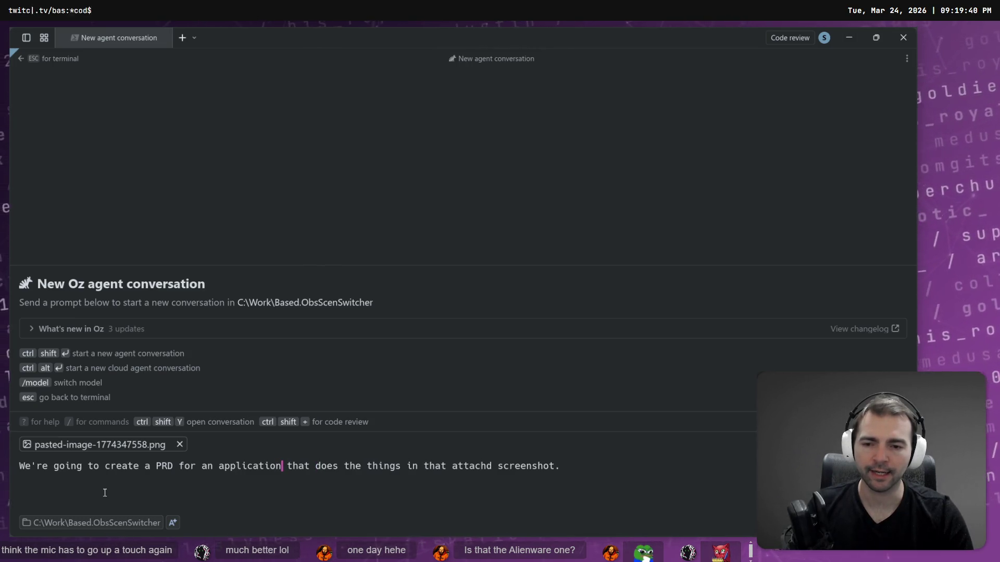
pyautogui.press('Right')
pyautogui.press('Delete')
pyautogui.write('widnws')
pyautogui.press('BackSpace')
pyautogui.press('BackSpace')
pyautogui.press('BackSpace')
pyautogui.write('indows deskt')
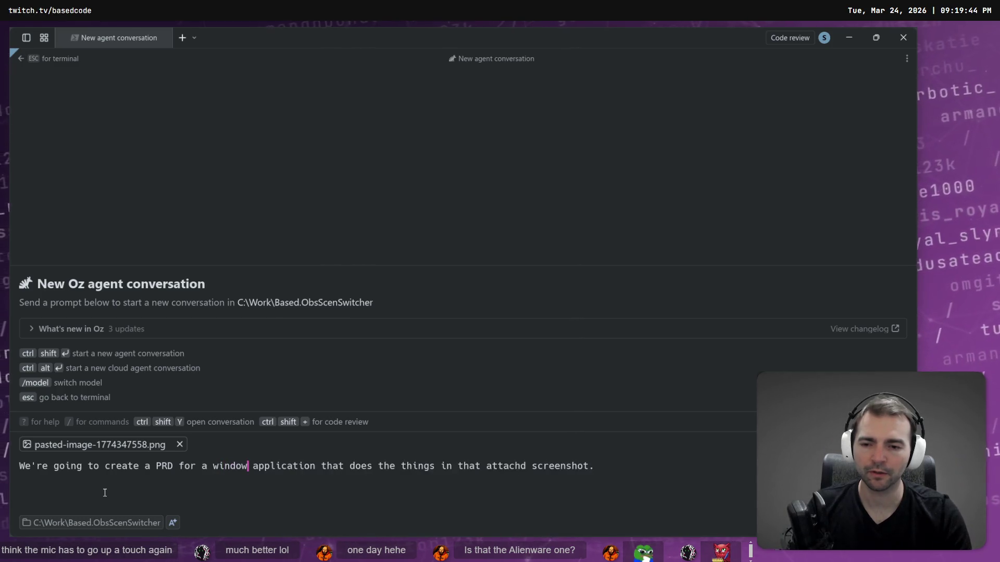
pyautogui.write('op application')
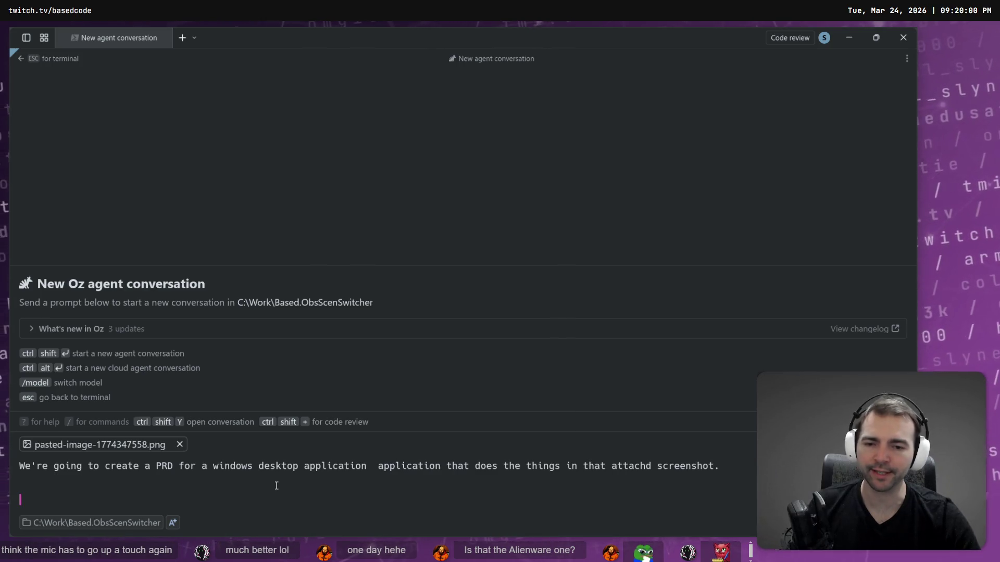
pyautogui.doubleClick(409, 466)
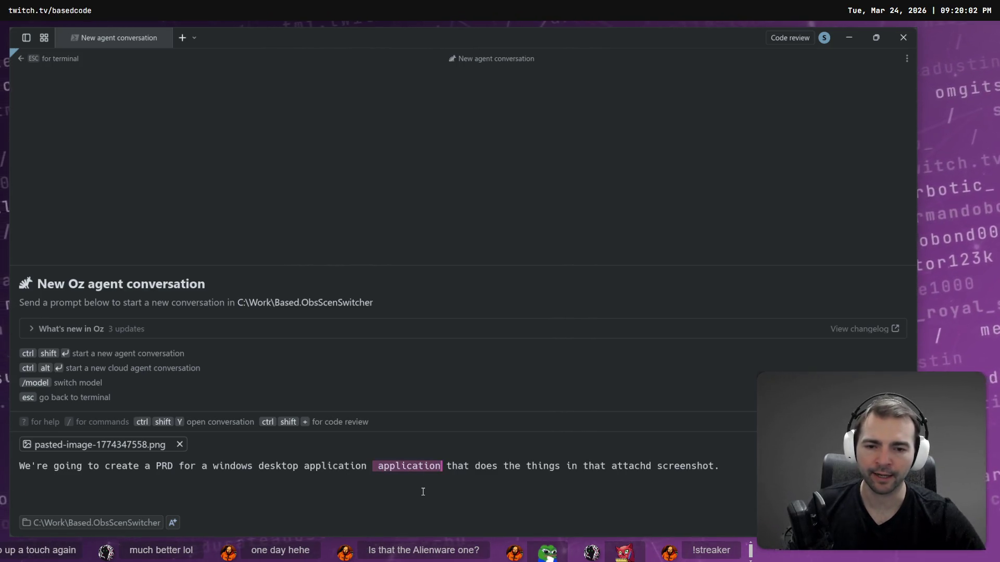
pyautogui.press('BackSpace')
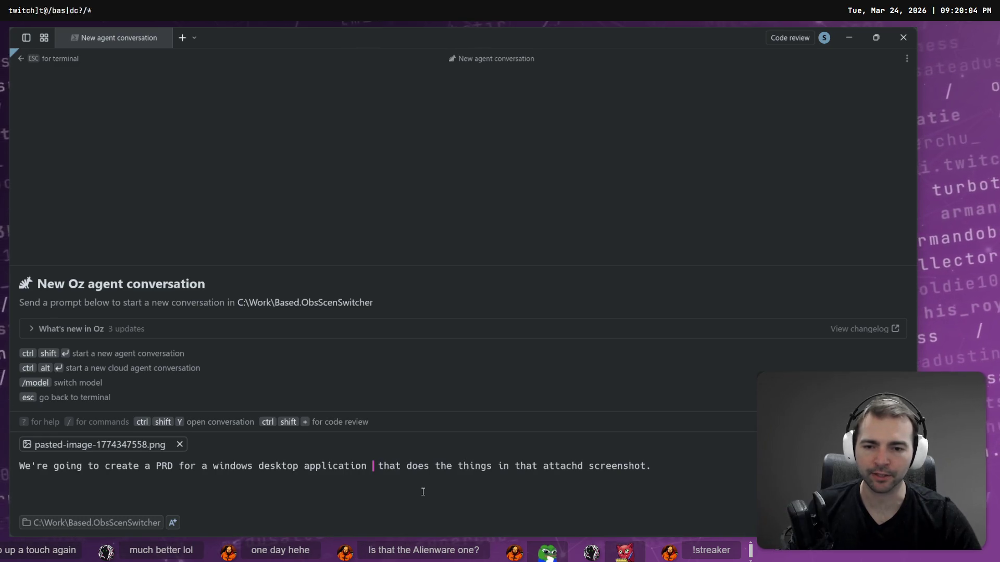
pyautogui.press('BackSpace')
pyautogui.press('End')
# Step: Add a second line: we're going to start by asking questions, gathering requirements, and clarifying what tech to use
pyautogui.hotkey('shift', 'Return')
pyautogui.write("We're gong")
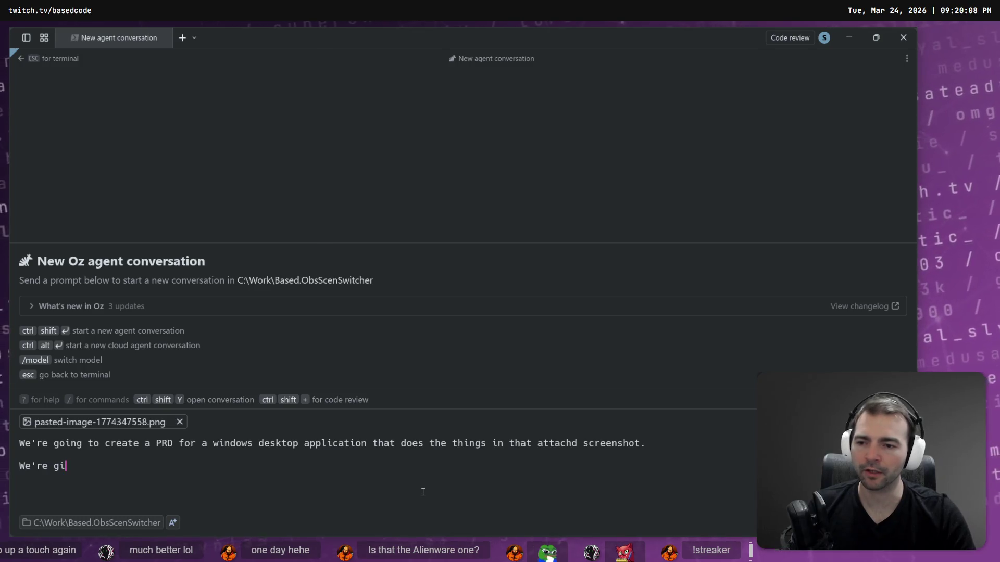
pyautogui.write('art by ')
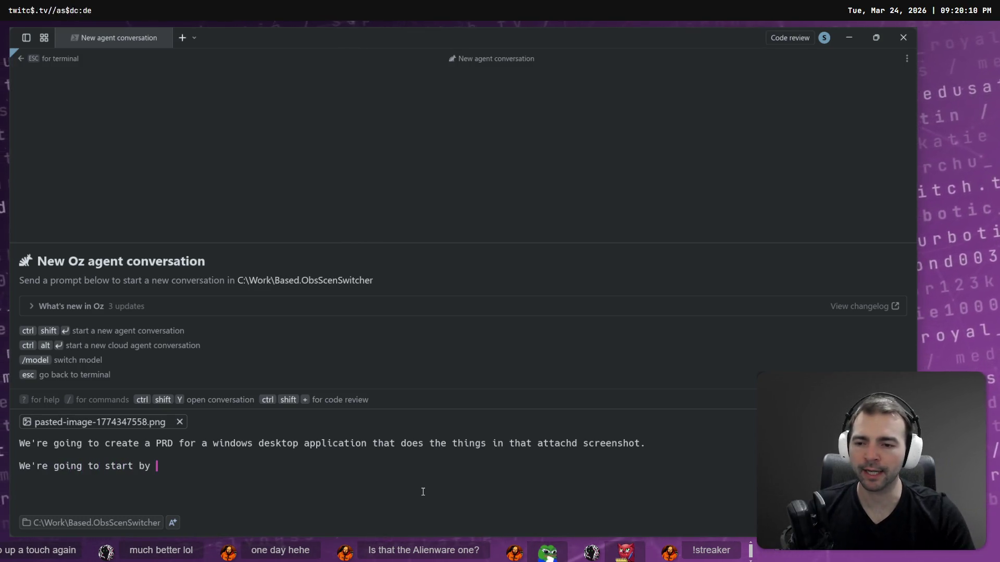
pyautogui.write('asking question')
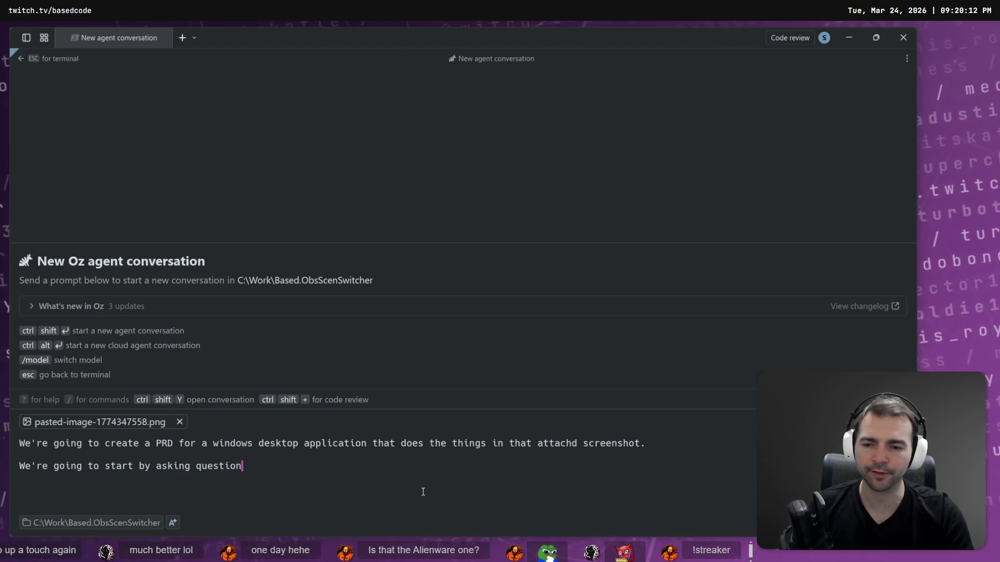
pyautogui.write('s, ga')
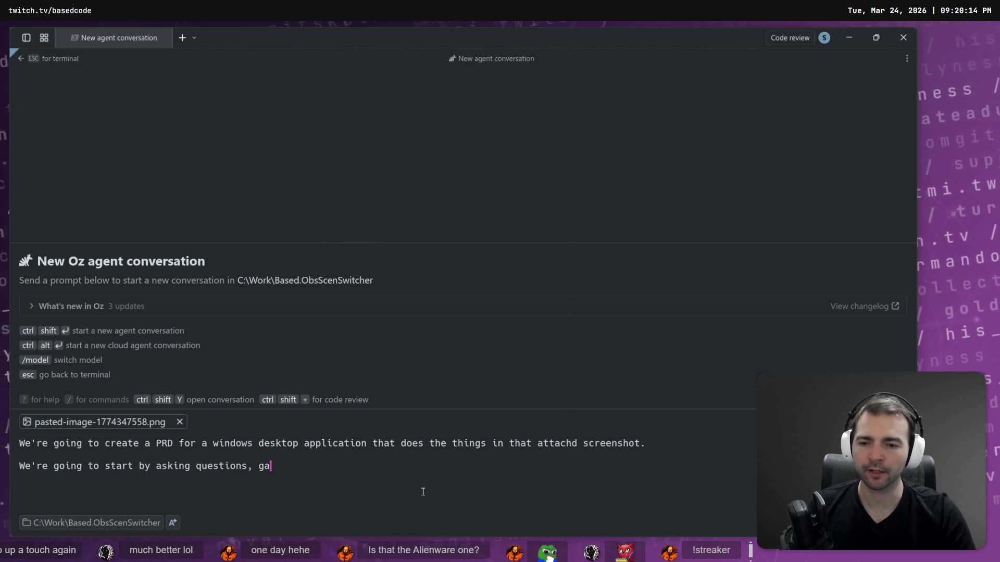
pyautogui.write('thering requirements, and clarifing')
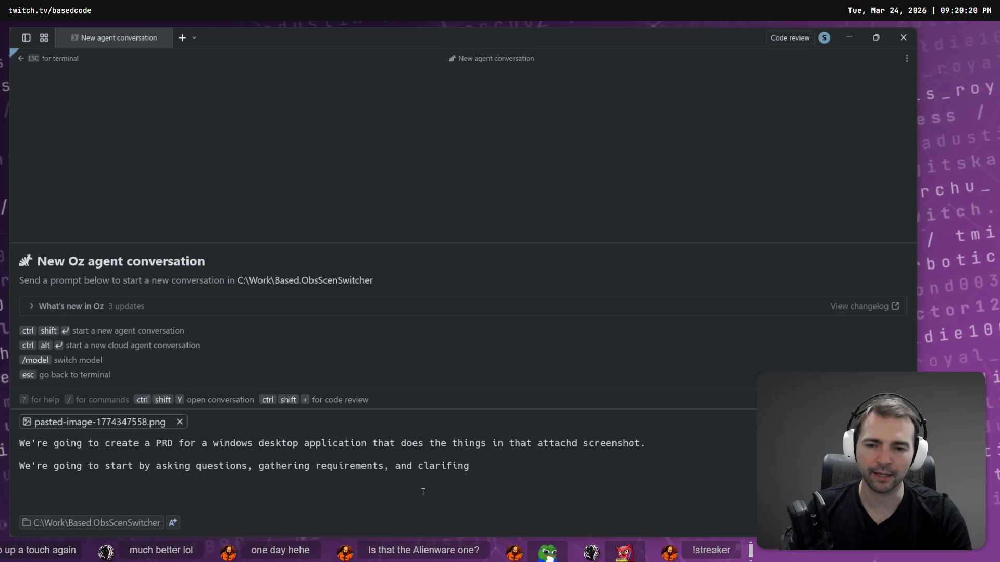
pyautogui.press('BackSpace')
pyautogui.press('BackSpace')
pyautogui.press('BackSpace')
pyautogui.write('wha')
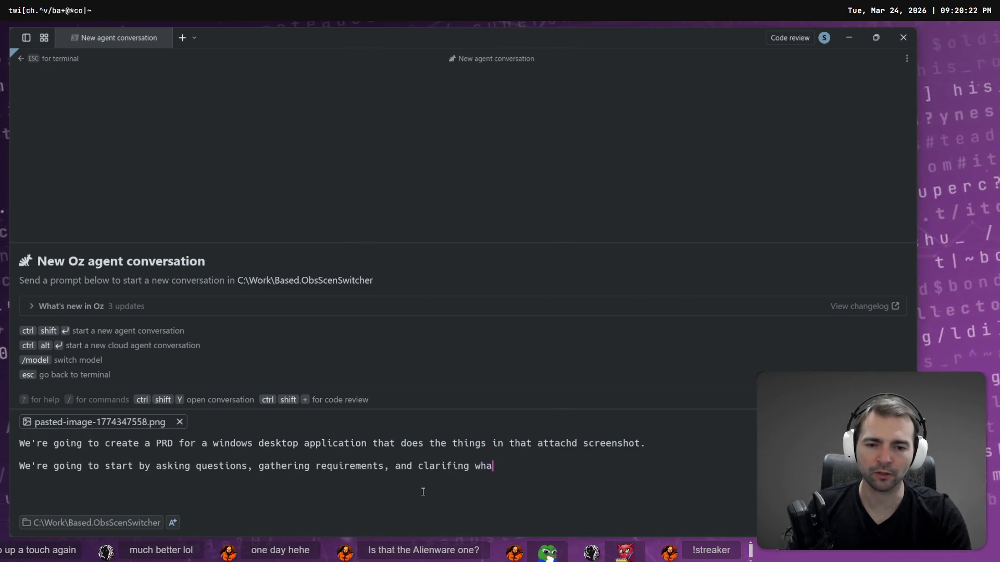
pyautogui.write('t tech to use in the solution.')
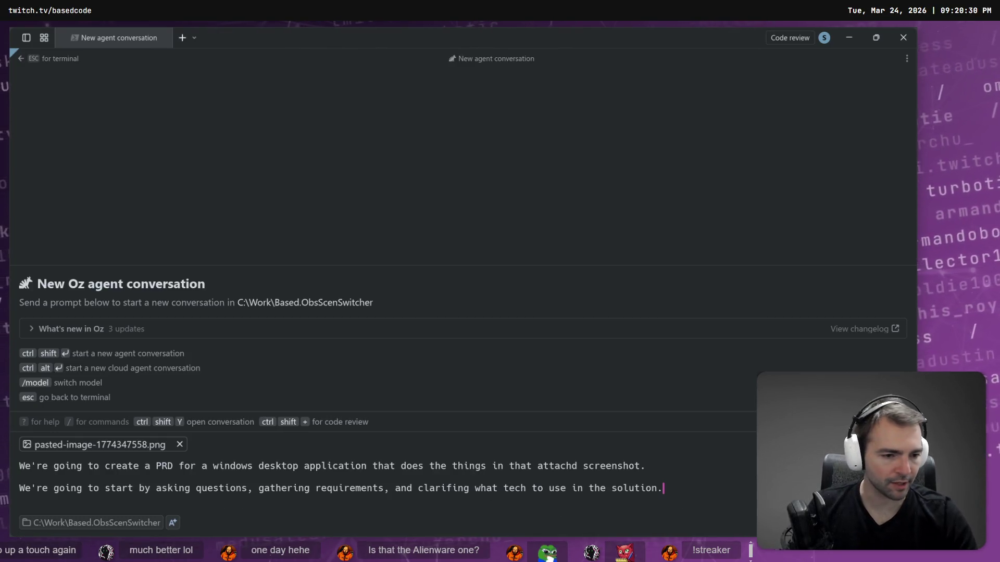
pyautogui.click(833, 523)
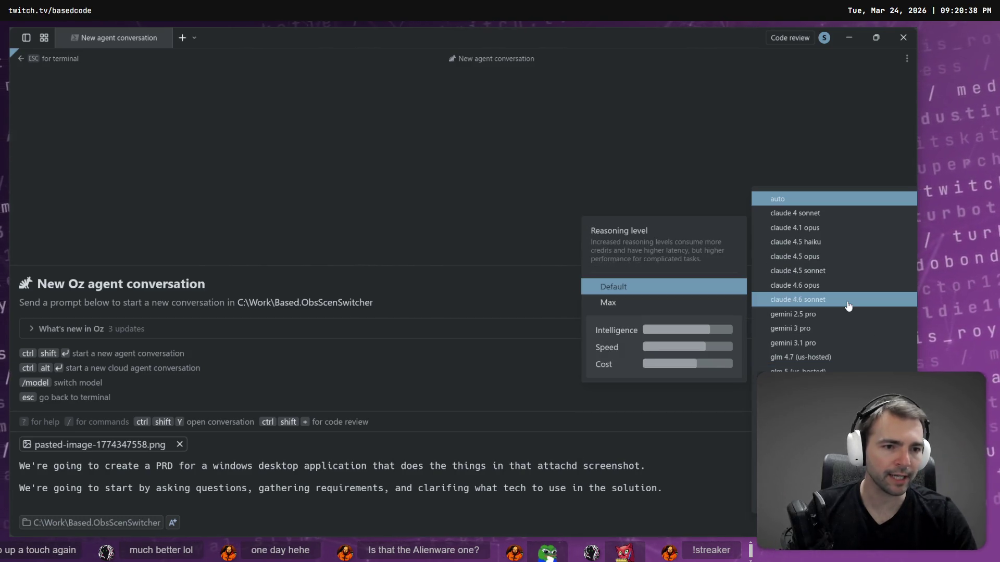
# Step: Choose claude 4.6 sonnet as the agent model, then bring the benchmark website up maximized
pyautogui.click(848, 300)
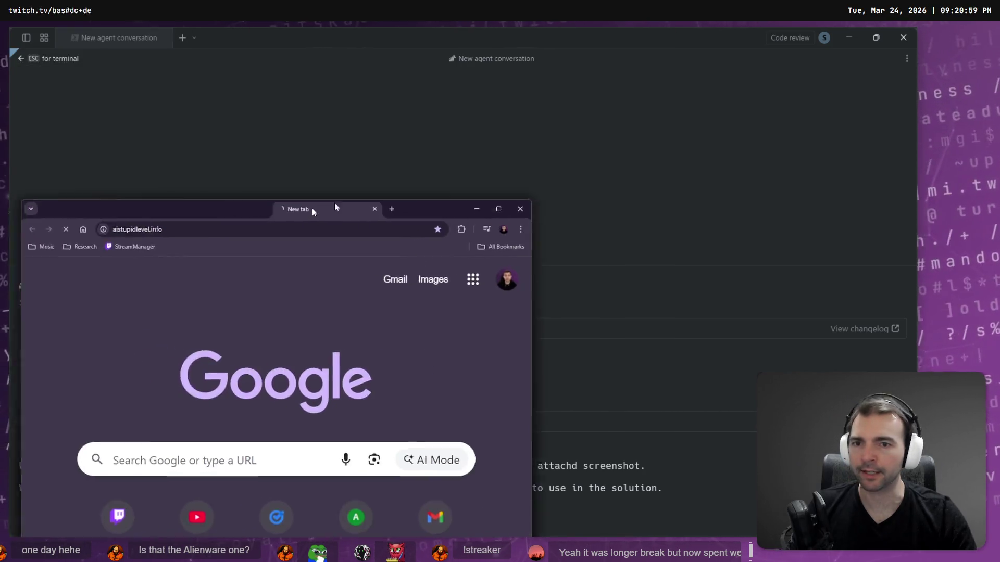
pyautogui.moveTo(335, 203); pyautogui.dragTo(411, 191)
pyautogui.doubleClick(412, 192)
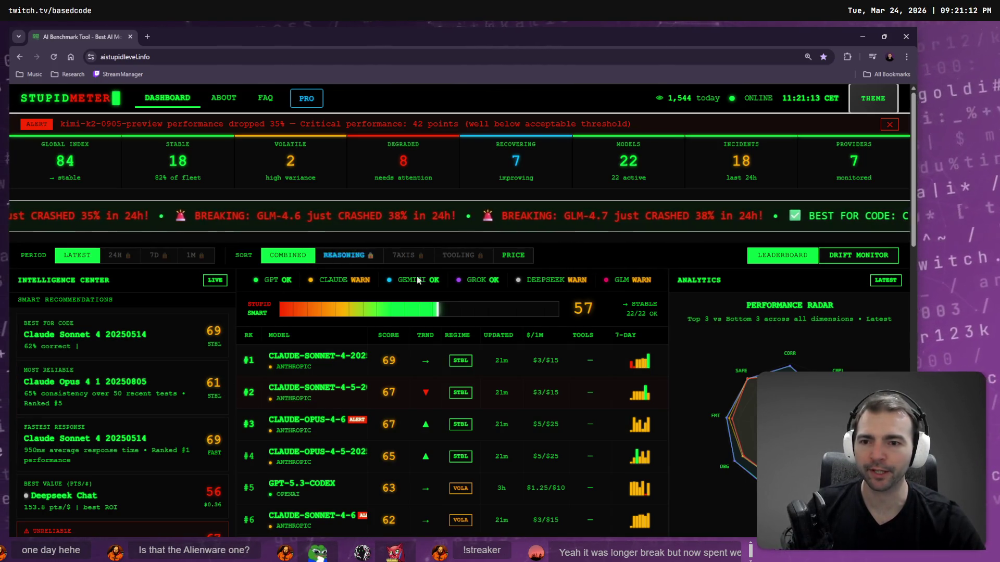
# Step: View CLAUDE-SONNET-4-20250514's detail chart, try the locked 24H view, dismiss PRO, and return to Warp
pyautogui.click(333, 364)
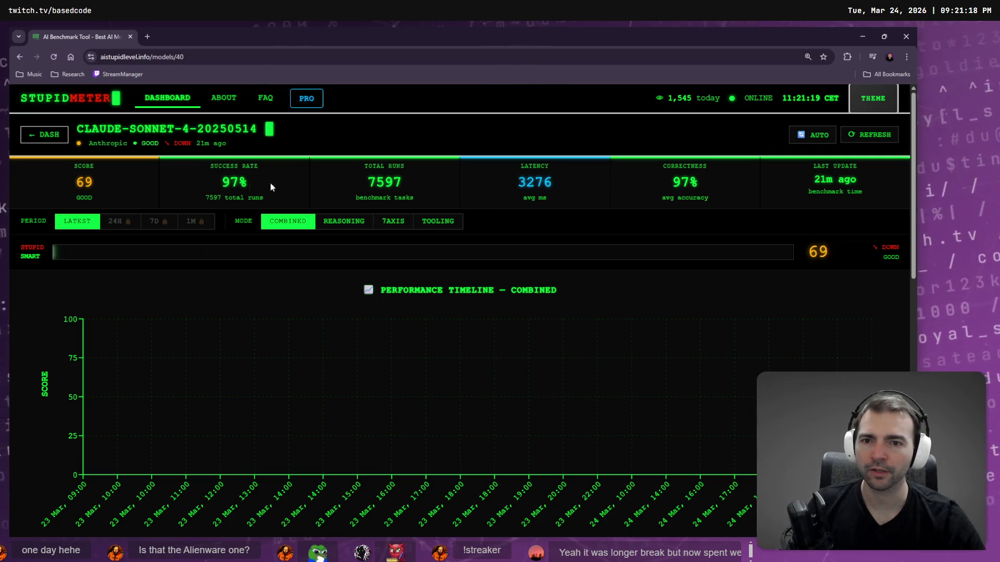
pyautogui.moveTo(860, 367)
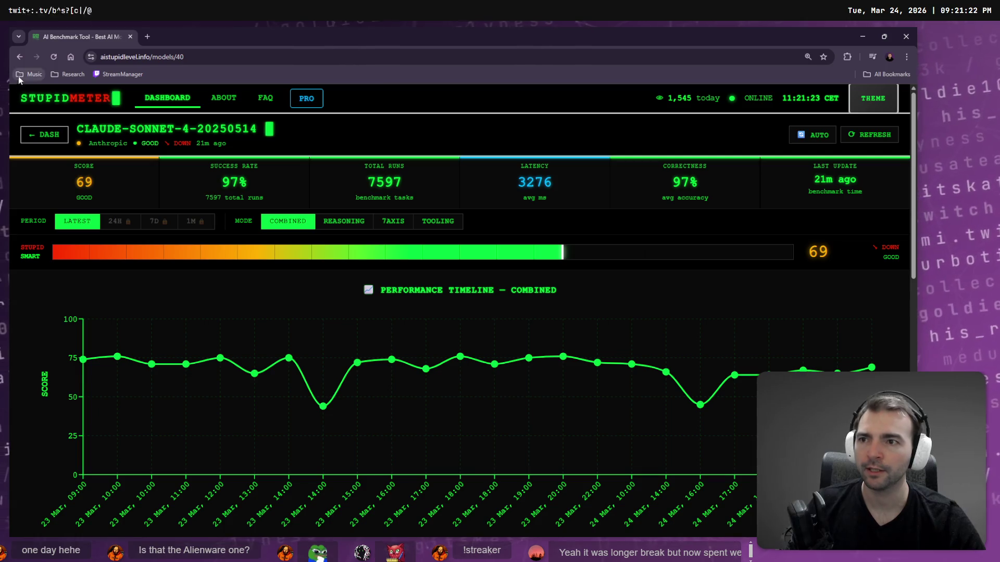
pyautogui.click(19, 57)
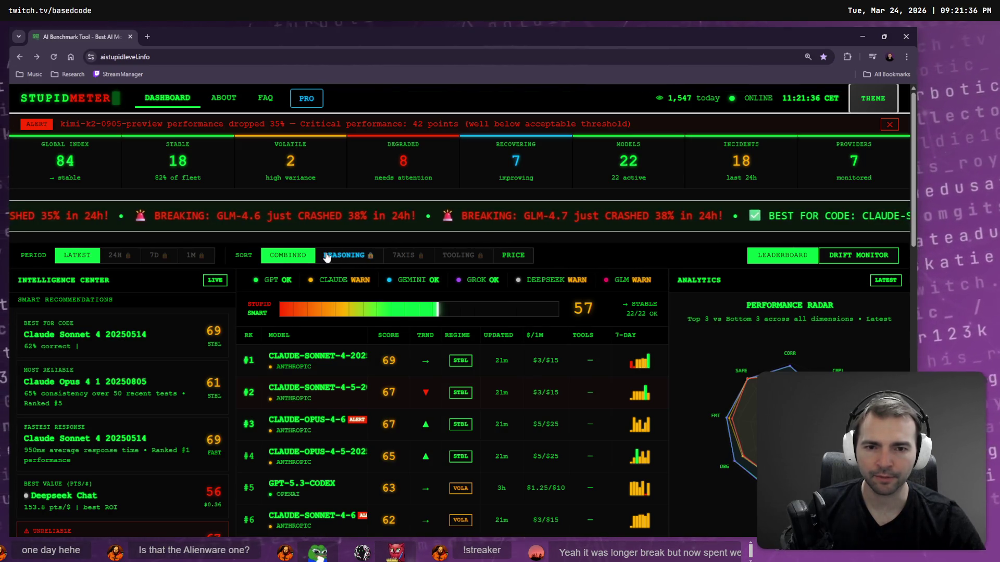
pyautogui.click(119, 256)
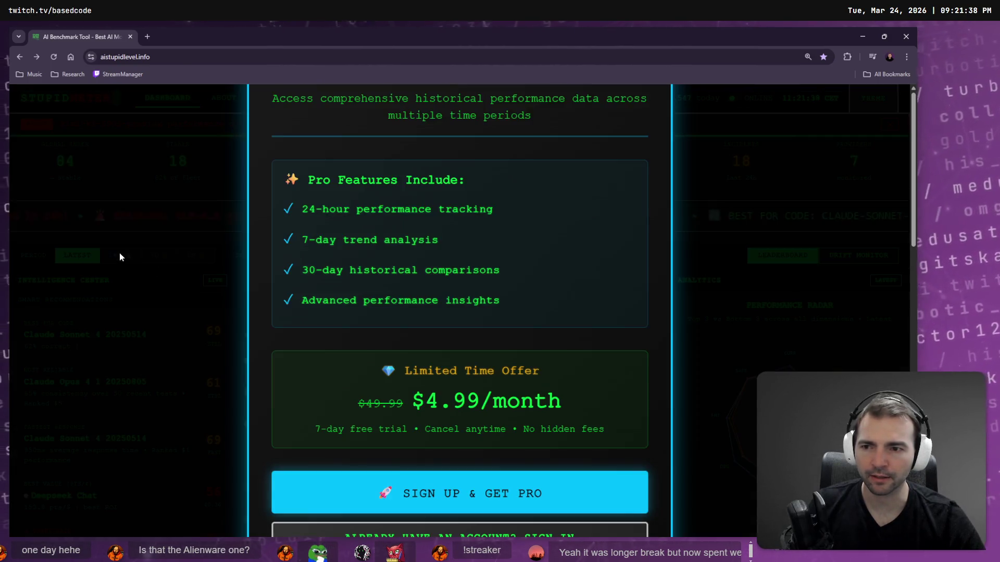
pyautogui.click(722, 283)
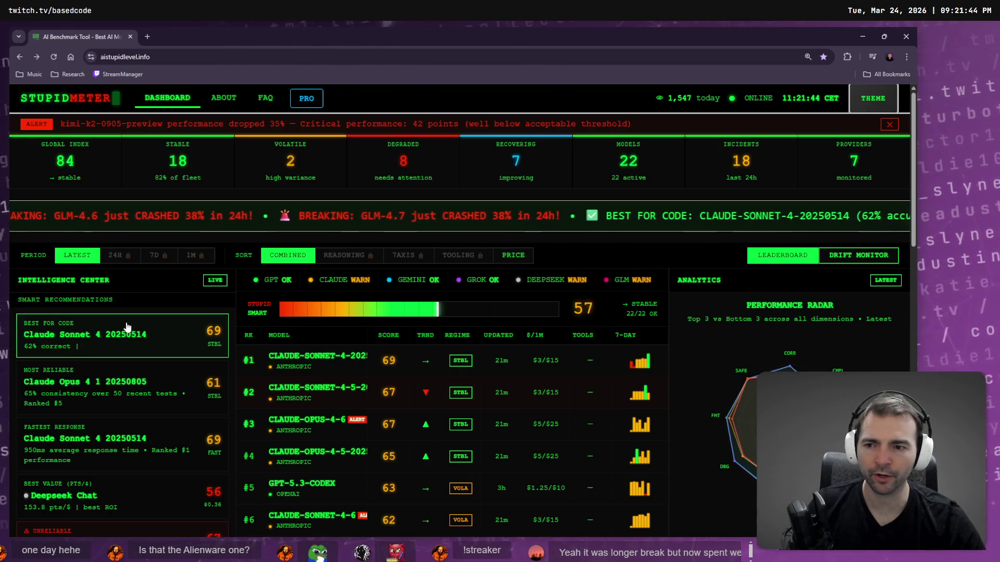
pyautogui.hotkey('alt', 'Tab')
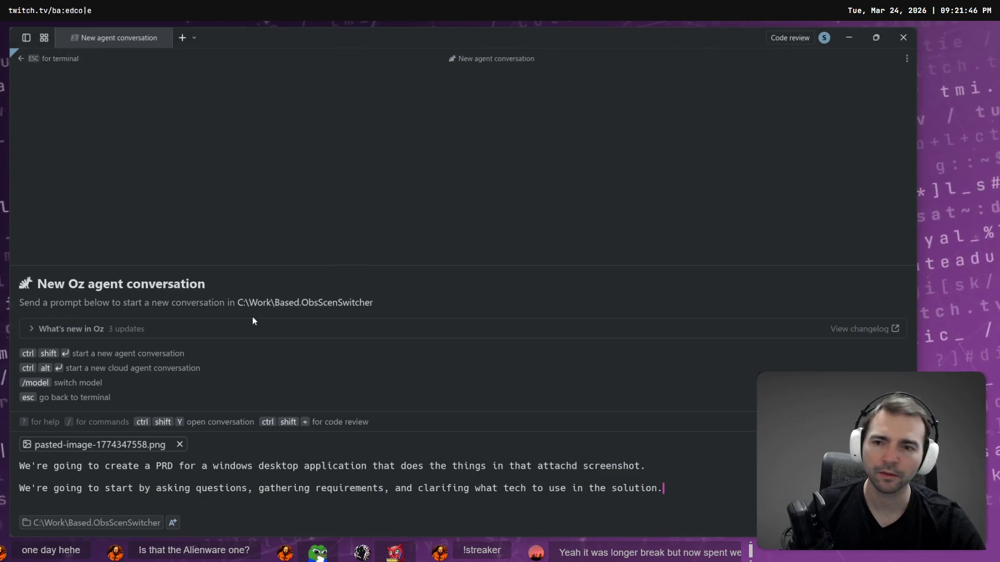
pyautogui.click(781, 523)
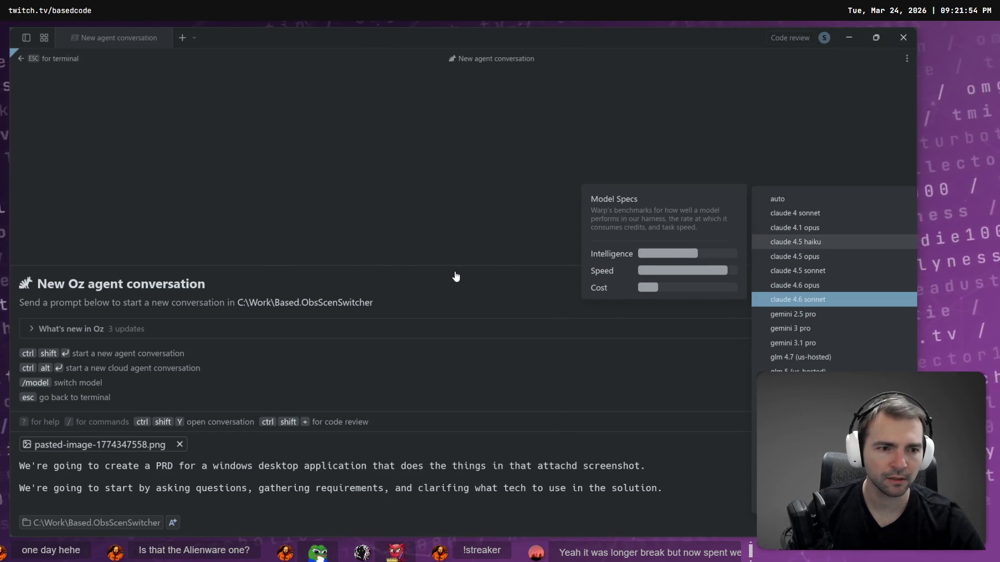
pyautogui.hotkey('alt', 'Tab')
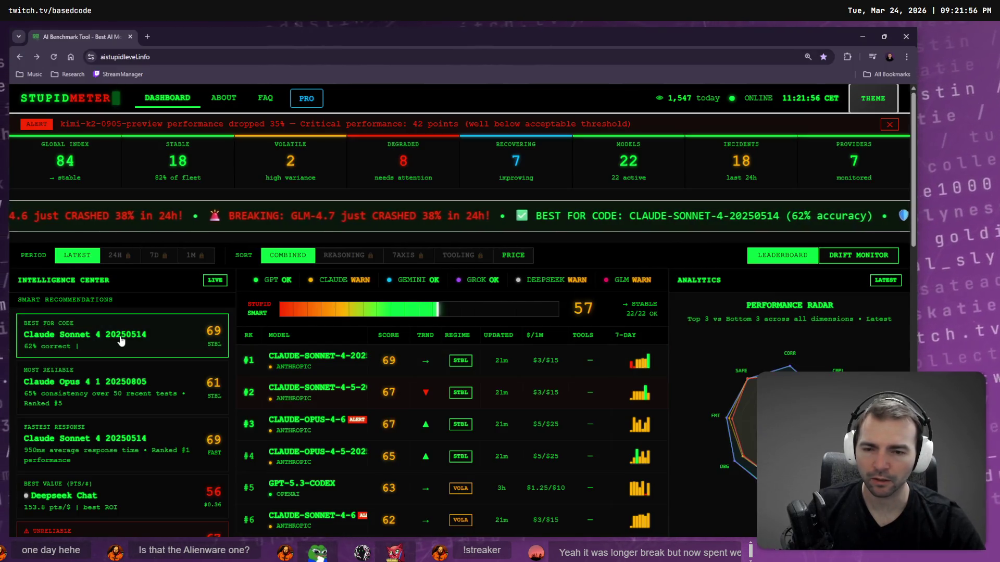
pyautogui.click(339, 397)
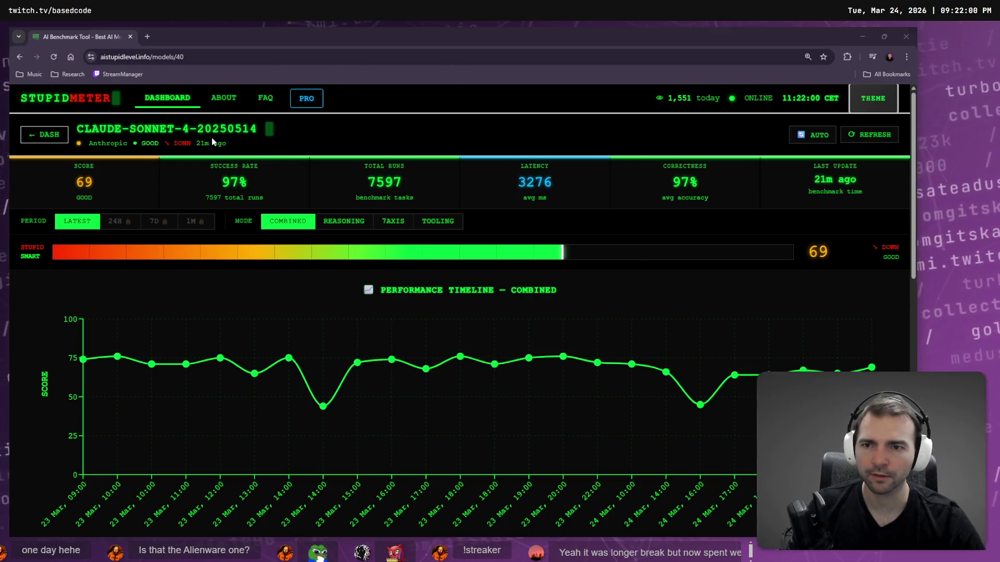
pyautogui.hotkey('alt', 'Tab')
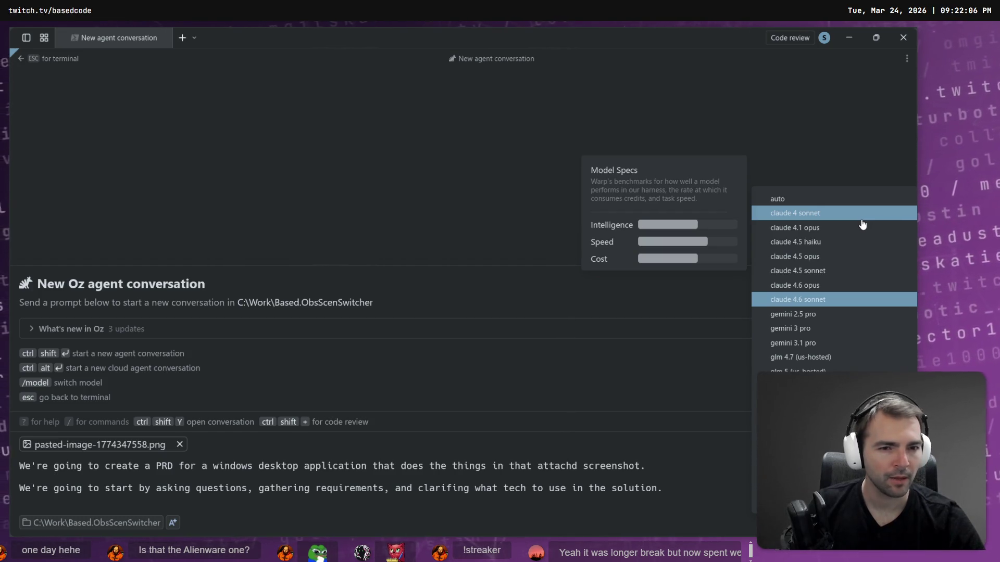
pyautogui.moveTo(831, 308)
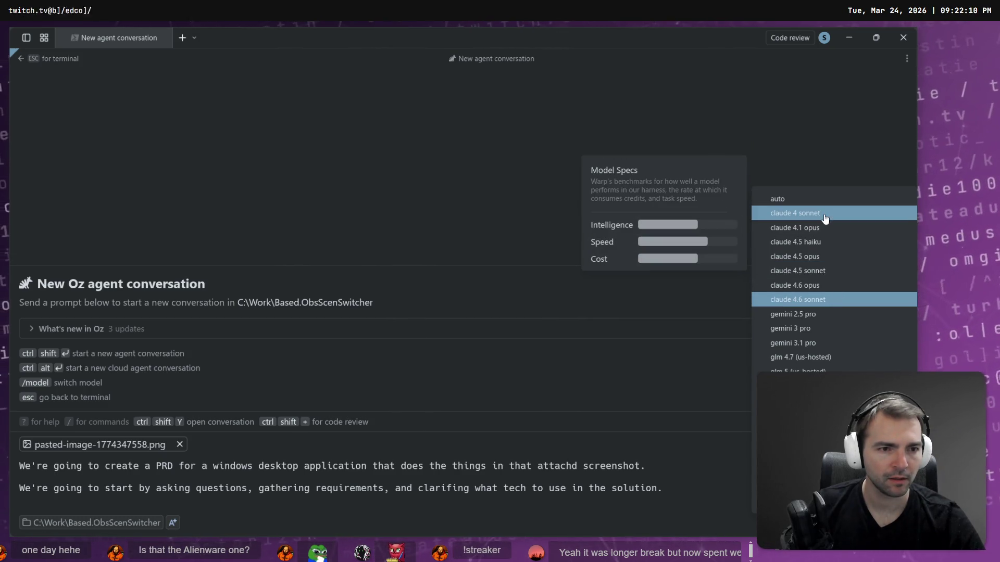
pyautogui.click(816, 301)
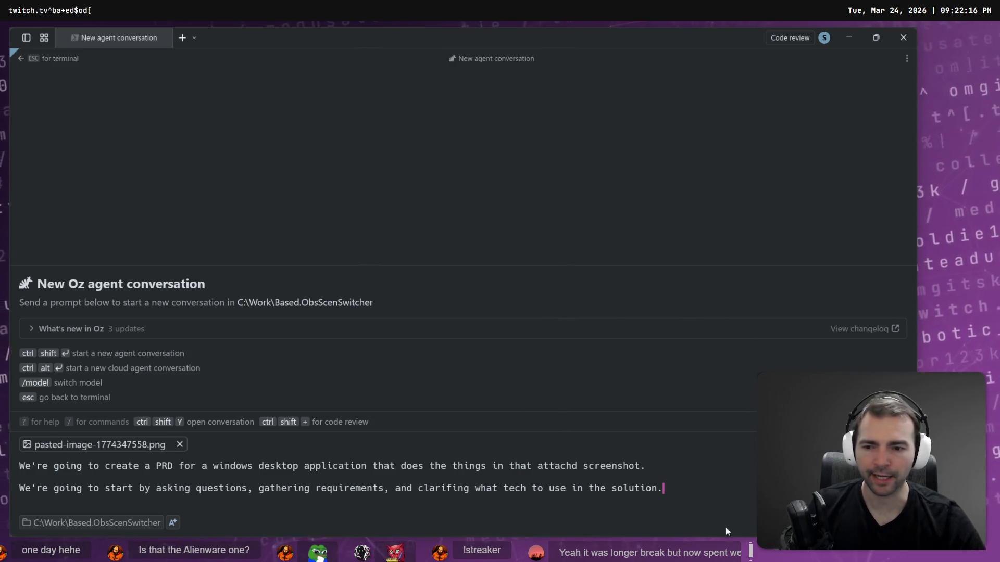
# Step: Submit the PRD prompt to Oz, adjust Warp's zoom, and scroll up to the agent's questions
pyautogui.press('Return')
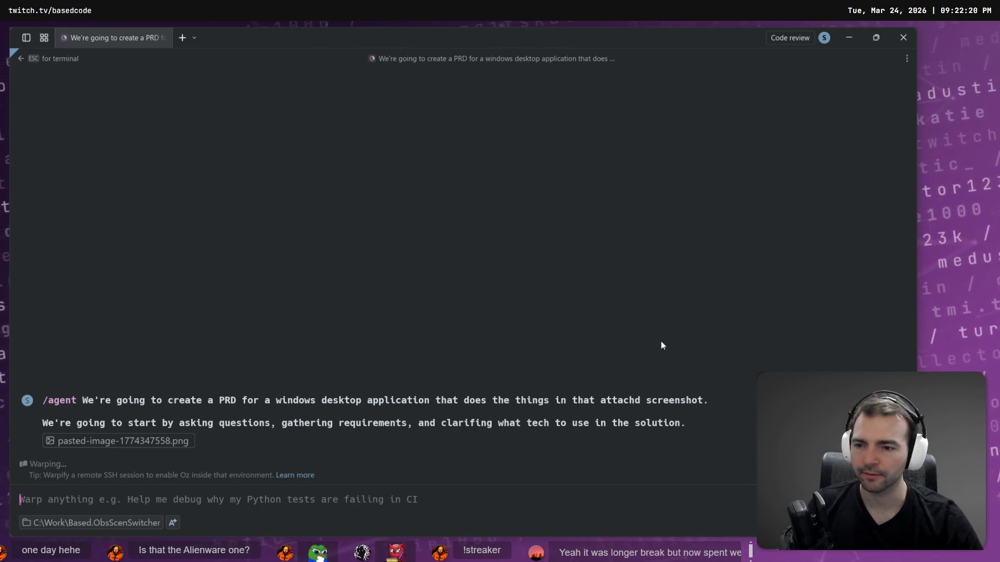
pyautogui.hotkey('ctrl', '=')
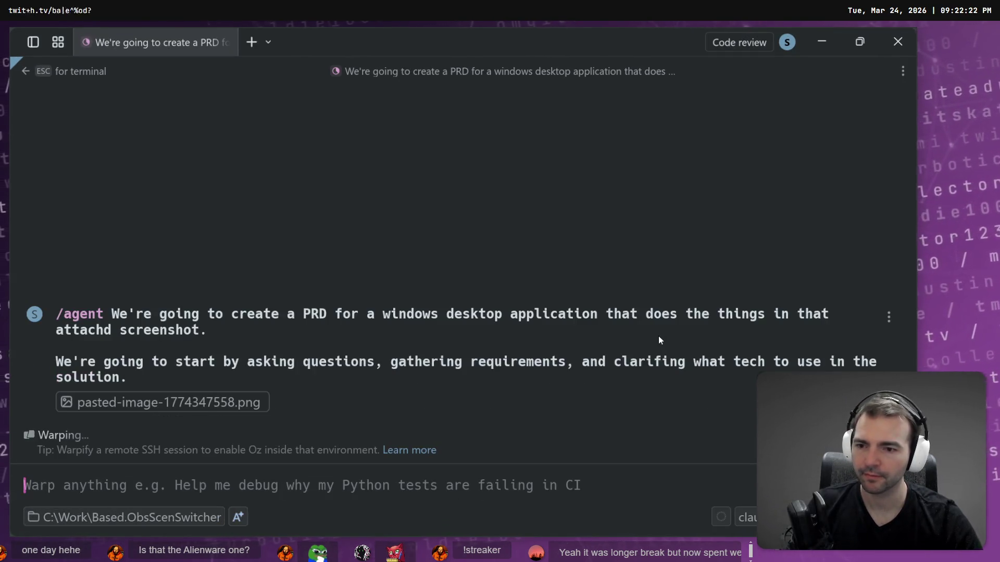
pyautogui.hotkey('ctrl', '=')
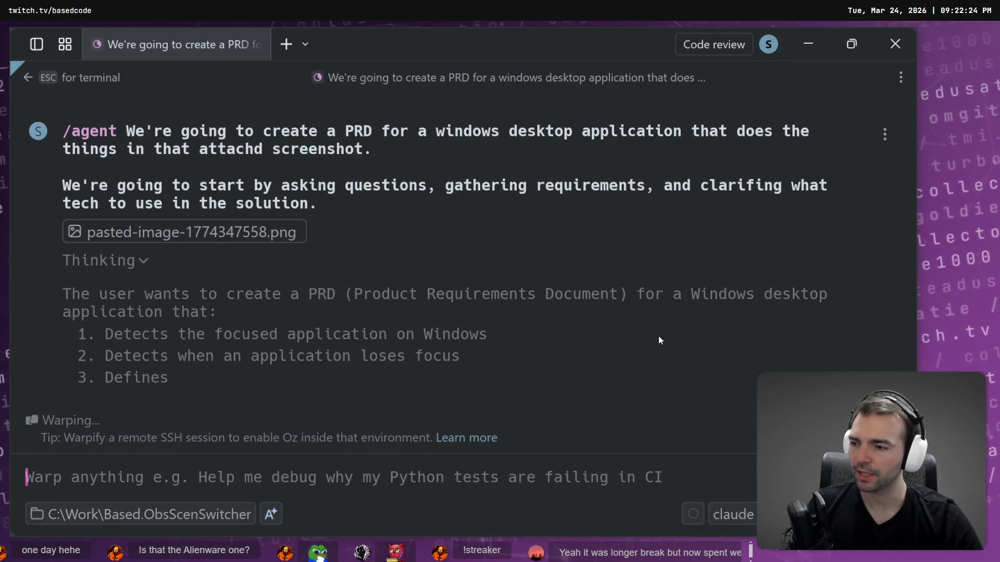
pyautogui.hotkey('ctrl', '-')
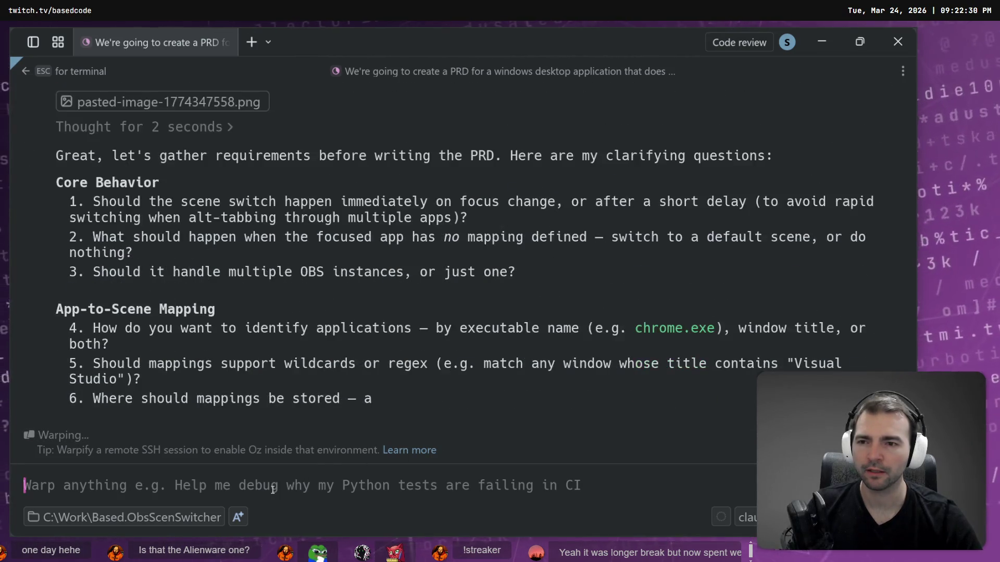
pyautogui.scroll(5, 442, 181)
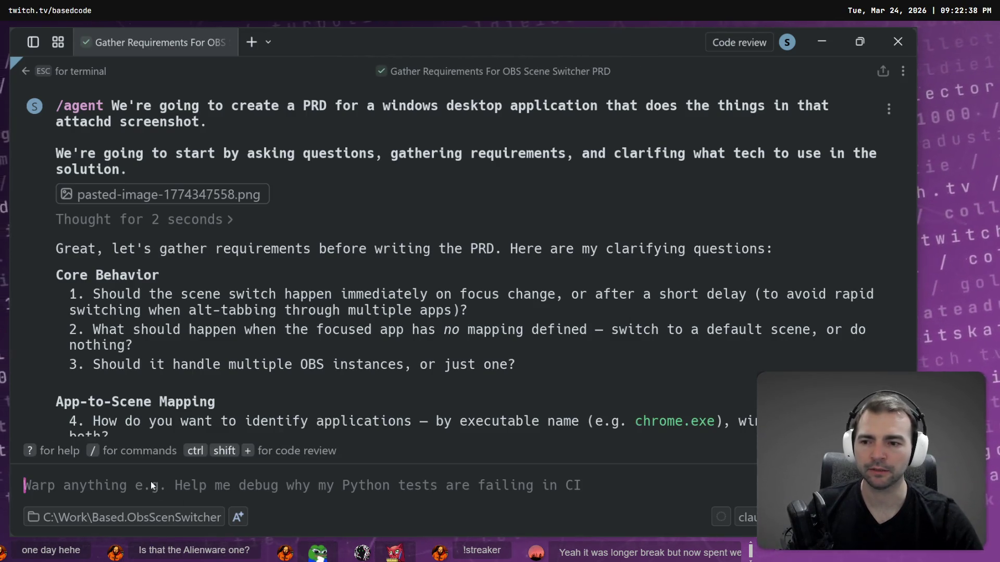
# Step: Write answer 1, 'The scene switch should happen immediately', and answer 2 about reporting a default state
pyautogui.write('1. The f')
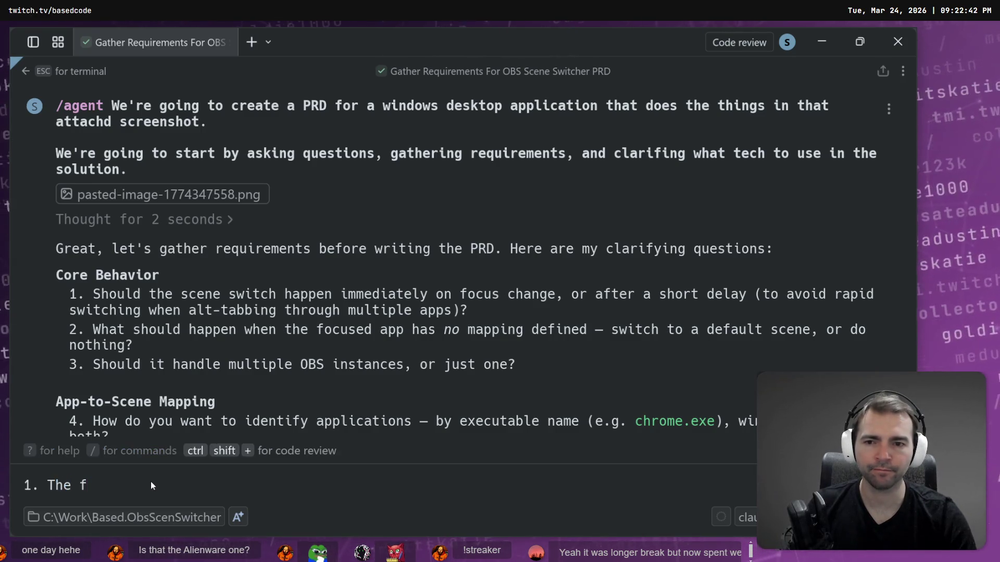
pyautogui.press('BackSpace')
pyautogui.write('scne')
pyautogui.press('BackSpace')
pyautogui.press('BackSpace')
pyautogui.write('ene switch should happen immed')
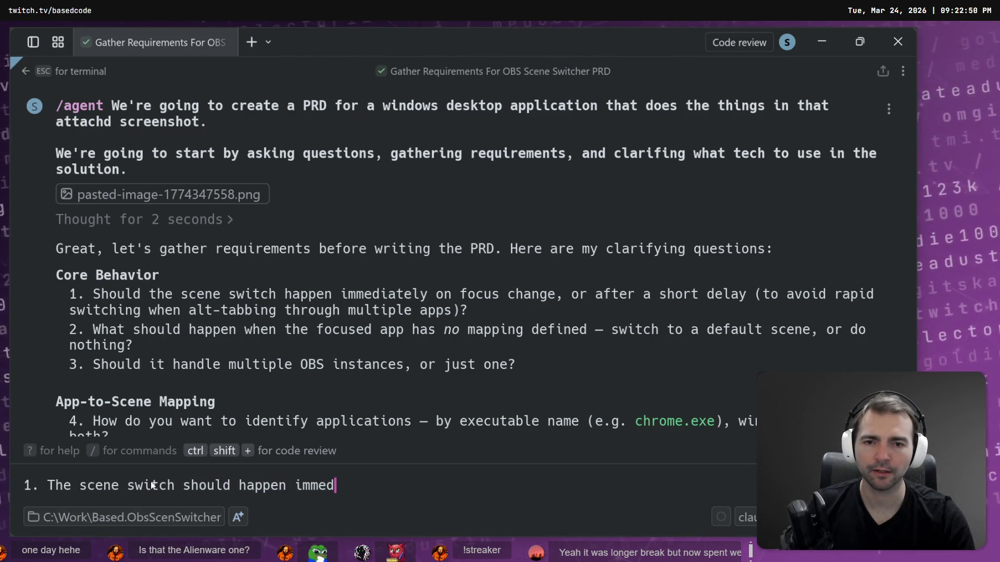
pyautogui.write('iately.')
pyautogui.hotkey('shift', 'Return')
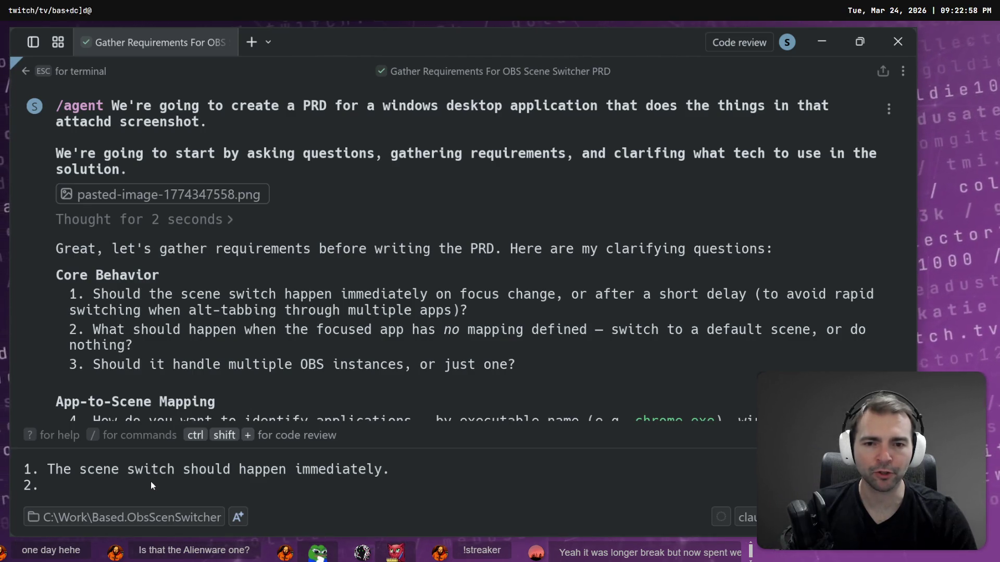
pyautogui.write('It should')
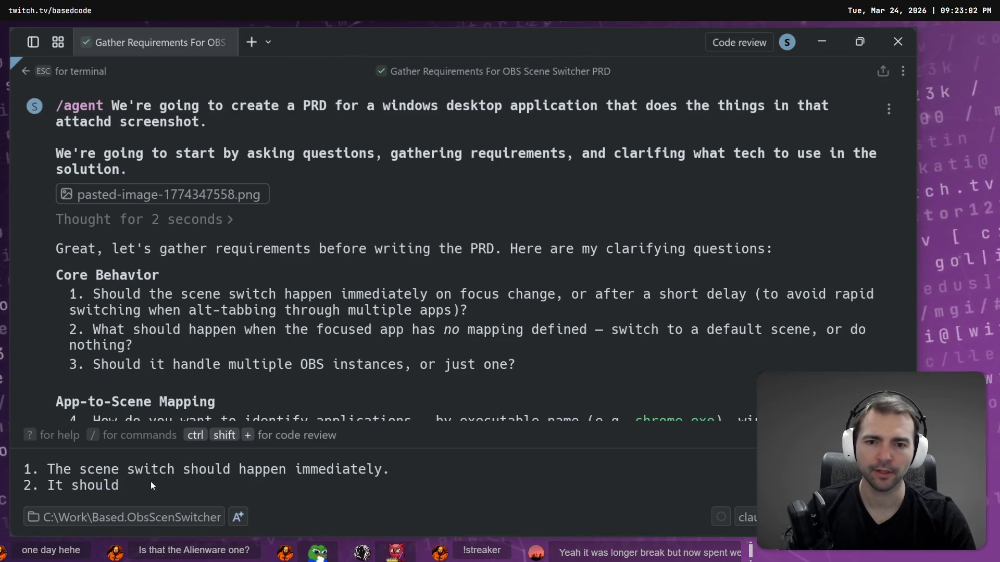
pyautogui.write(' report a default sta')
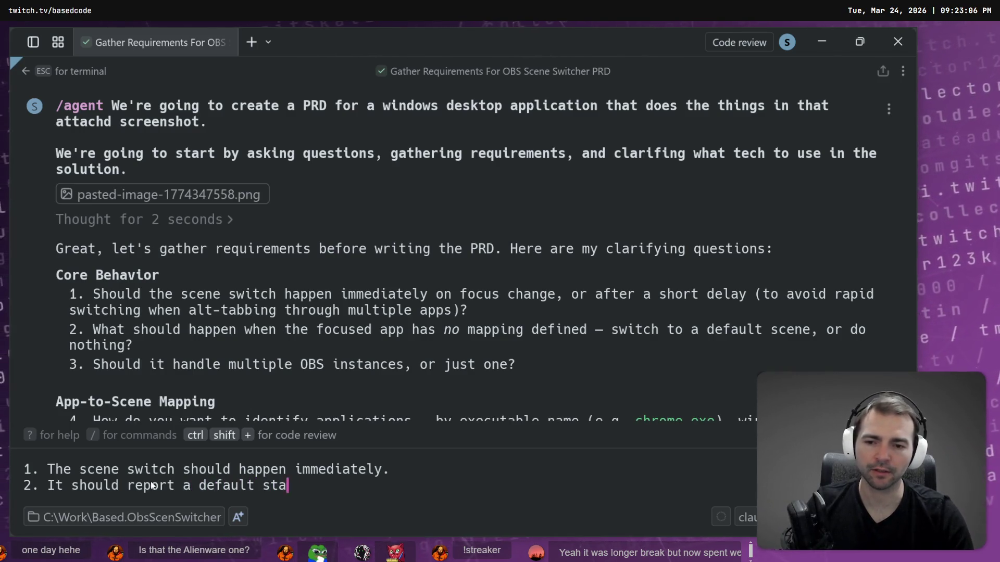
pyautogui.write('te, and trigger a related scene.')
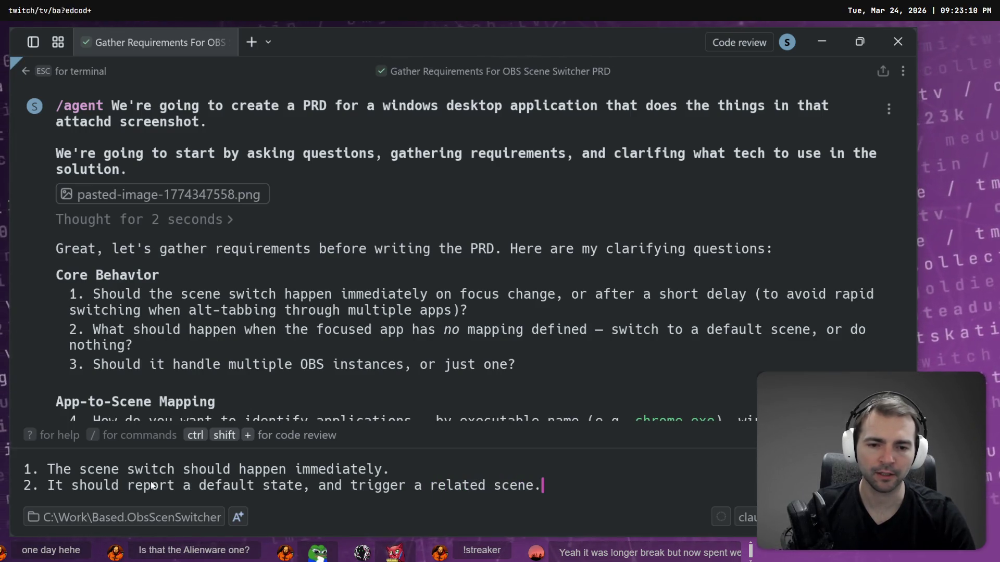
pyautogui.hotkey('shift', 'Return')
pyautogui.write('3.')
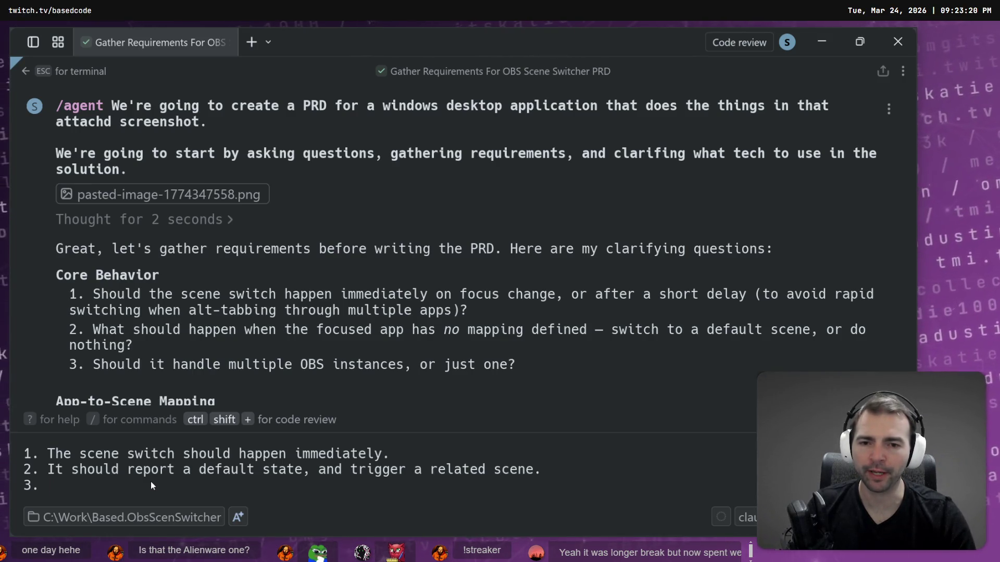
# Step: Add answer 3 'Just one OBS.' and answer 4 about a Detection-configuring UI, starting a 'Detections' sub-point
pyautogui.write('Just one OBS.')
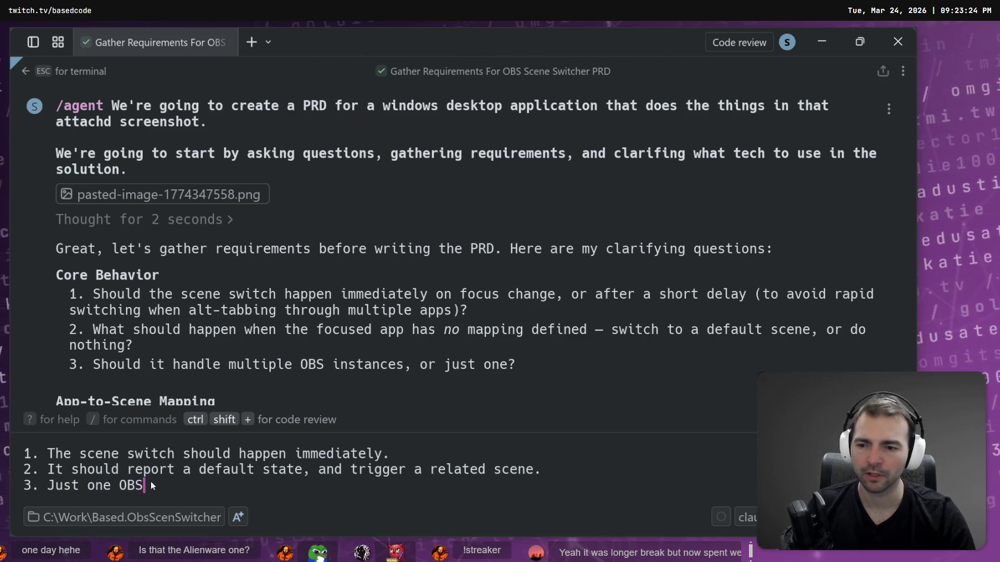
pyautogui.hotkey('shift', 'Return')
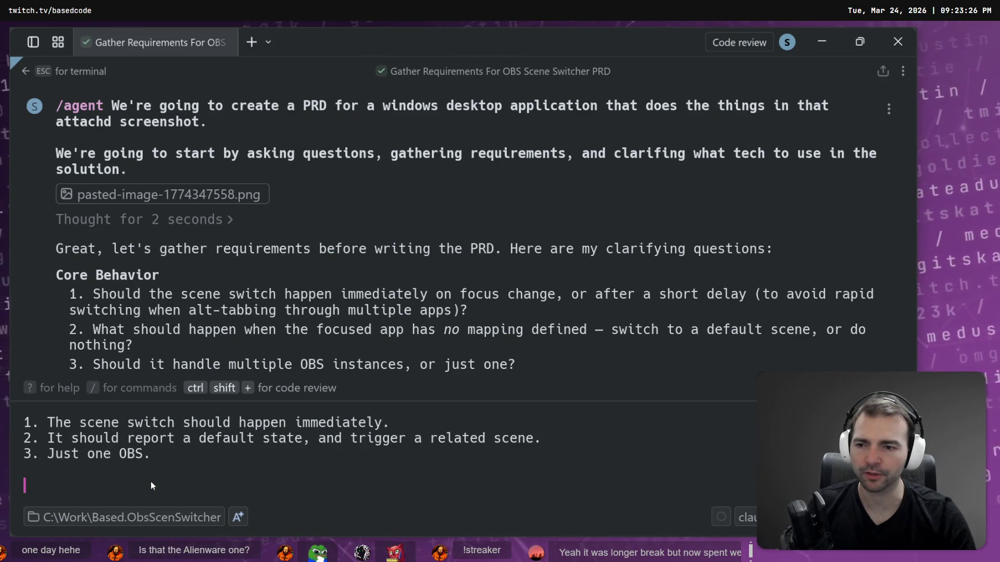
pyautogui.scroll(-3, 170, 298)
pyautogui.scroll(-1, 186, 304)
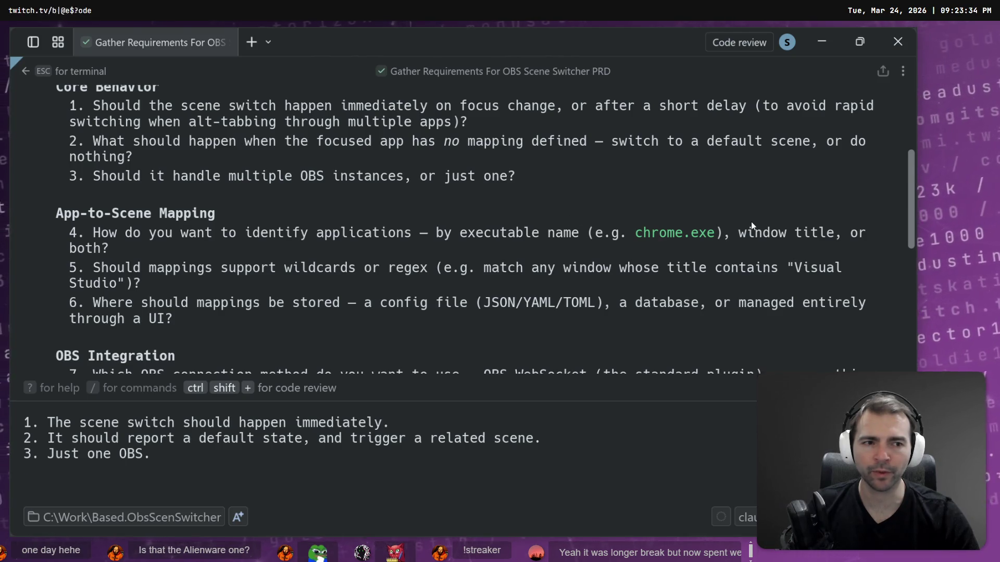
pyautogui.press('BackSpace')
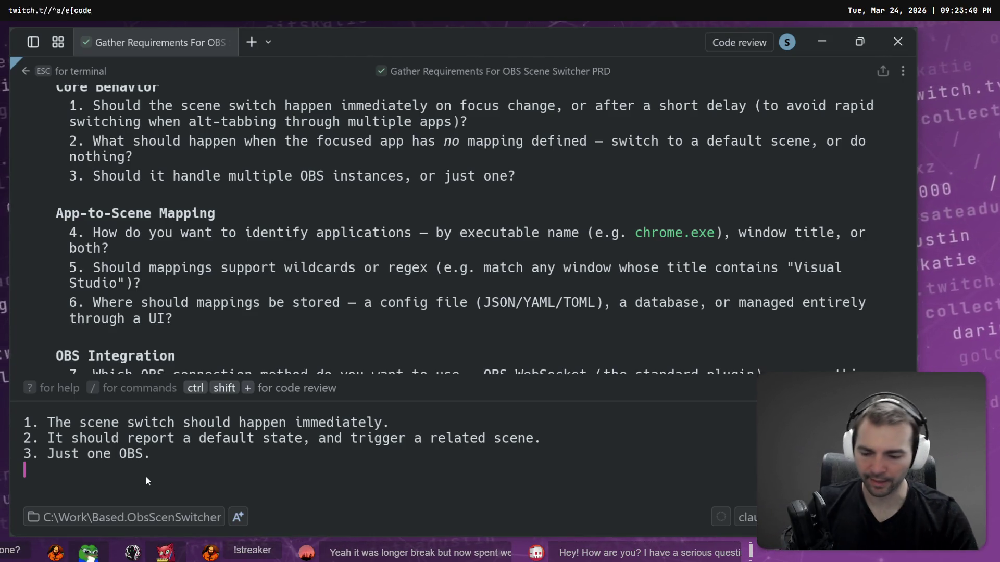
pyautogui.write('4. We should have a UI')
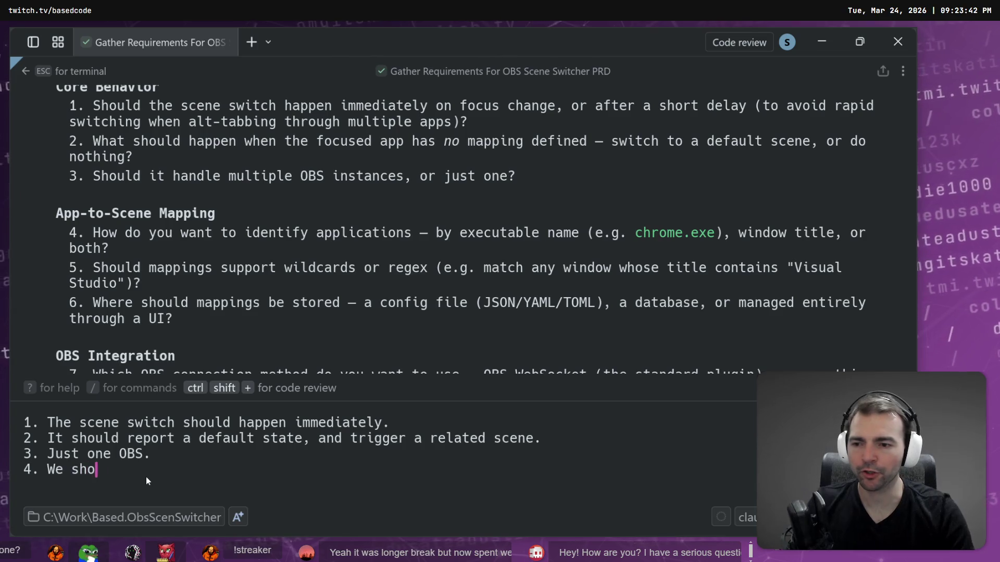
pyautogui.write(' that ')
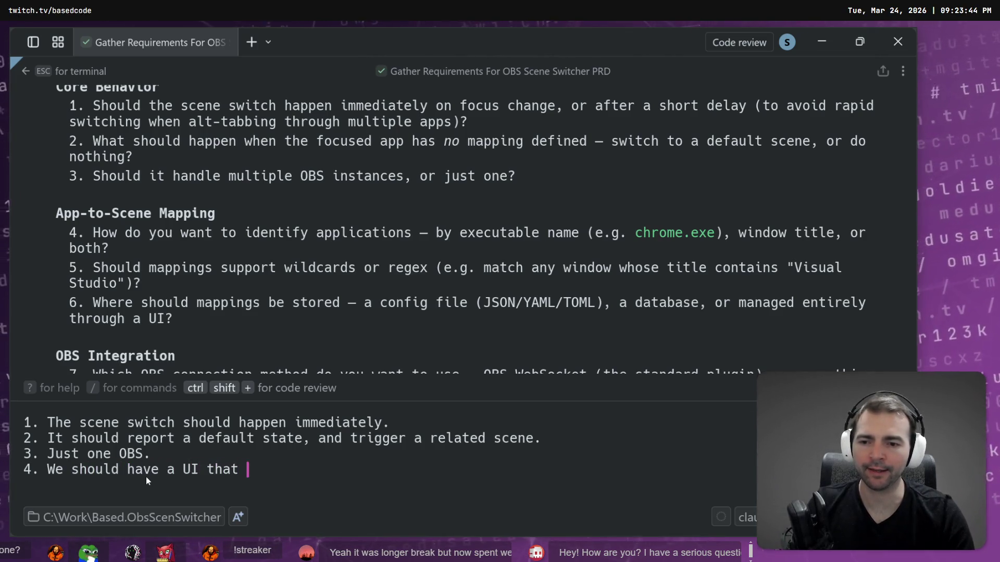
pyautogui.write('lets us configure t')
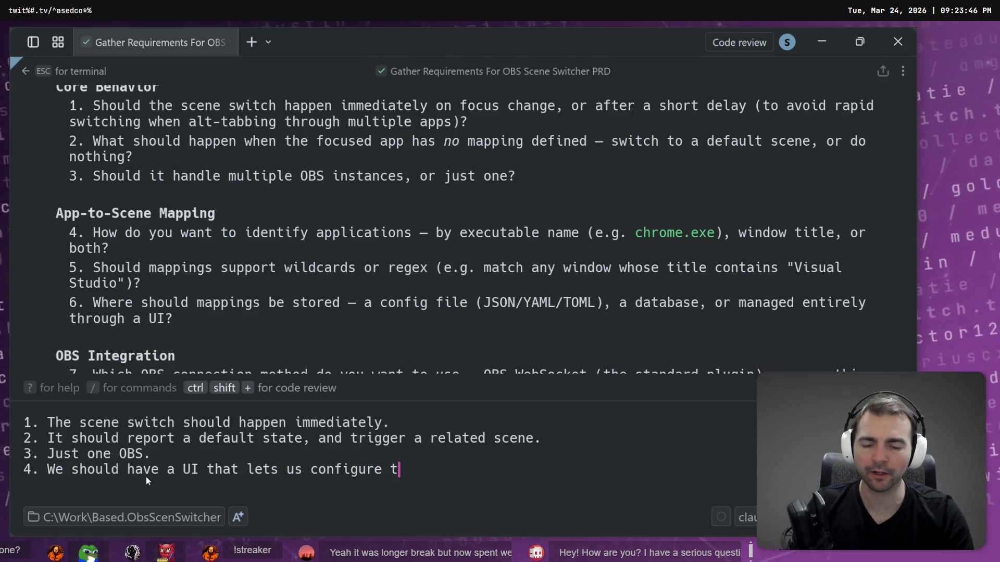
pyautogui.write('he "Detection"')
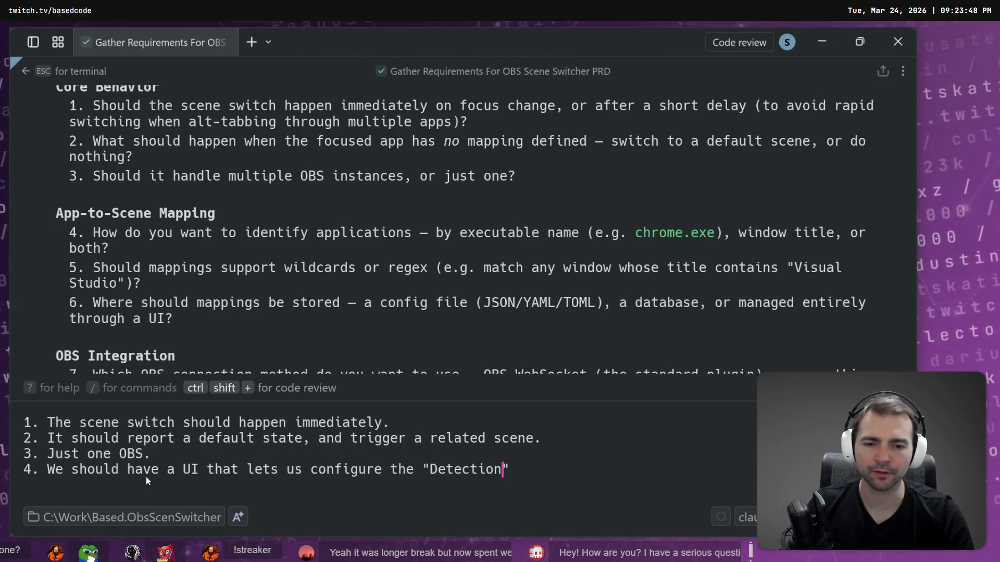
pyautogui.write('. That should support both')
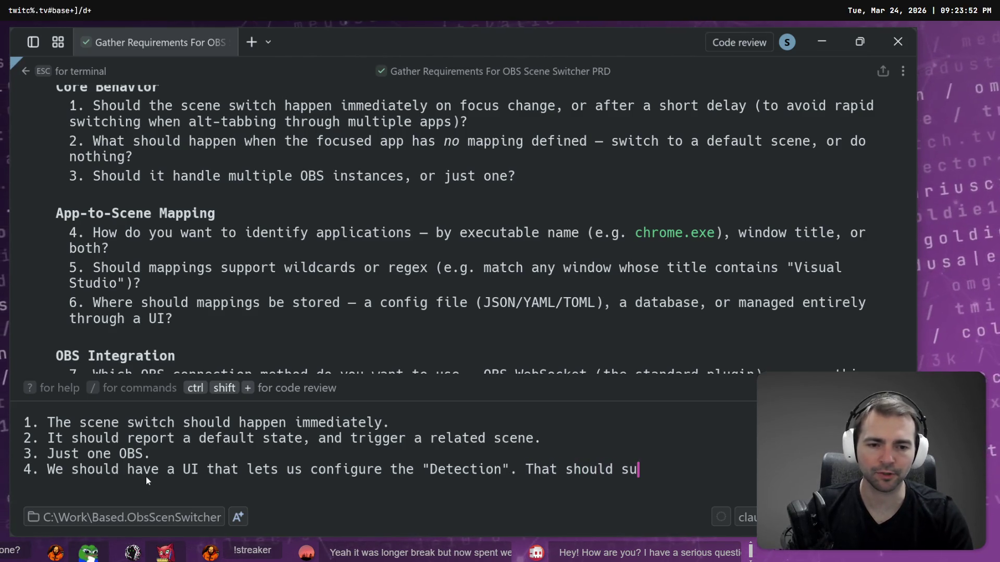
pyautogui.write('.')
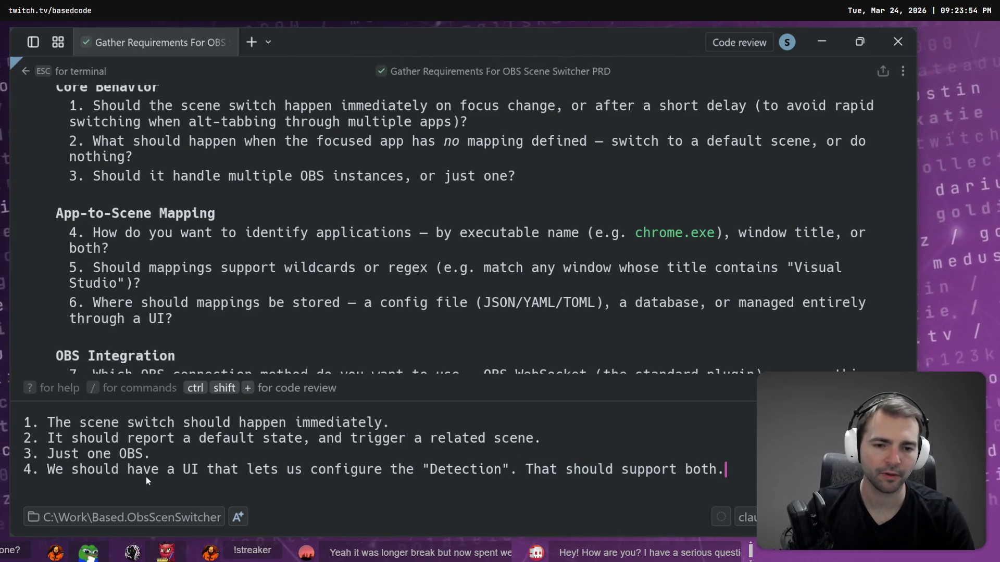
pyautogui.hotkey('shift', 'Return')
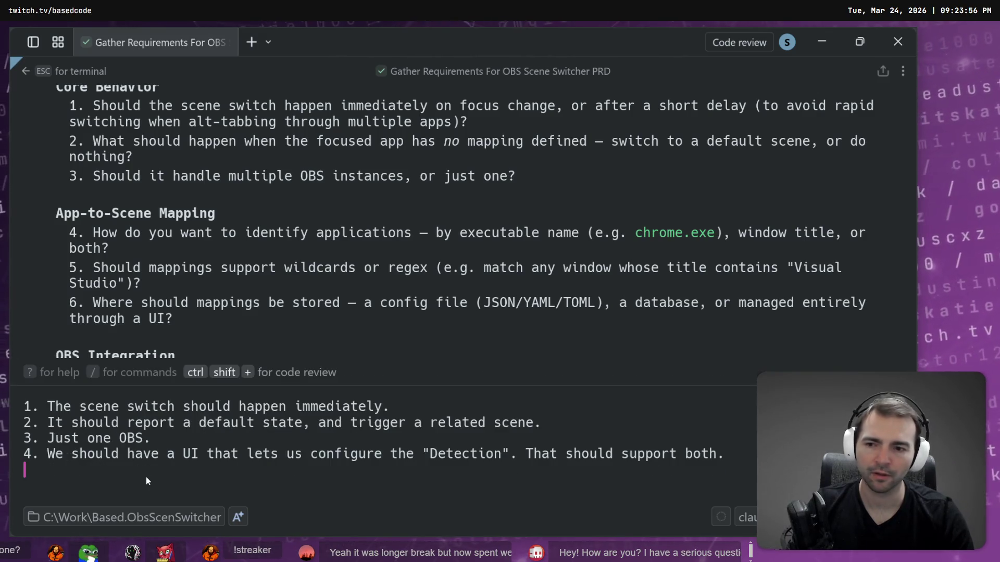
pyautogui.write('- Detections')
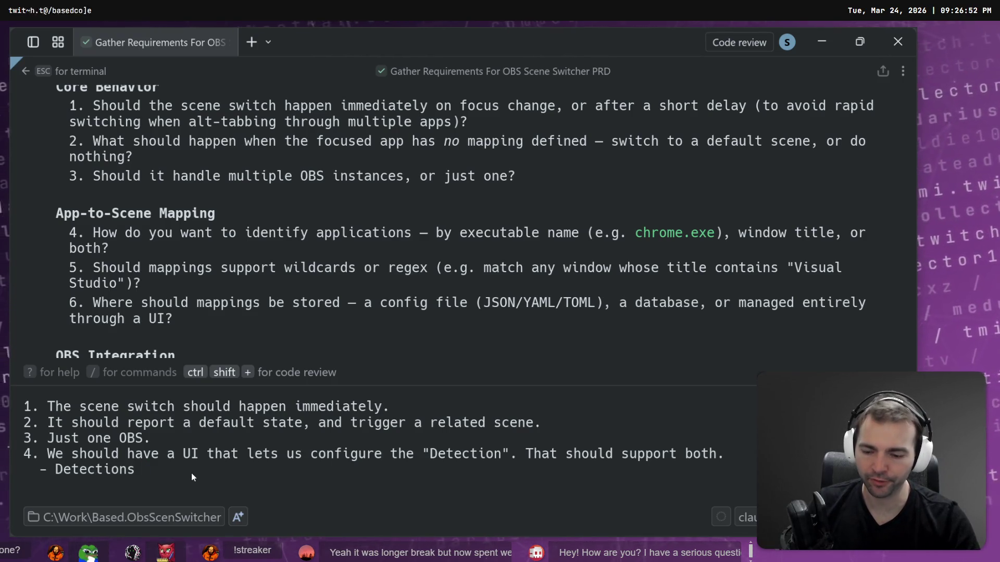
# Step: Finish the sub-point with 'have associated screens.' and add '- There is a direct mapping from Detection => Scene signal.'
pyautogui.write('have assoc')
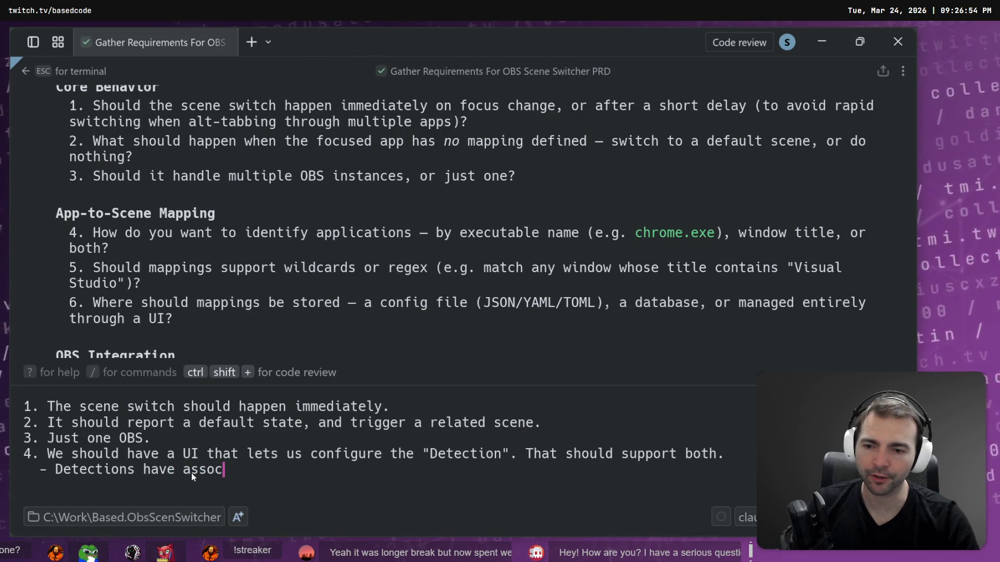
pyautogui.write('iated screens.')
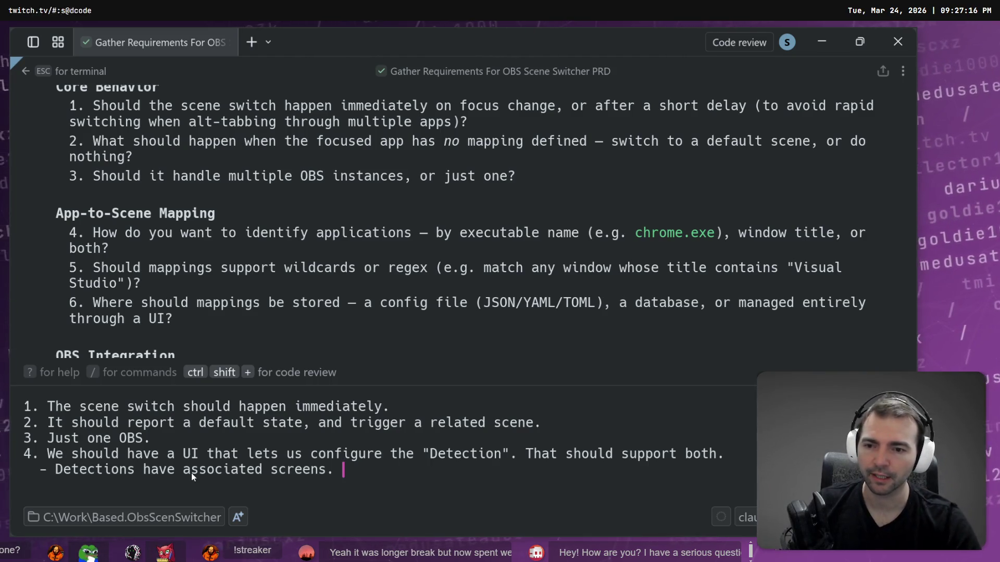
pyautogui.hotkey('shift', 'Return')
pyautogui.write('- There is a direct mappi')
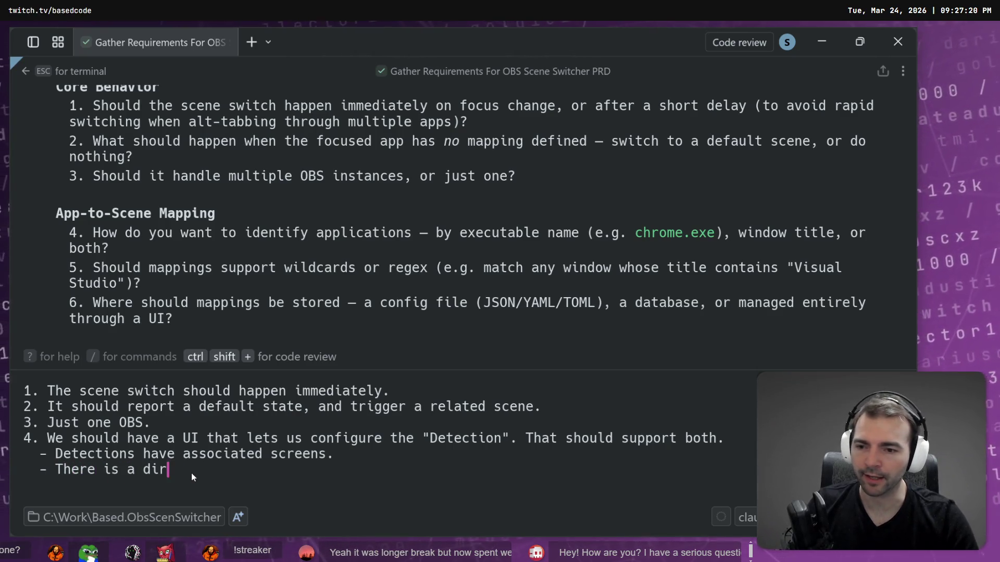
pyautogui.write('ng fr')
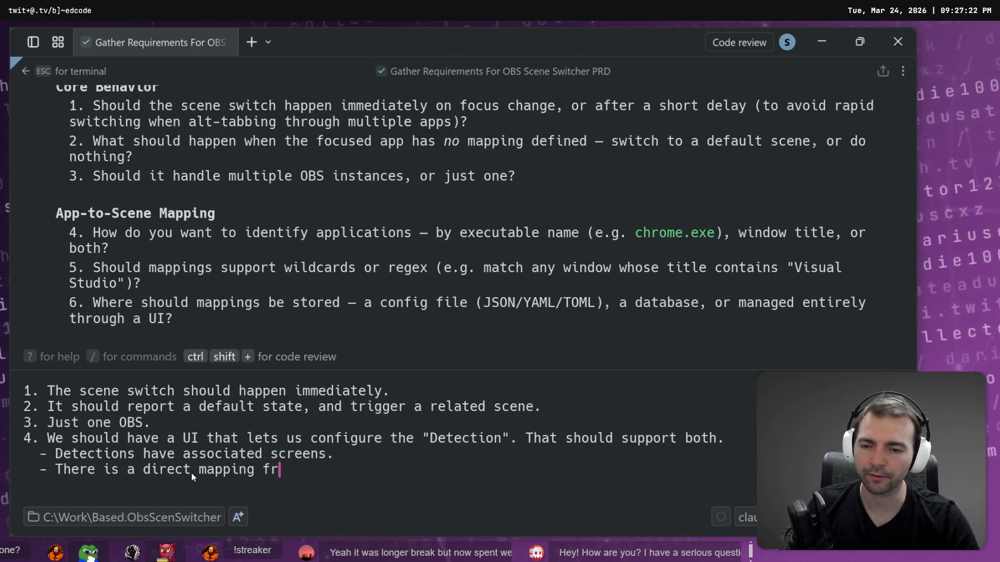
pyautogui.write('om Detection ')
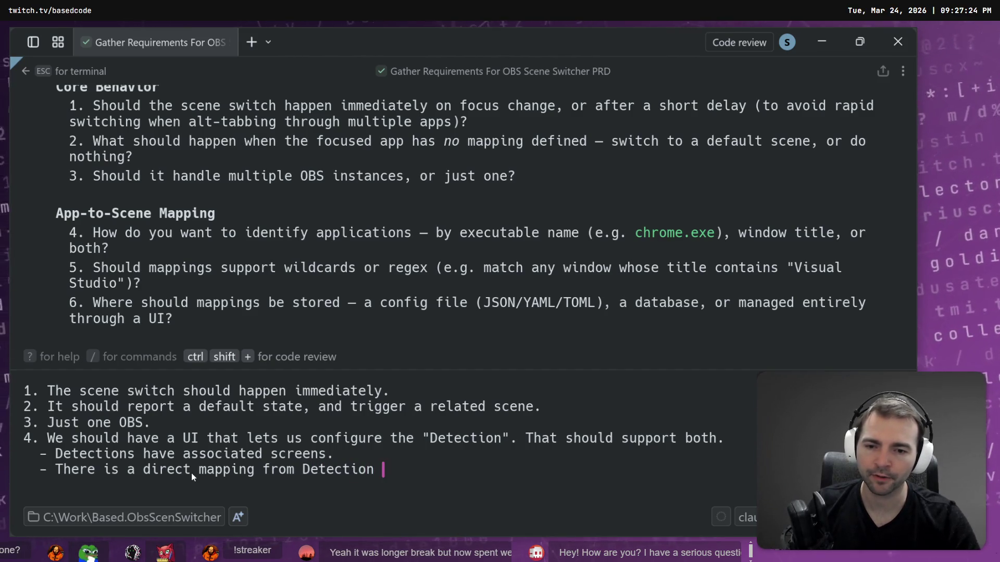
pyautogui.write('=> S')
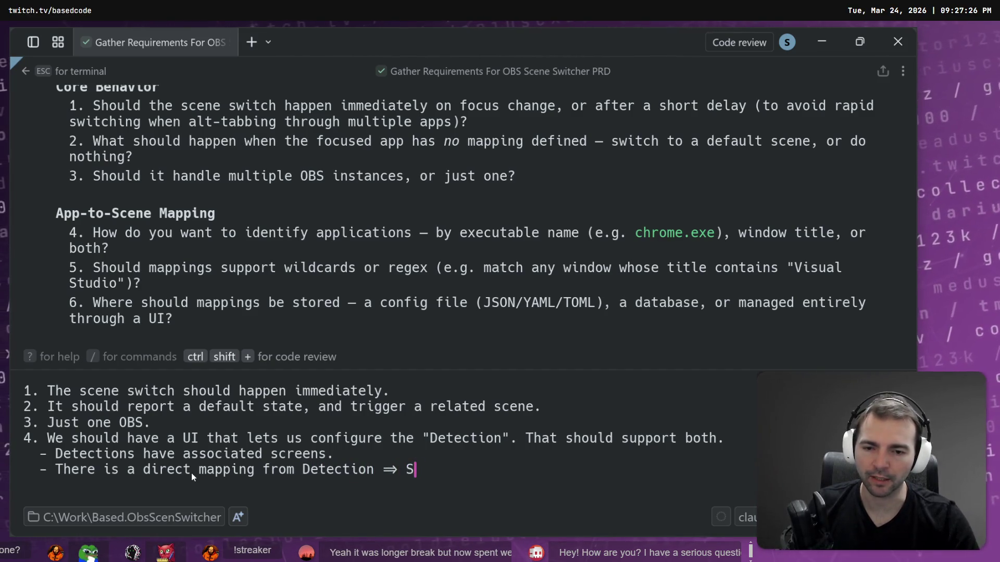
pyautogui.write('cene signal.')
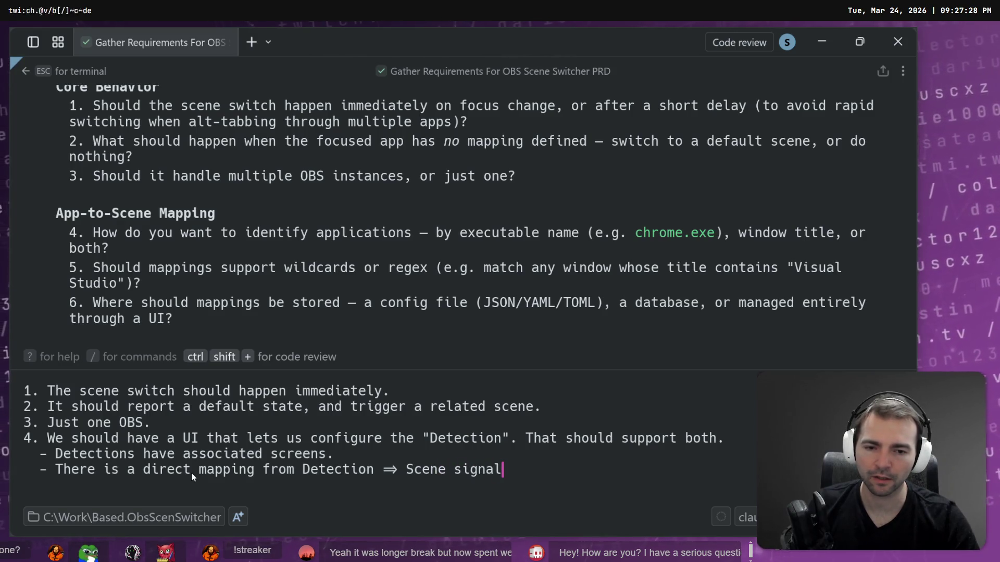
pyautogui.hotkey('shift', 'Return')
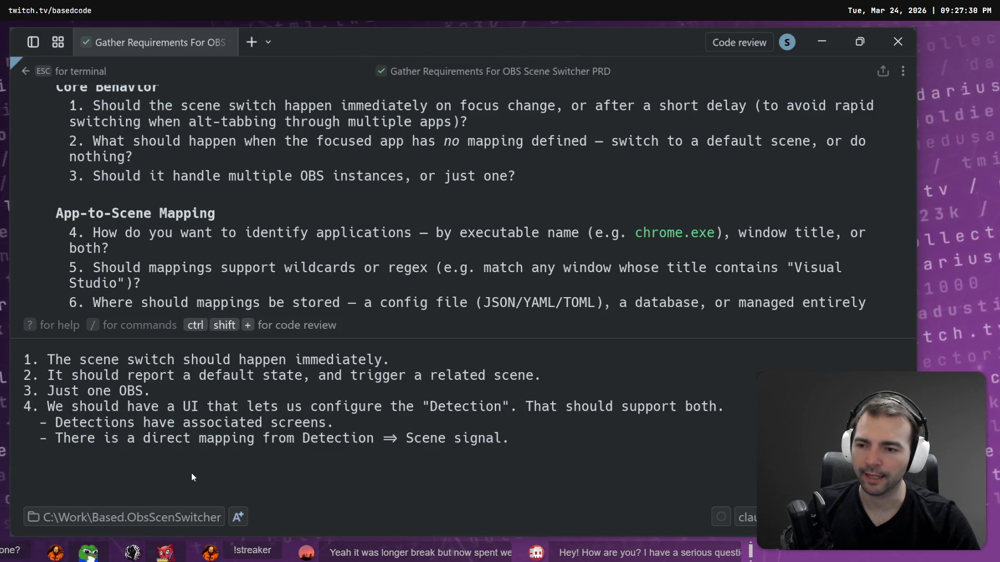
# Step: Write answer 5, 'Regex seems a sensible matching solution.', and start the line for answer 6
pyautogui.write('5. T')
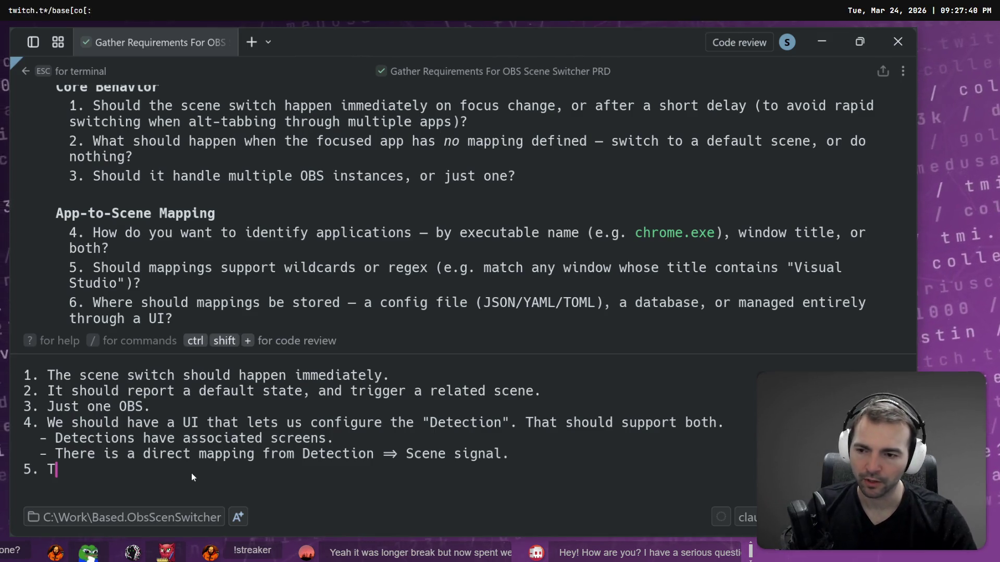
pyautogui.write('Regex seems a ')
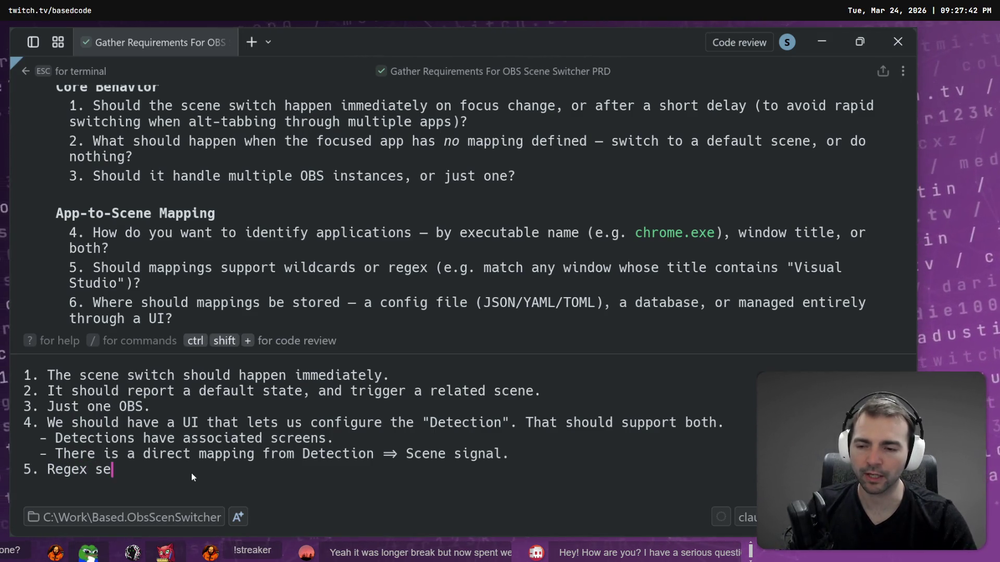
pyautogui.write('sensible')
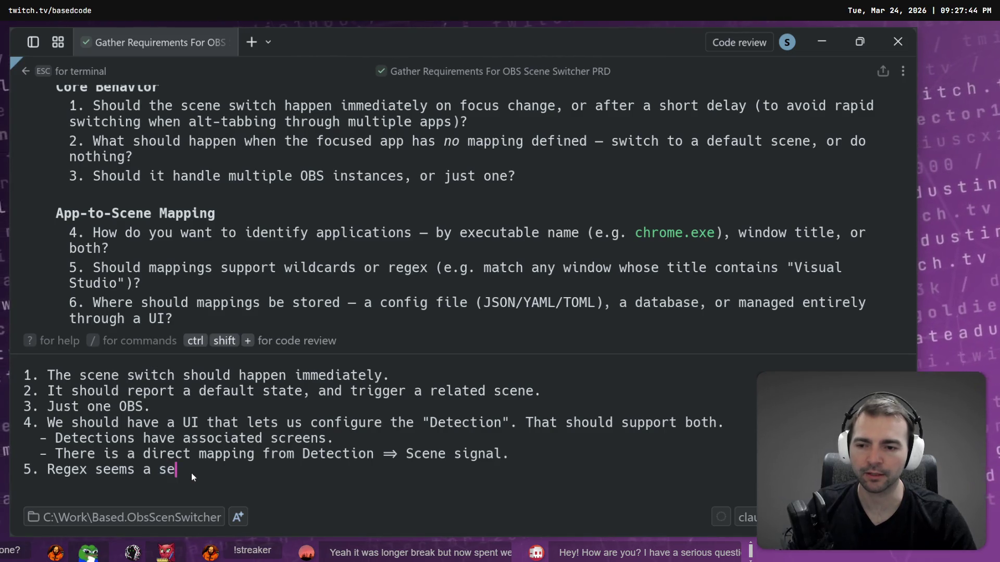
pyautogui.write(' mat')
pyautogui.press('BackSpace')
pyautogui.press('BackSpace')
pyautogui.press('BackSpace')
pyautogui.write('matching solutoin.')
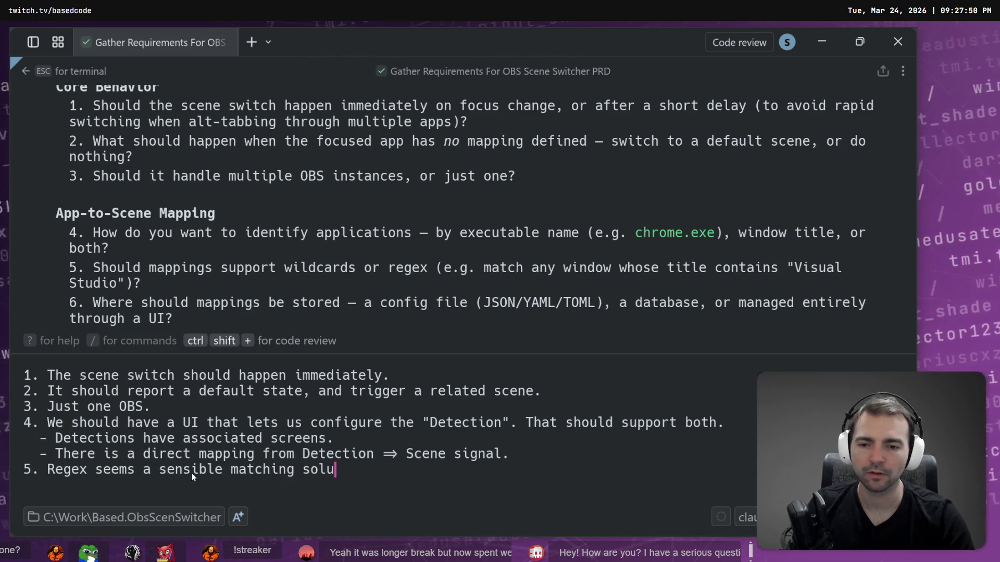
pyautogui.hotkey('ctrl', 'BackSpace')
pyautogui.hotkey('ctrl', 'BackSpace')
pyautogui.write('matching ')
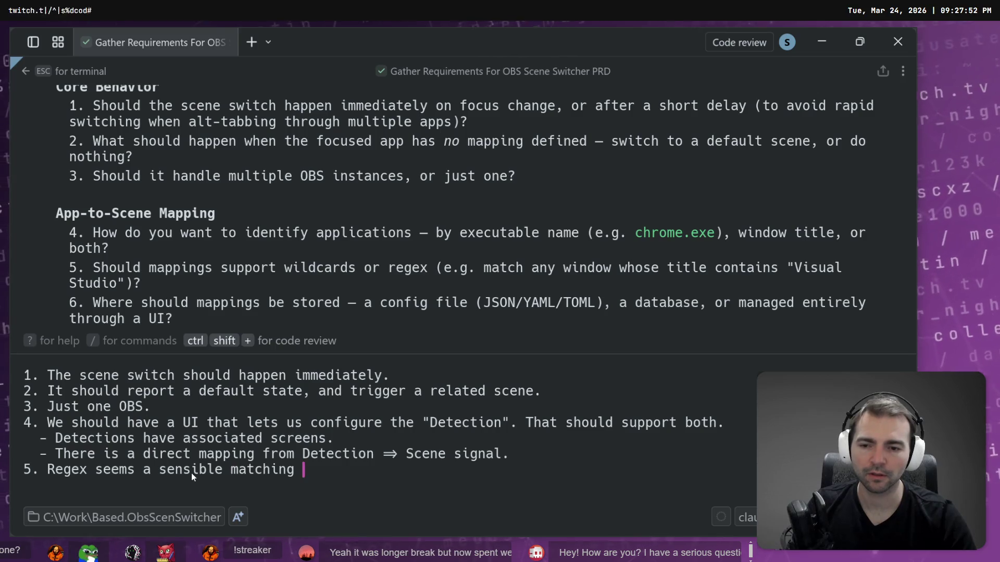
pyautogui.write('solution.')
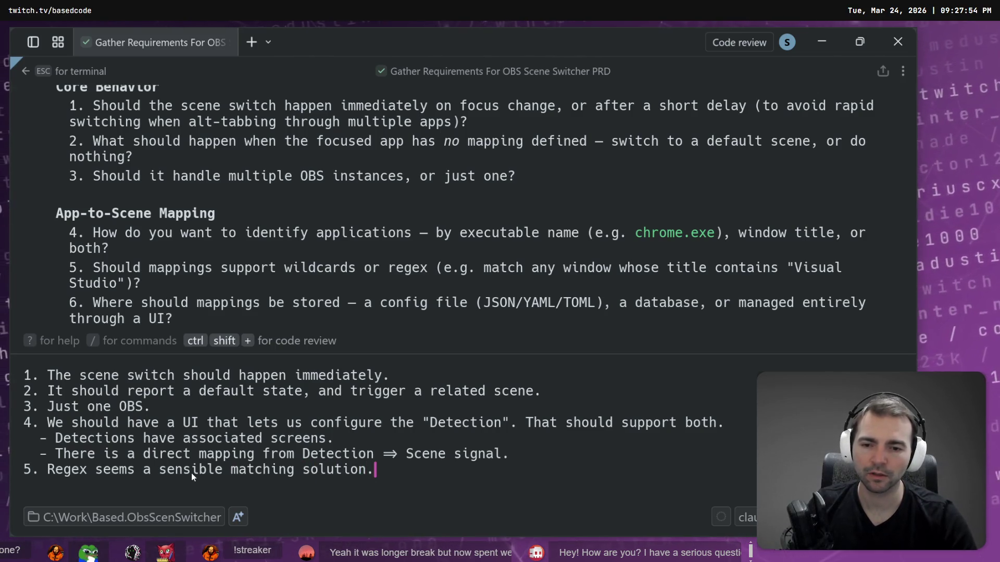
pyautogui.hotkey('shift', 'Return')
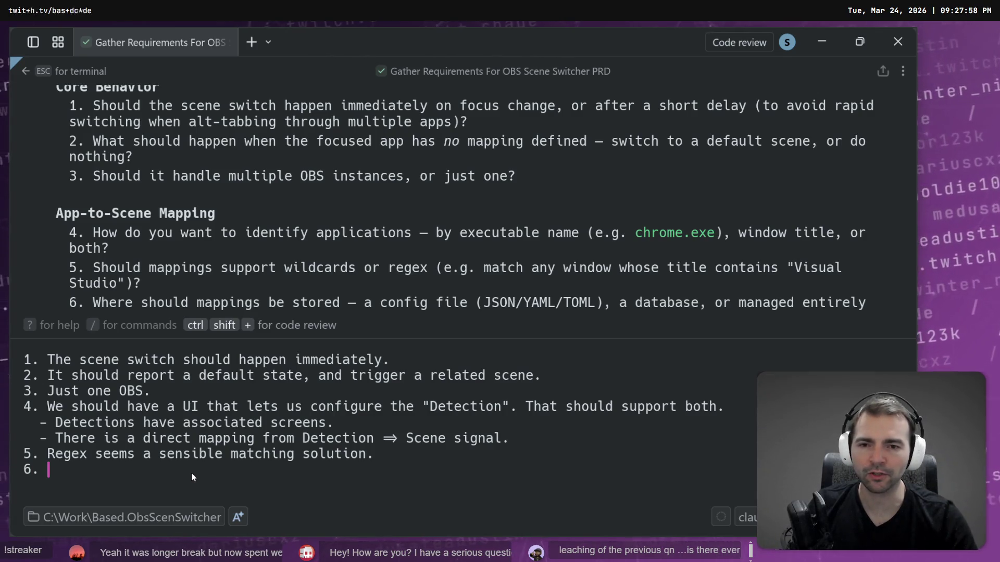
pyautogui.scroll(-1, 520, 236)
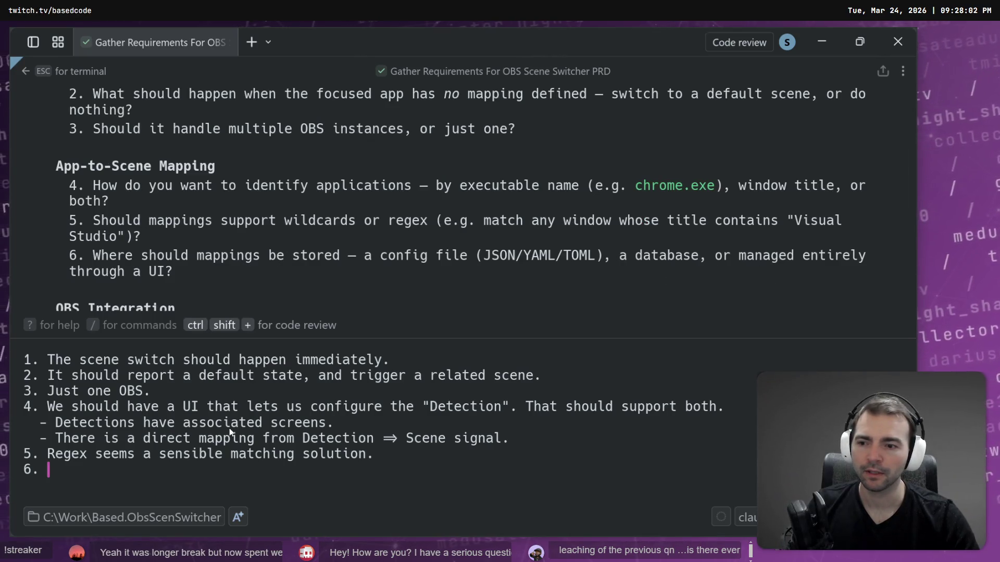
# Step: Answer 6: manage it through the UI, probably writing it out to an easy-to-read config file
pyautogui.write('Manage it ')
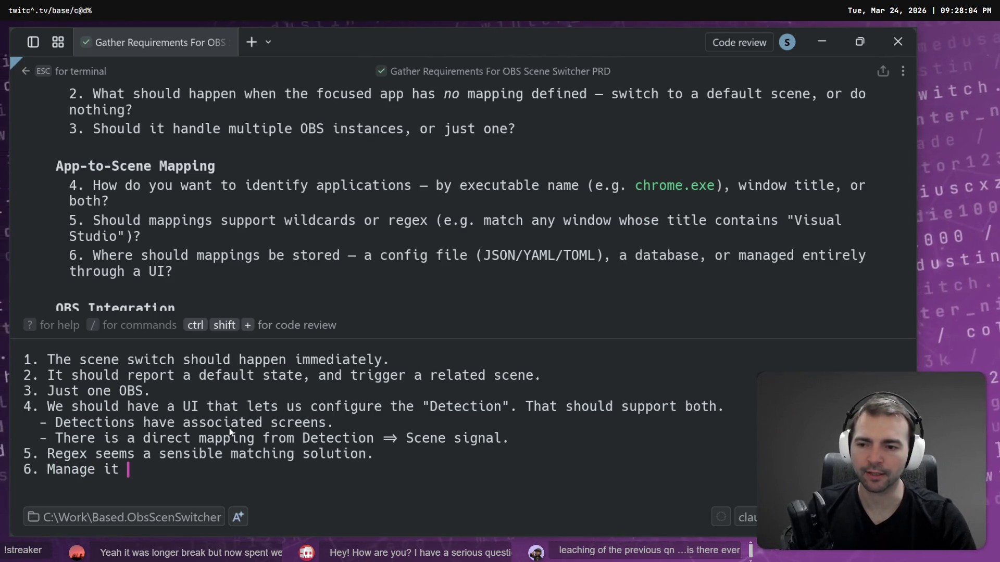
pyautogui.write('entirely through the U')
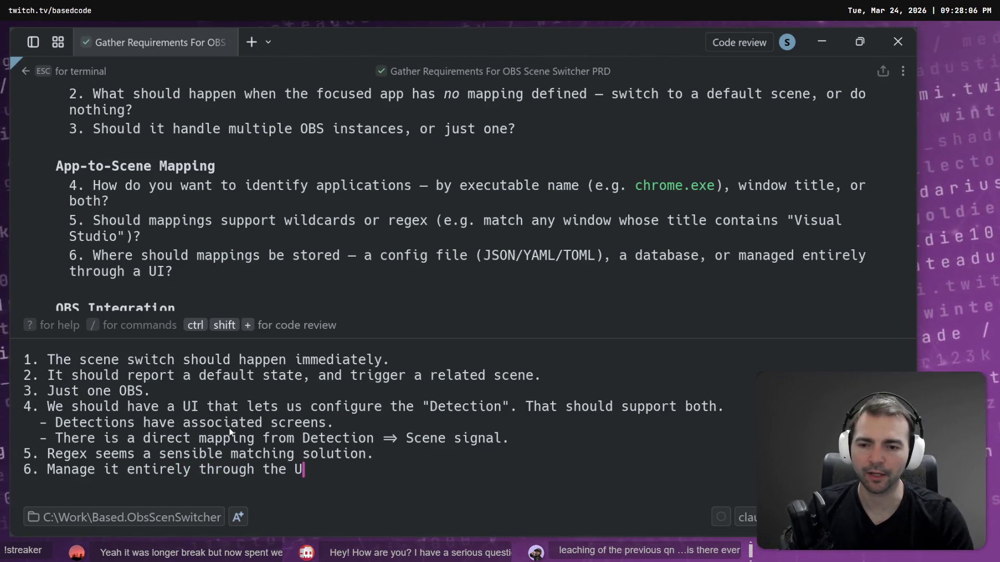
pyautogui.write('I. Writ')
pyautogui.press('BackSpace')
pyautogui.press('BackSpace')
pyautogui.press('BackSpace')
pyautogui.write('P')
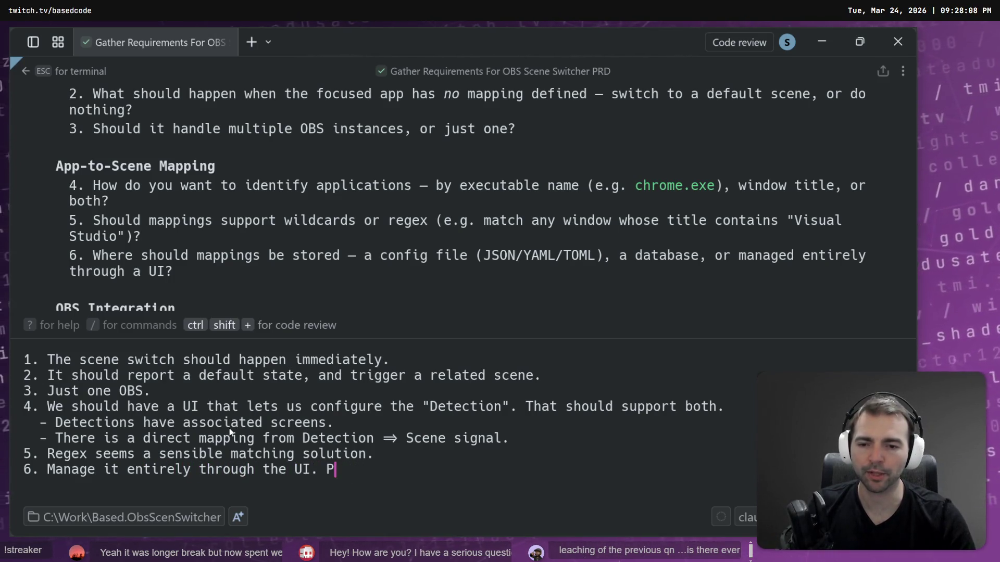
pyautogui.write('robably r')
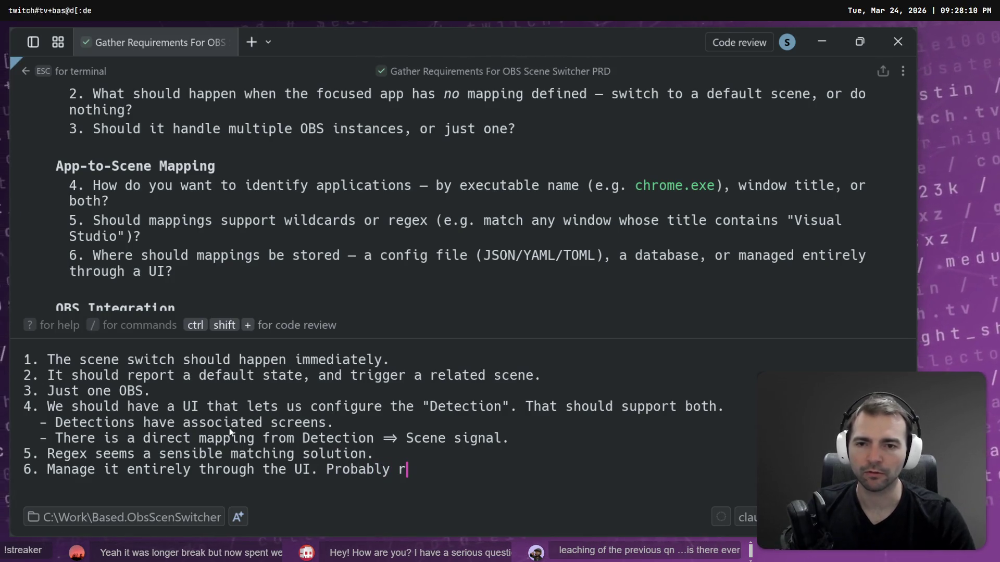
pyautogui.press('BackSpace')
pyautogui.write('write it out ot a jso')
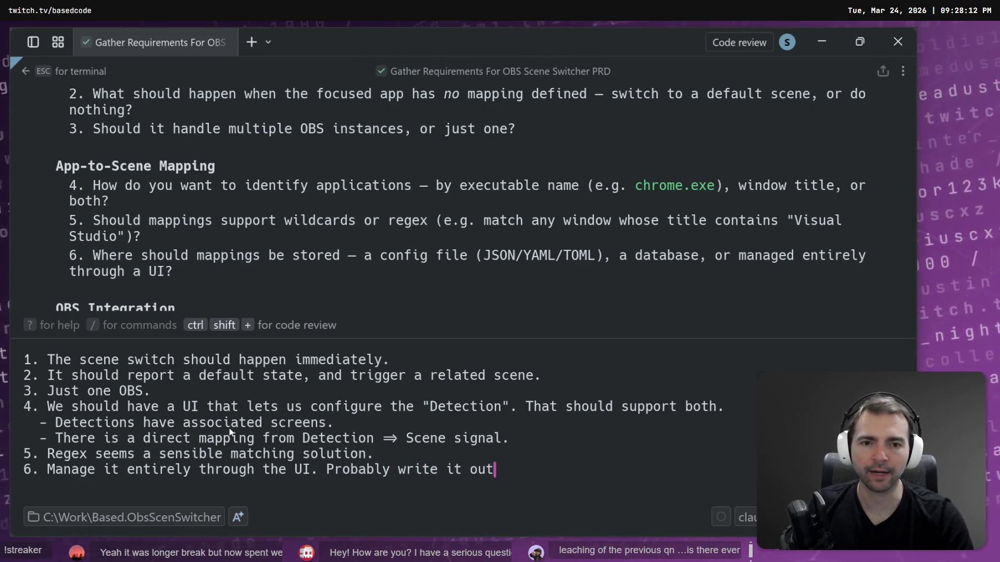
pyautogui.press('BackSpace')
pyautogui.press('BackSpace')
pyautogui.press('BackSpace')
pyautogui.write('e')
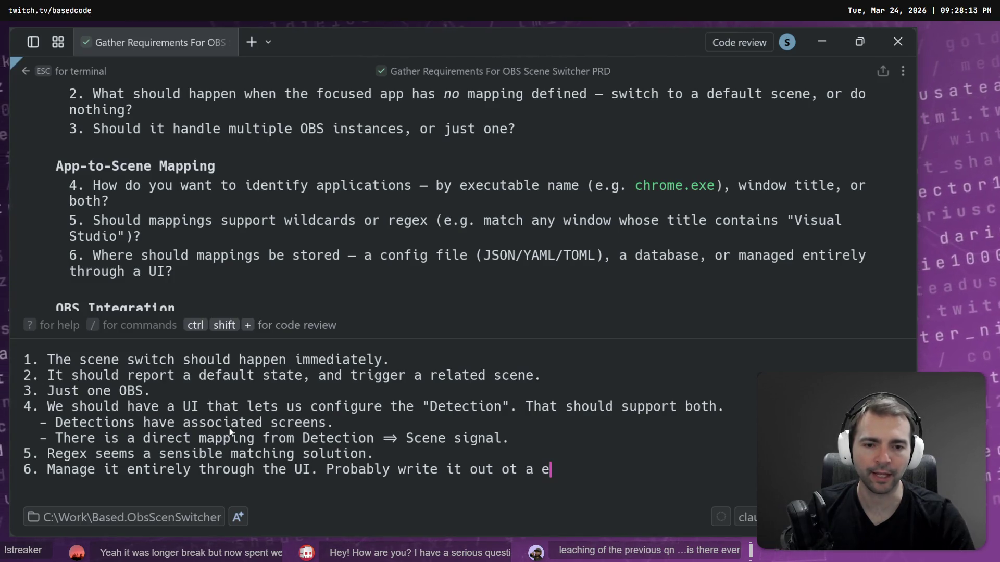
pyautogui.write('asy ot read ')
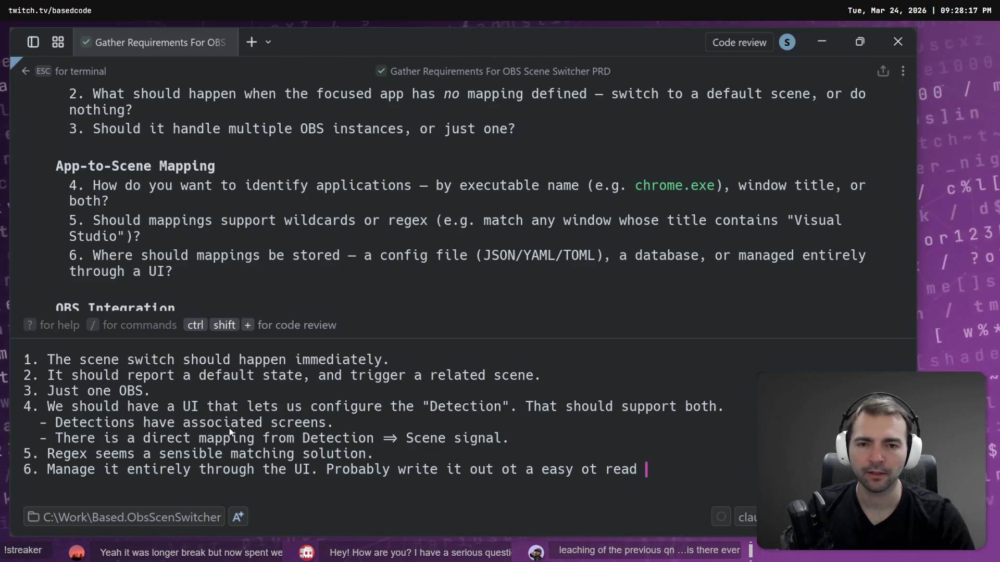
pyautogui.write('config file.')
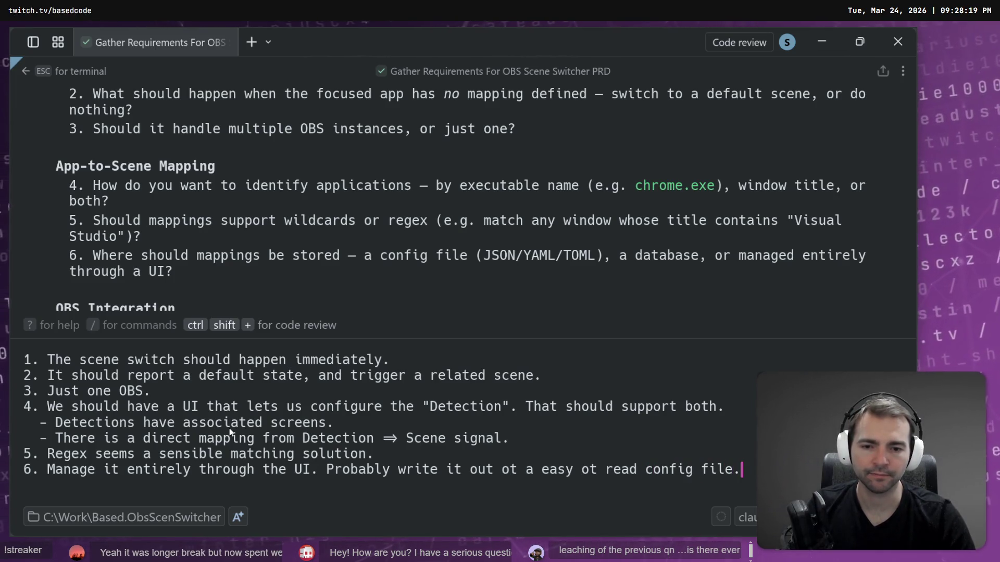
pyautogui.hotkey('shift', 'Return')
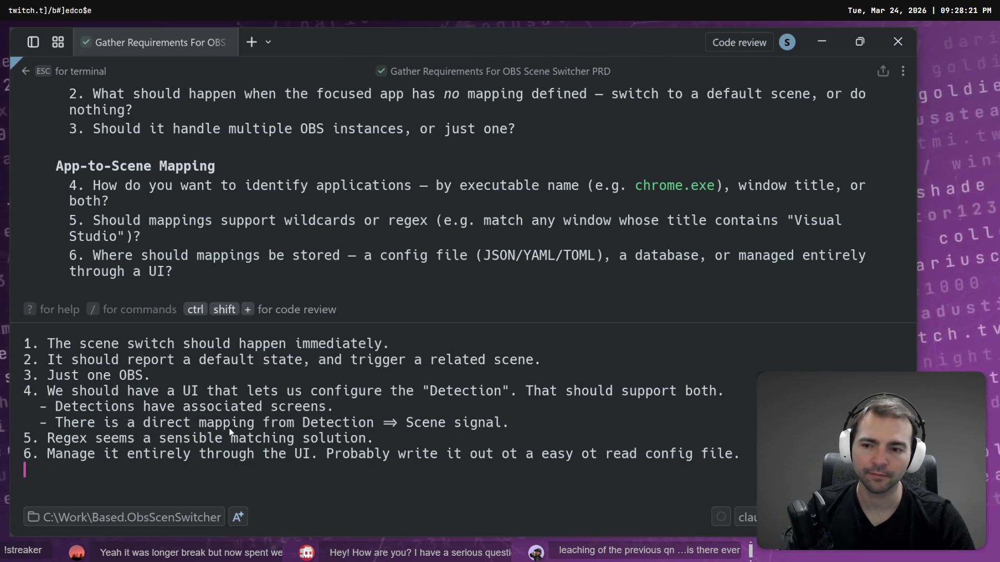
# Step: Add answer 7, use the easiest-to-implement OBS connection, and answer 8, 'Just OBS support is fine.'
pyautogui.write('7.')
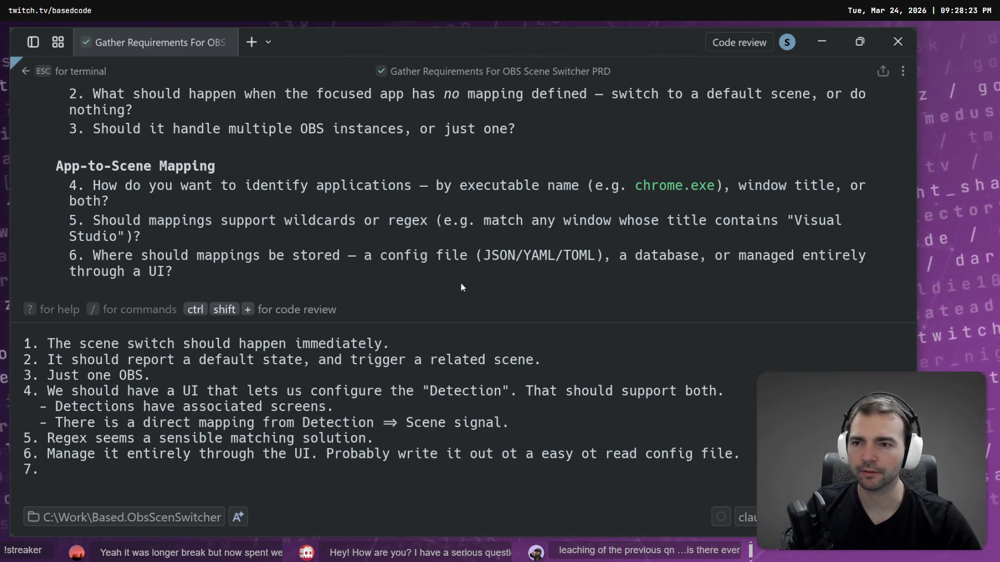
pyautogui.scroll(-5, 470, 222)
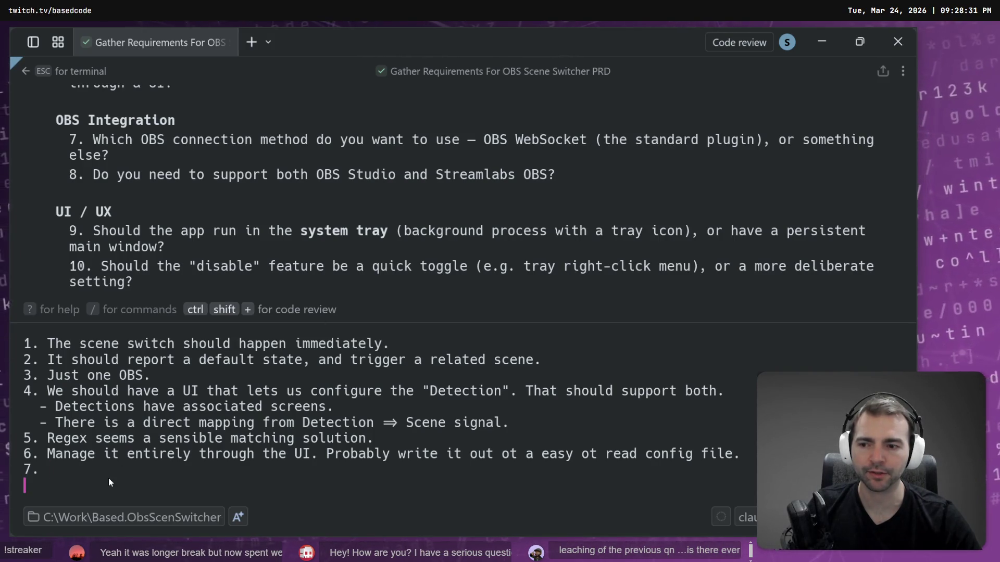
pyautogui.write('Use w')
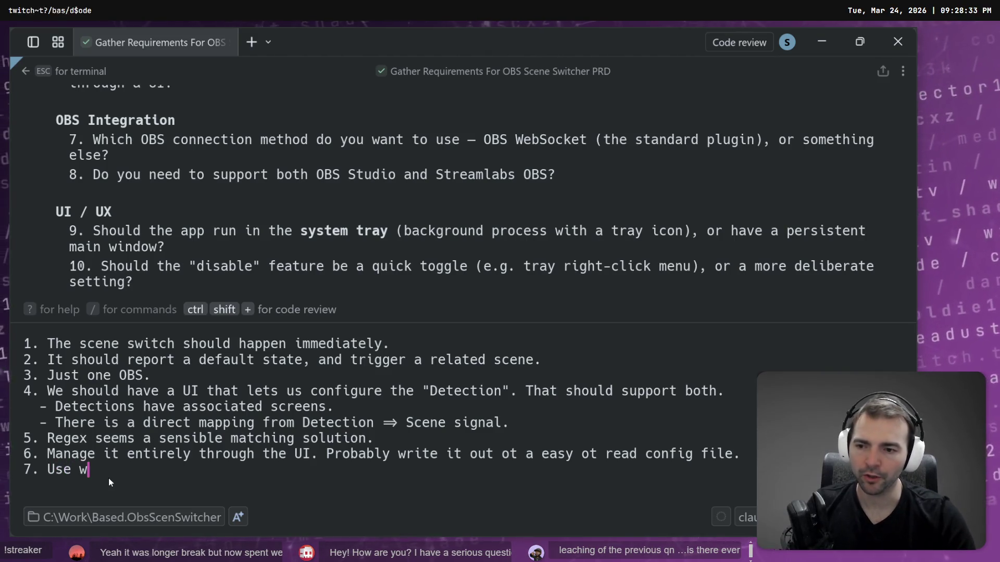
pyautogui.write('hatever will g')
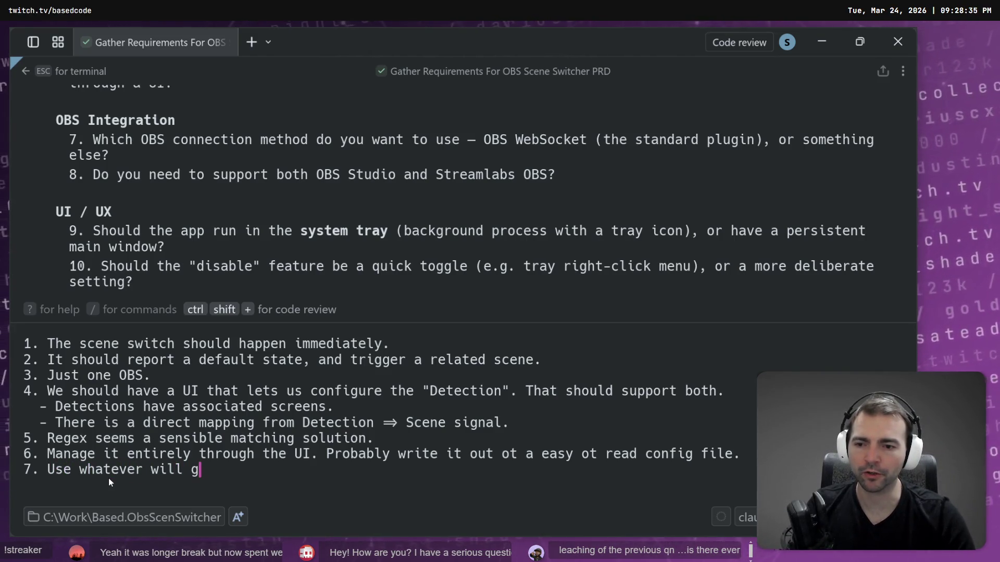
pyautogui.press('BackSpace')
pyautogui.write('create the easit')
pyautogui.hotkey('ctrl', 'BackSpace')
pyautogui.write('easis')
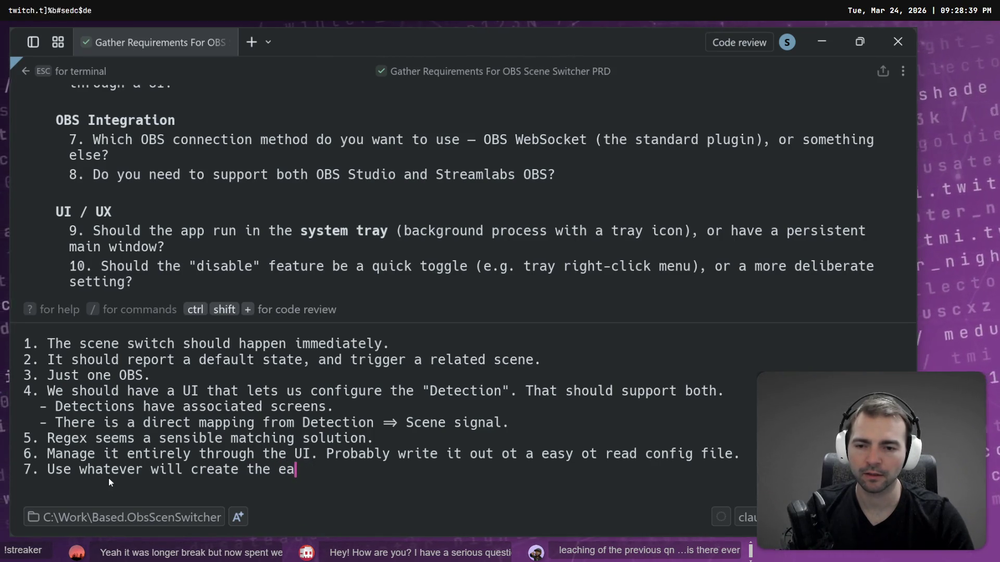
pyautogui.press('BackSpace')
pyautogui.write('st to implen')
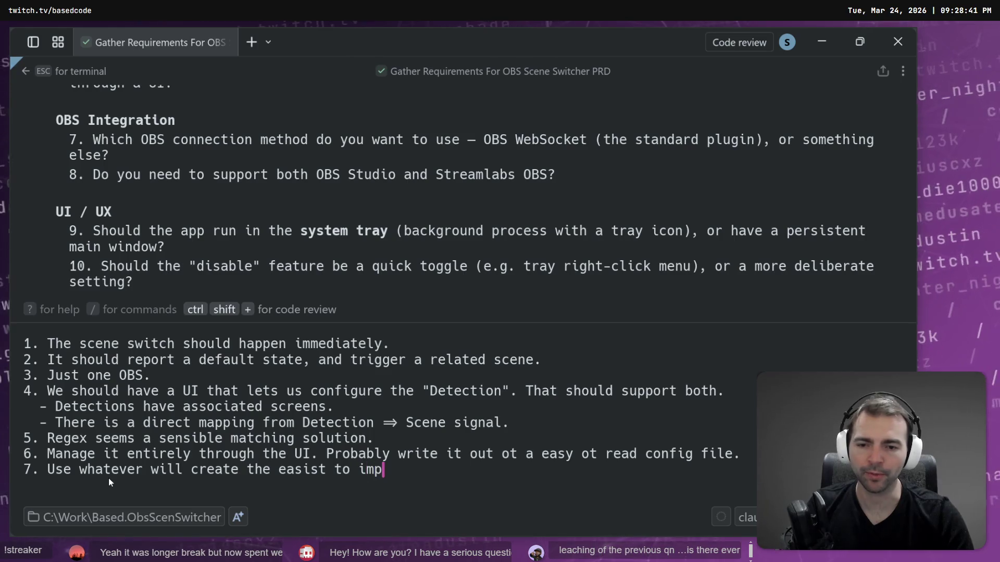
pyautogui.hotkey('ctrl', 'BackSpace')
pyautogui.write('imple')
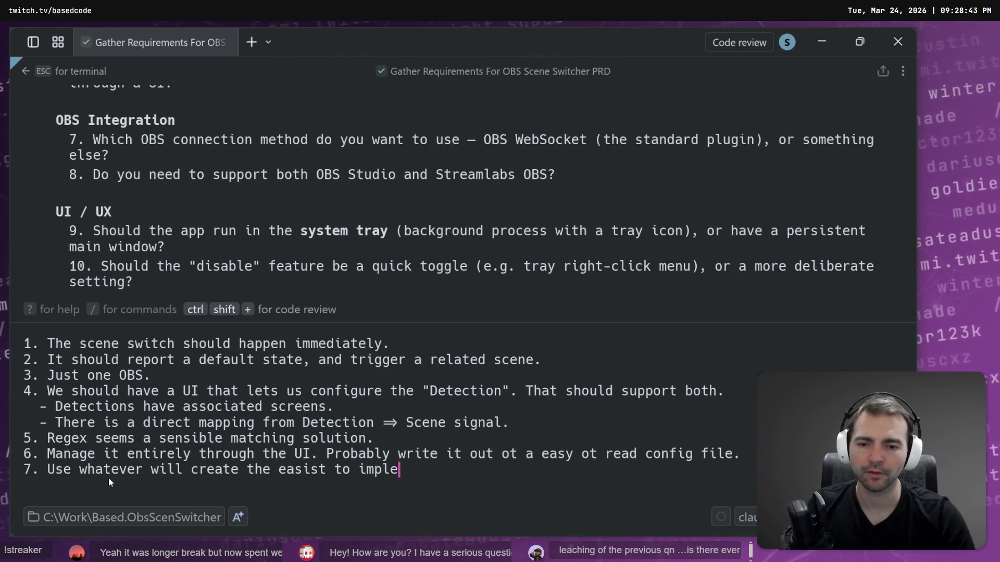
pyautogui.write('ment sution for O')
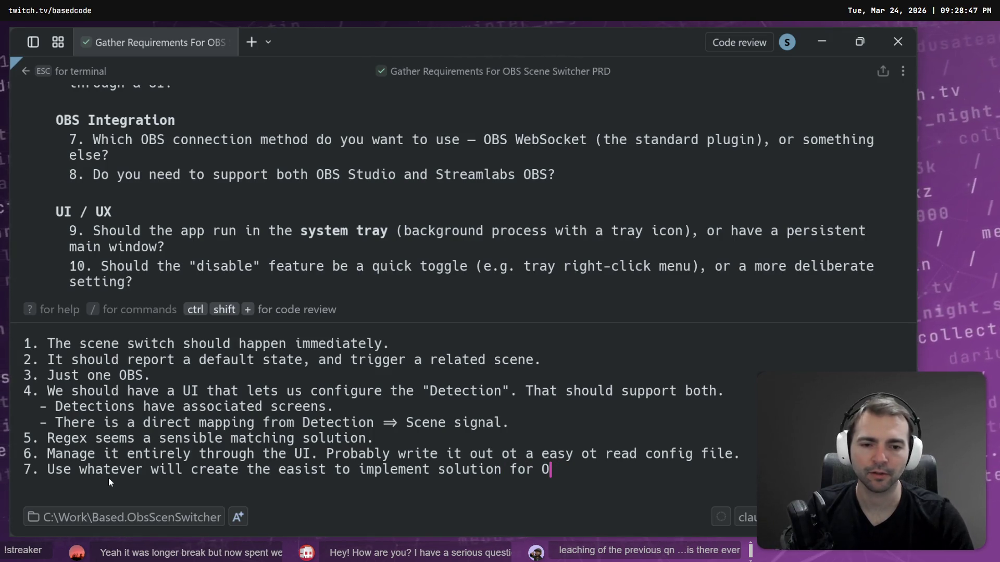
pyautogui.write('S OS')
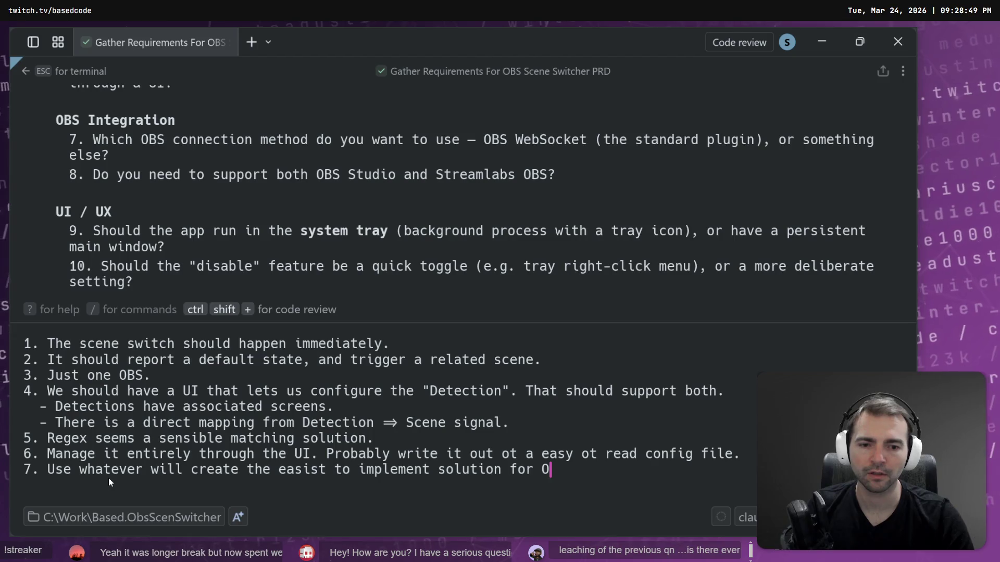
pyautogui.write('BS.')
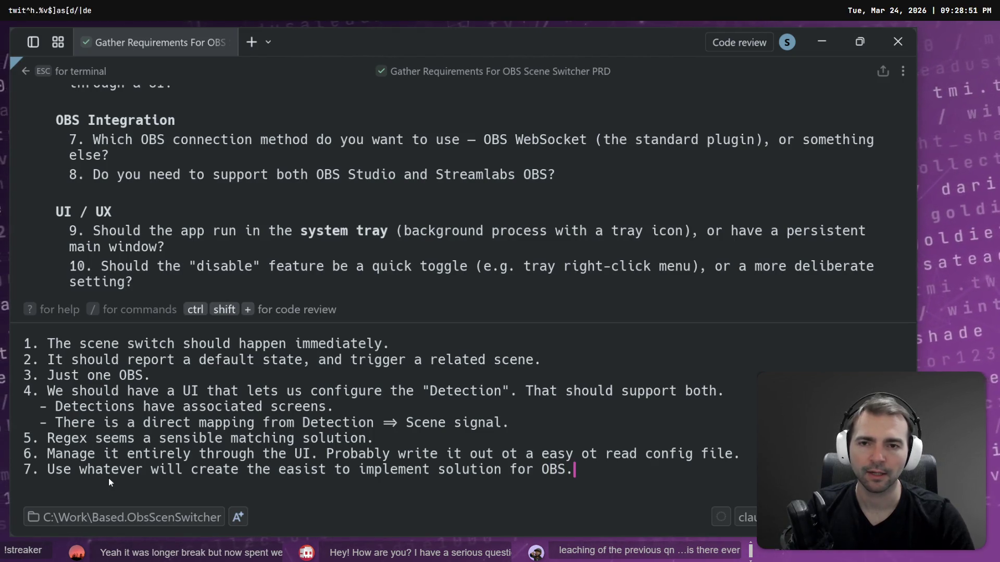
pyautogui.press('BackSpace')
pyautogui.write(' connection.')
pyautogui.hotkey('shift', 'Return')
pyautogui.write('8. ')
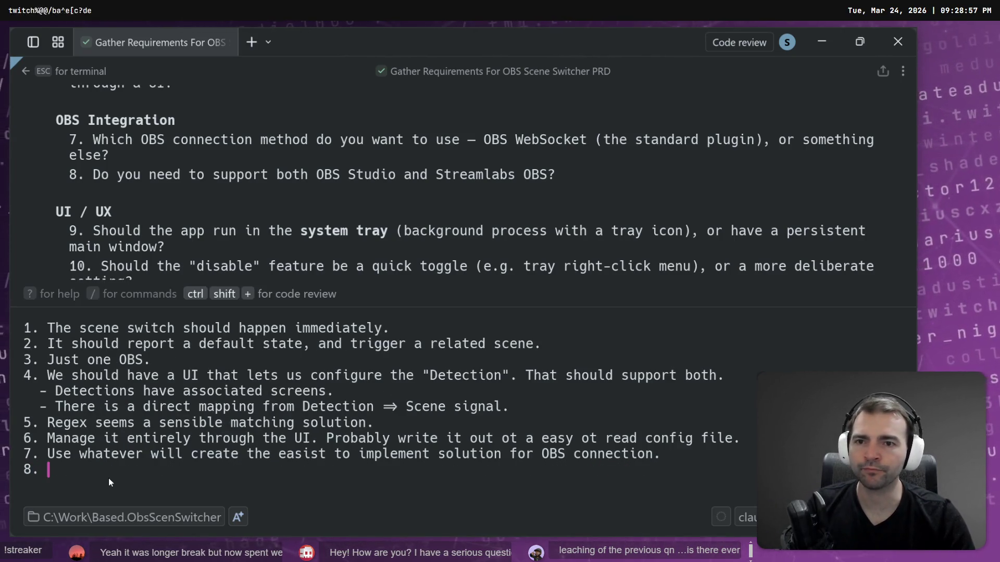
pyautogui.write('Just OBS support is fine.')
pyautogui.hotkey('shift', 'Return')
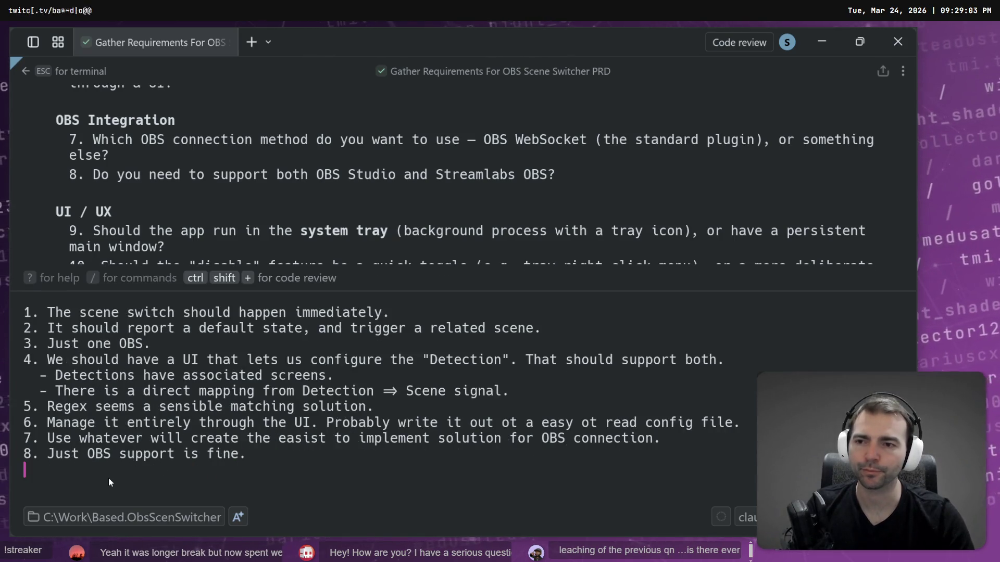
# Step: Add answer 9, a system tray click brings up the main window, and answer 10, a deliberate UI setting for now
pyautogui.write('9.')
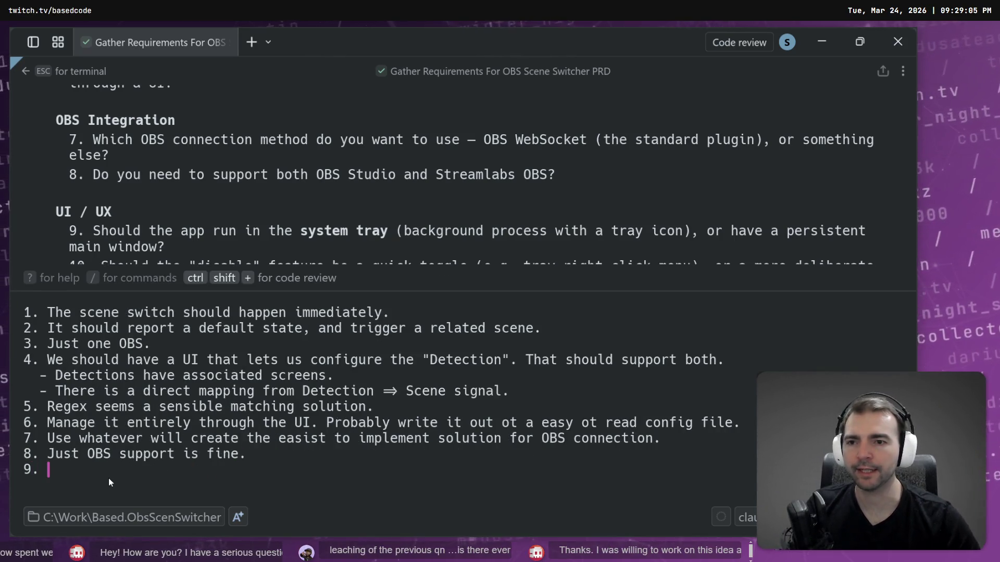
pyautogui.scroll(-1, 398, 210)
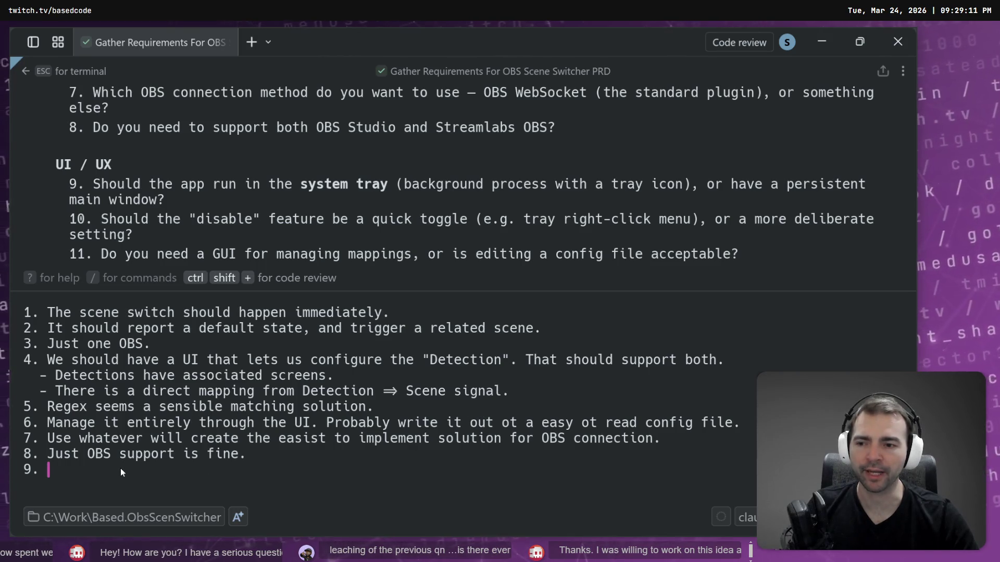
pyautogui.write('System tray with a')
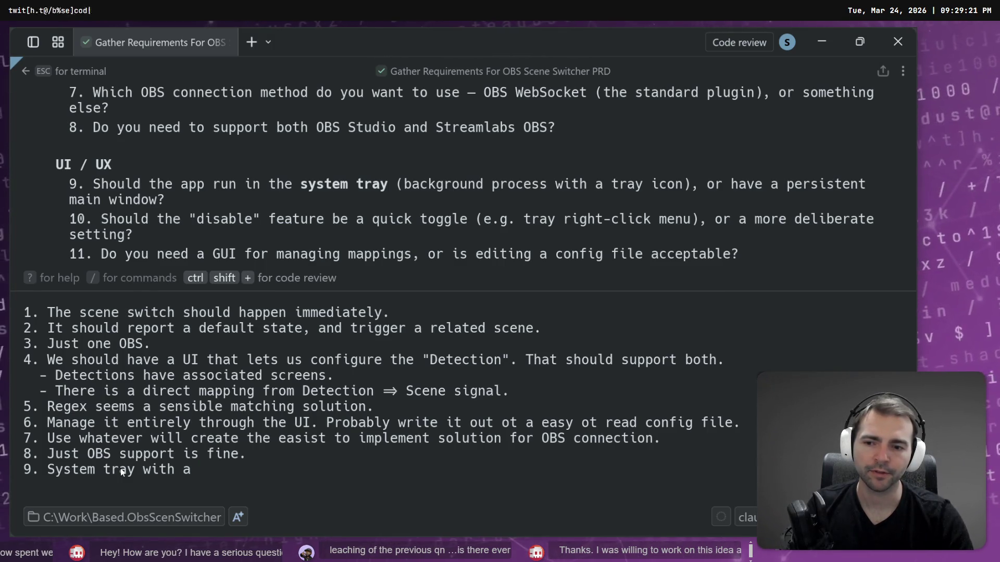
pyautogui.press('BackSpace')
pyautogui.press('BackSpace')
pyautogui.press('BackSpace')
pyautogui.write('to brign ')
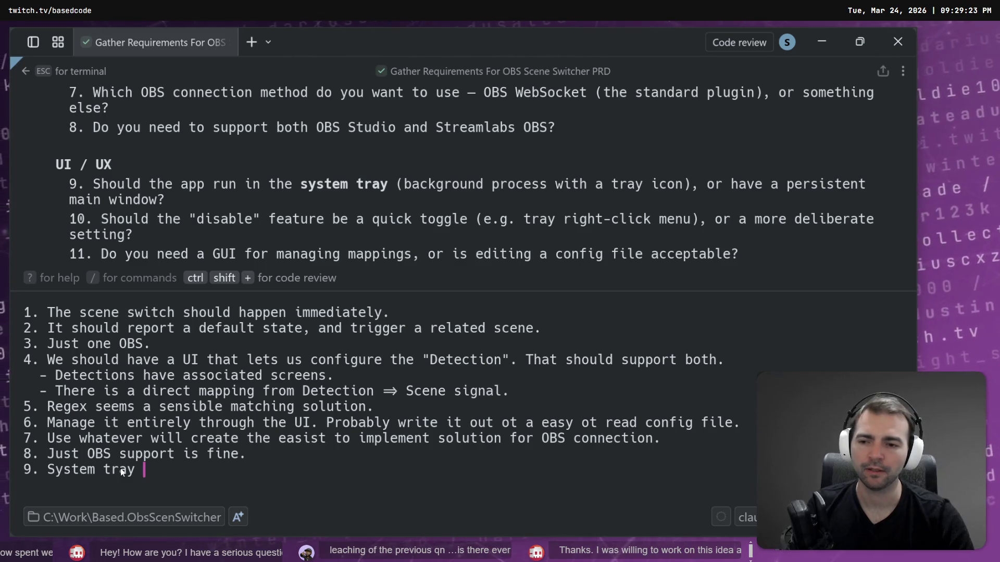
pyautogui.write('up main window.')
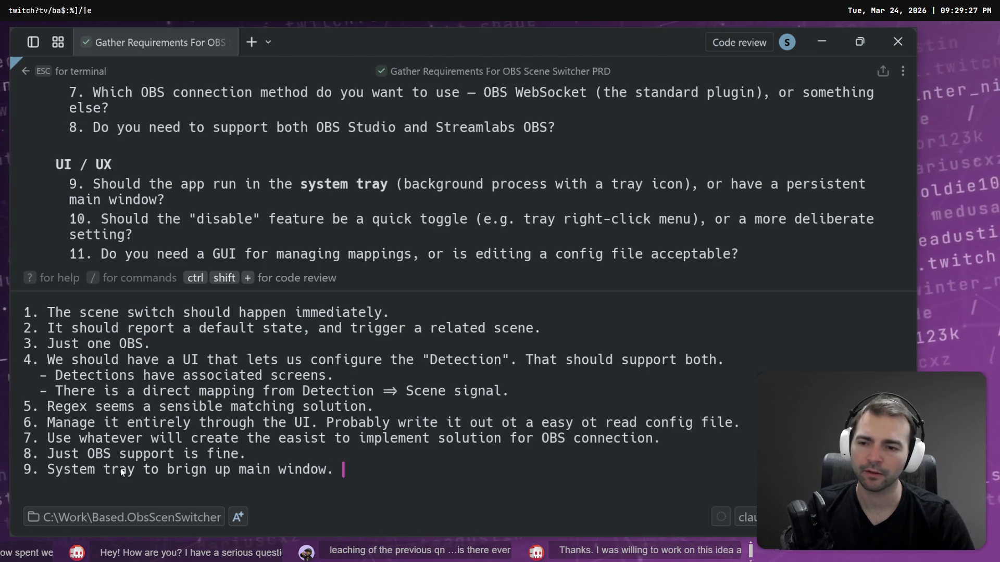
pyautogui.hotkey('ctrl', 'Left')
pyautogui.hotkey('ctrl', 'Left')
pyautogui.hotkey('ctrl', 'Left')
pyautogui.write('click')
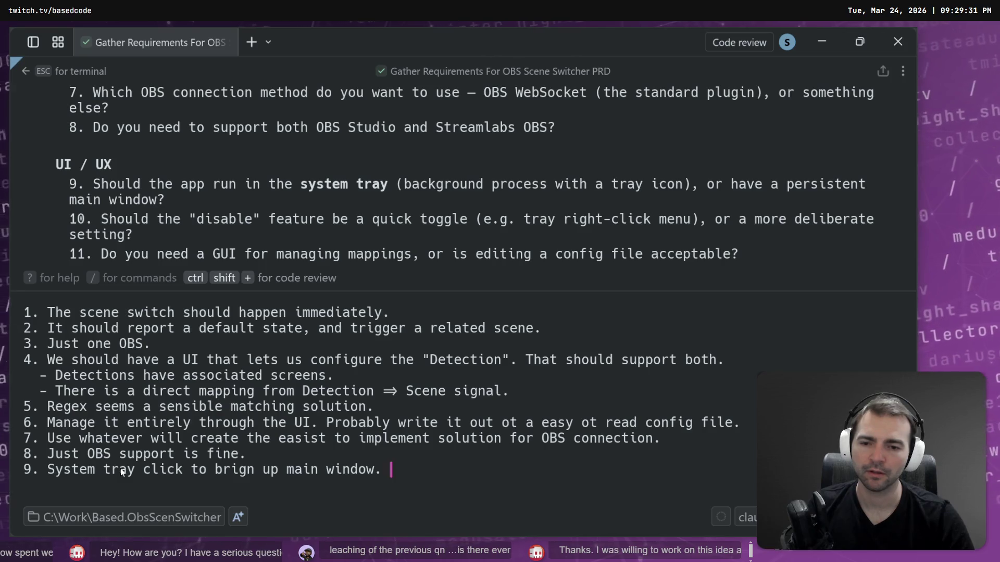
pyautogui.hotkey('shift', 'Return')
pyautogui.write('0.')
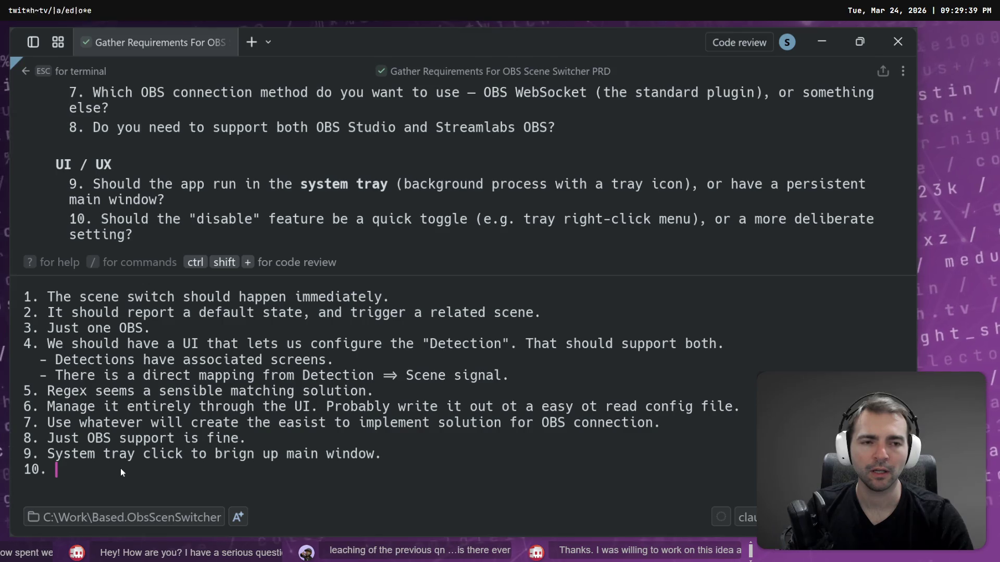
pyautogui.write('M')
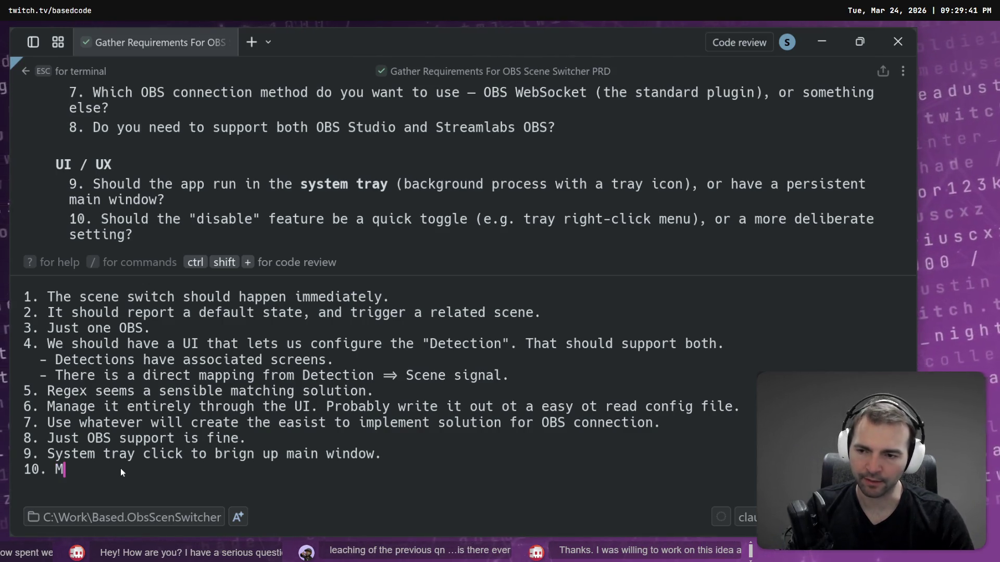
pyautogui.write('ode deliberate')
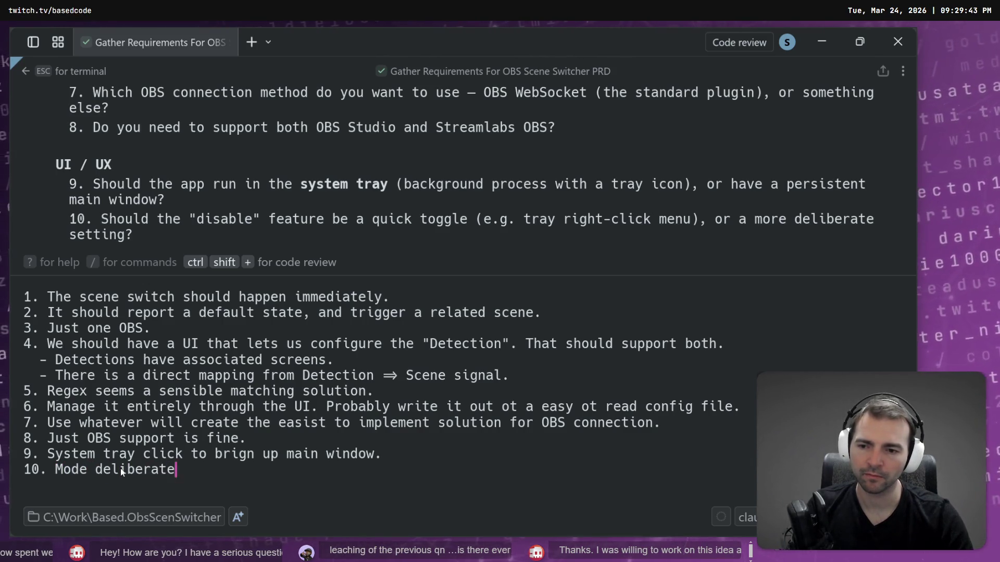
pyautogui.write(' setting for now.')
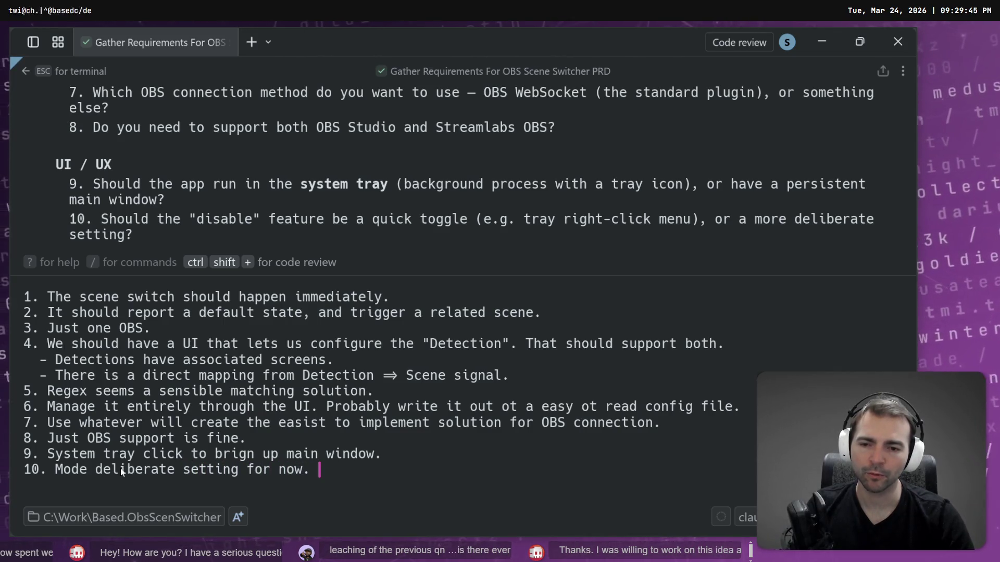
pyautogui.press('BackSpace')
pyautogui.press('BackSpace')
pyautogui.press('BackSpace')
pyautogui.write('in UI for now.')
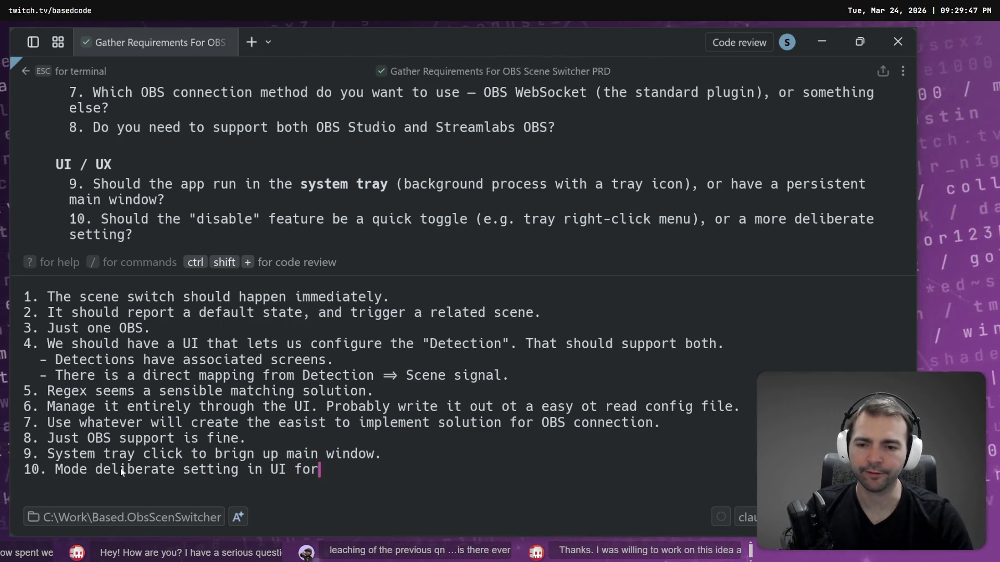
pyautogui.hotkey('shift', 'Return')
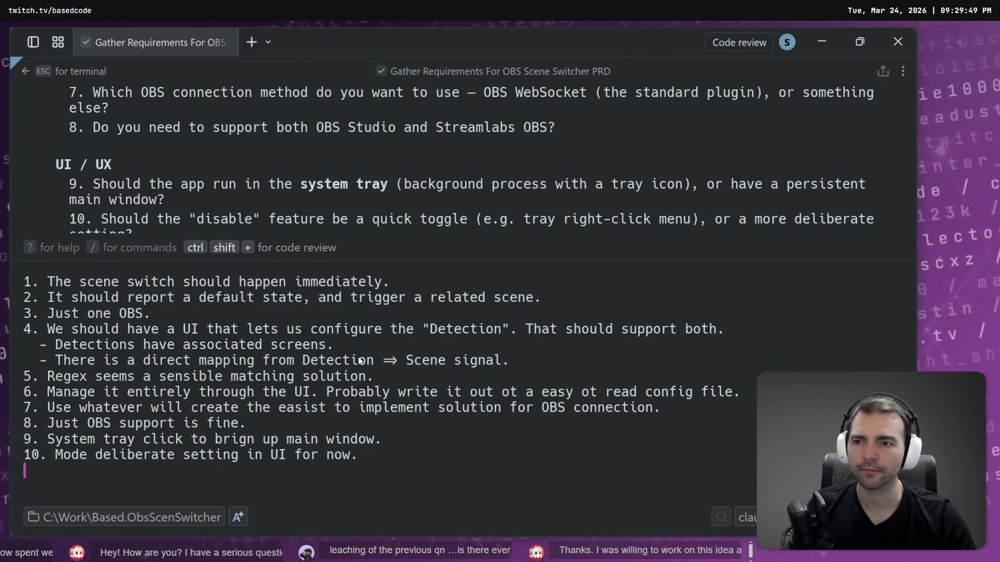
# Step: Type answer 11, 'GUI for mapping is preferred.', followed by a blank line
pyautogui.scroll(-1, 295, 139)
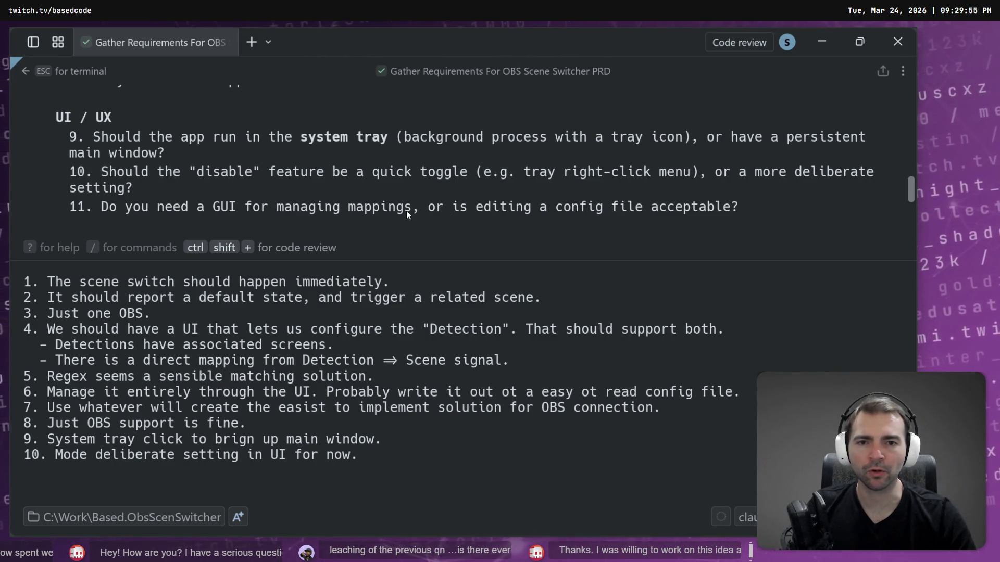
pyautogui.scroll(-1, 420, 209)
pyautogui.write('11.')
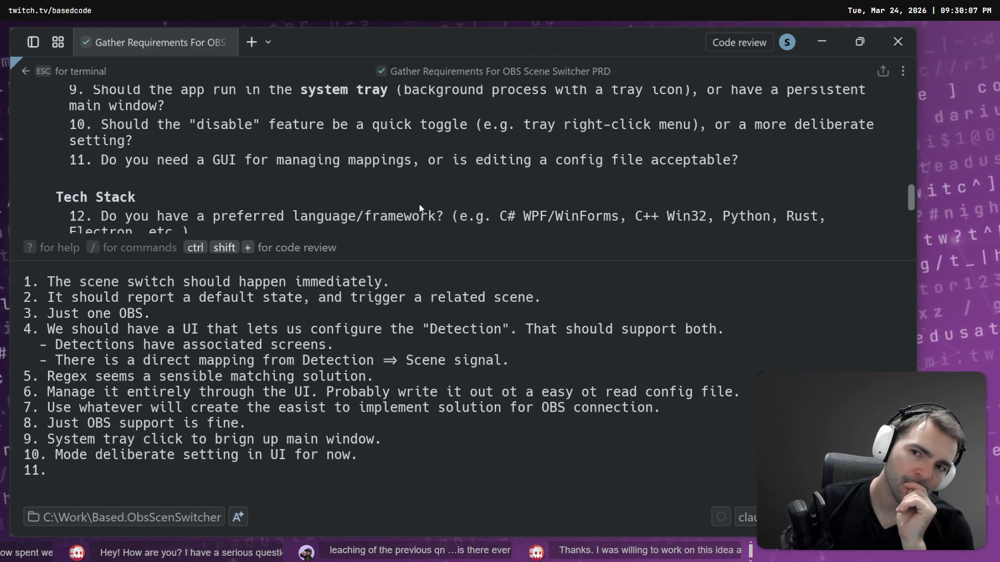
pyautogui.write('GUI')
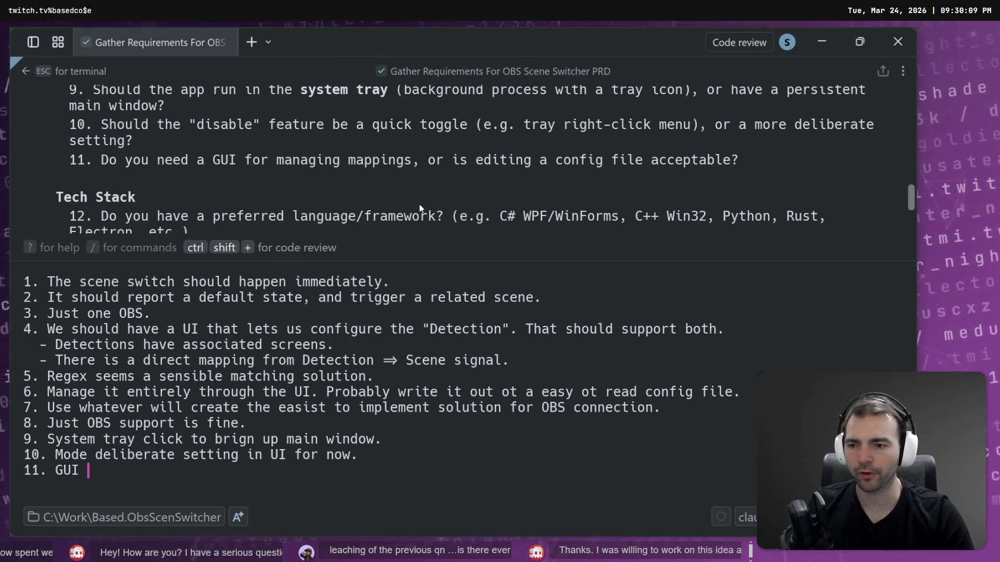
pyautogui.write('pping is preferred.')
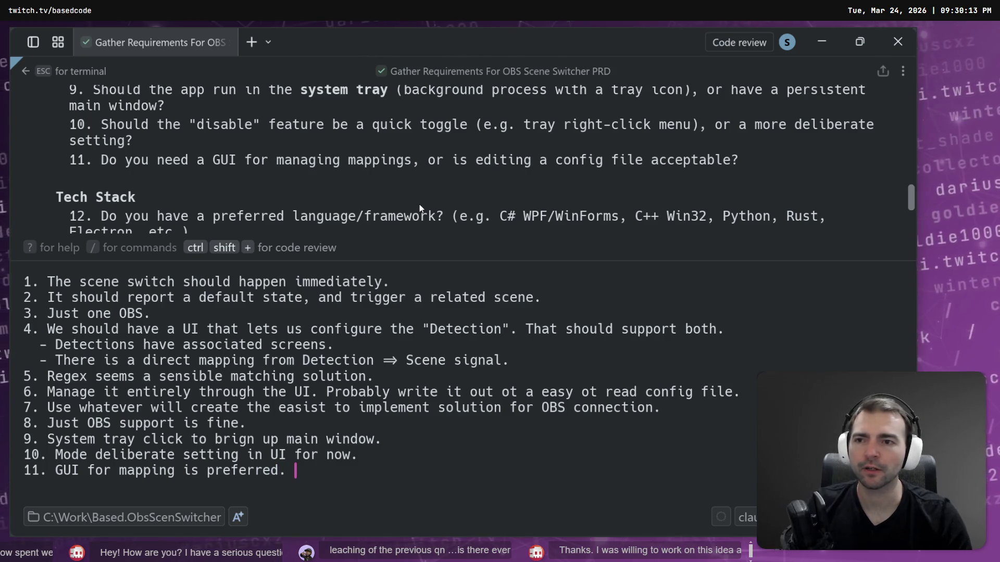
pyautogui.hotkey('shift', 'Return')
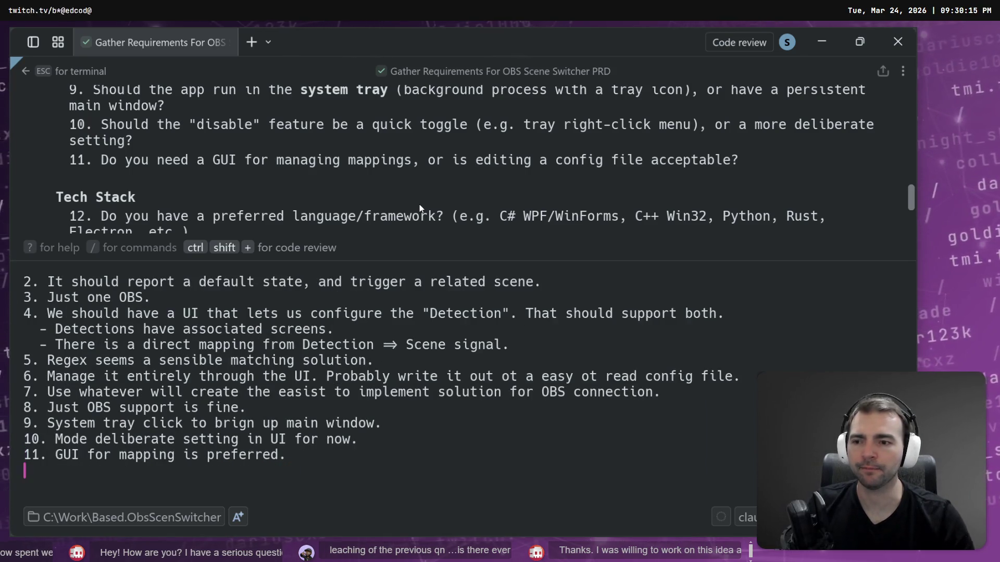
pyautogui.hotkey('shift', 'Return')
# Step: Write answer 12, 'C# with WPF preferred.'
pyautogui.write('12.')
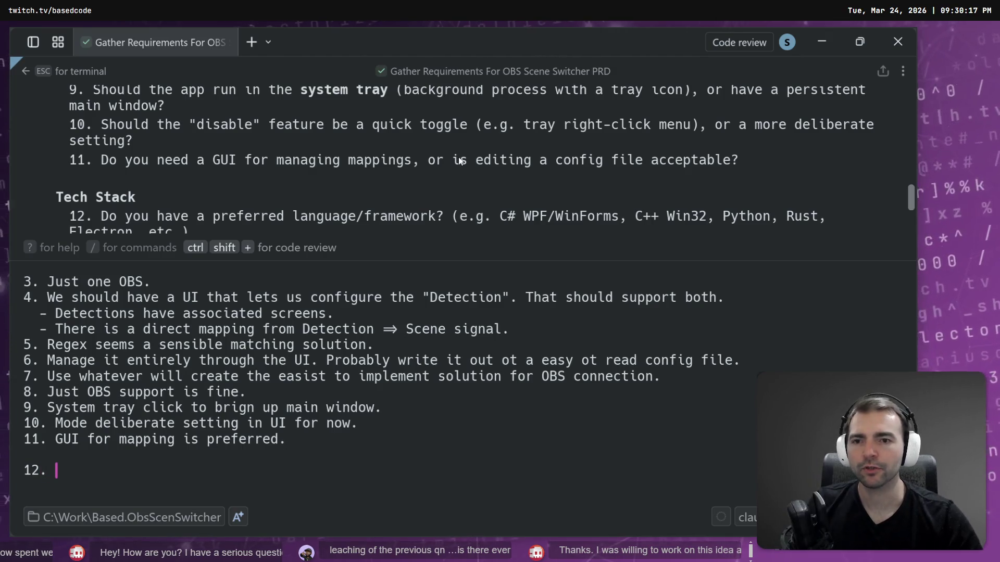
pyautogui.scroll(-1, 399, 174)
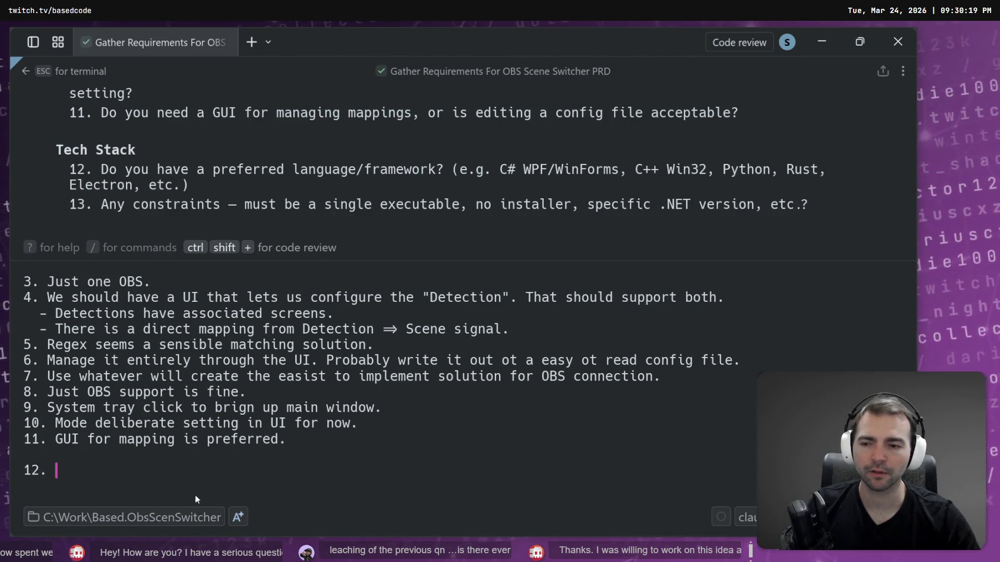
pyautogui.write('C# ')
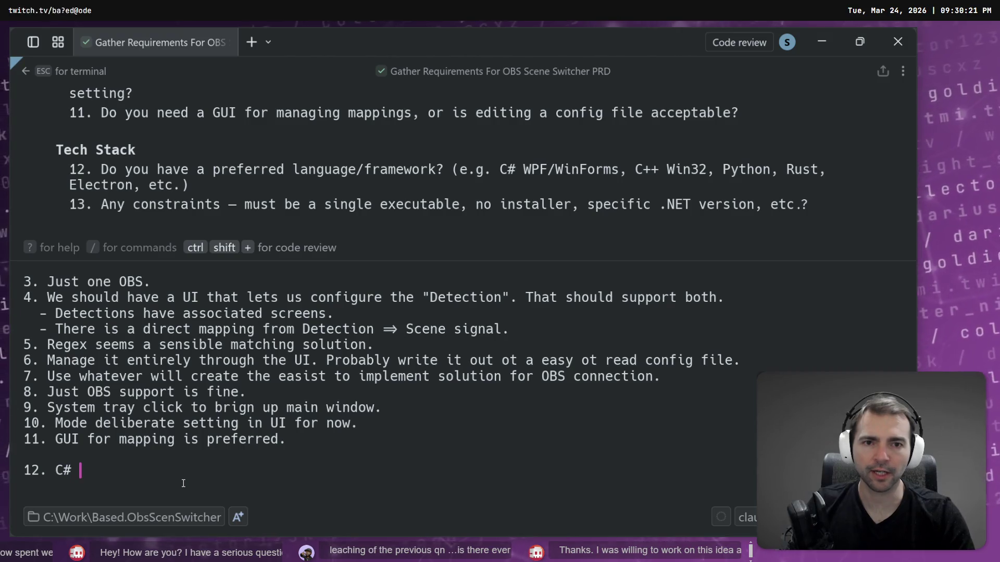
pyautogui.write('with WPF')
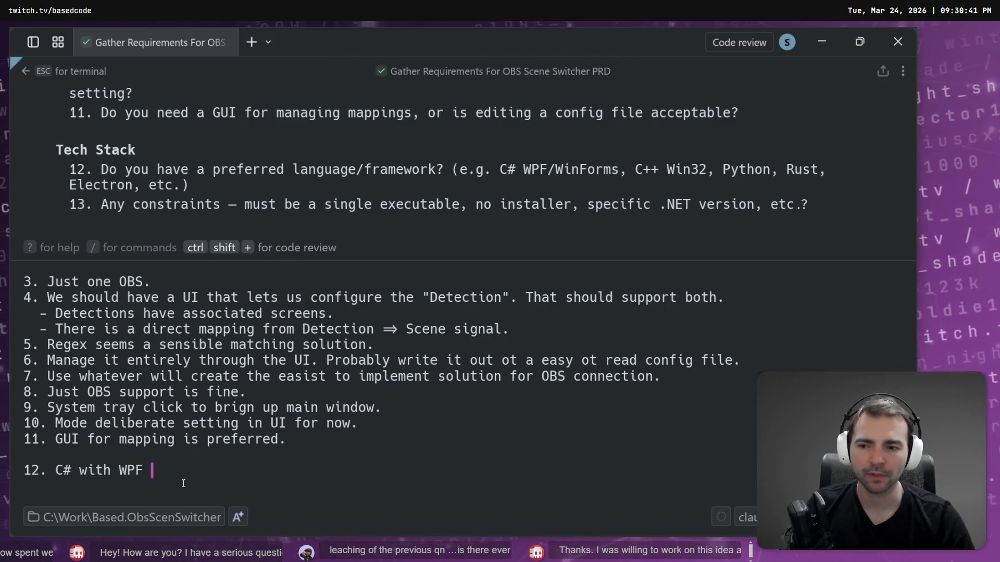
pyautogui.write('preferred.')
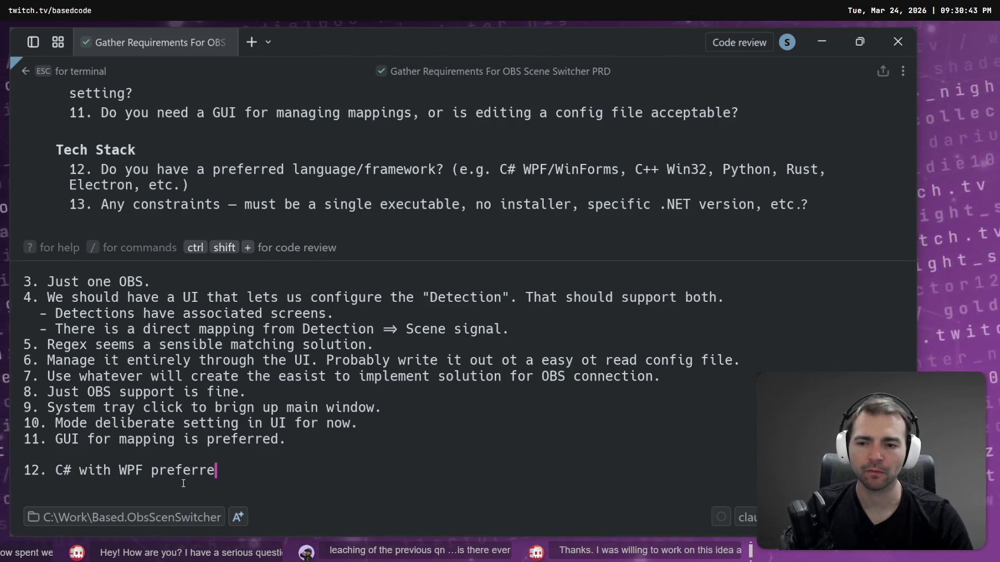
pyautogui.hotkey('shift', 'Return')
# Step: Write answer 13, 'Single Executable with no installer sounds great.'
pyautogui.write('13.')
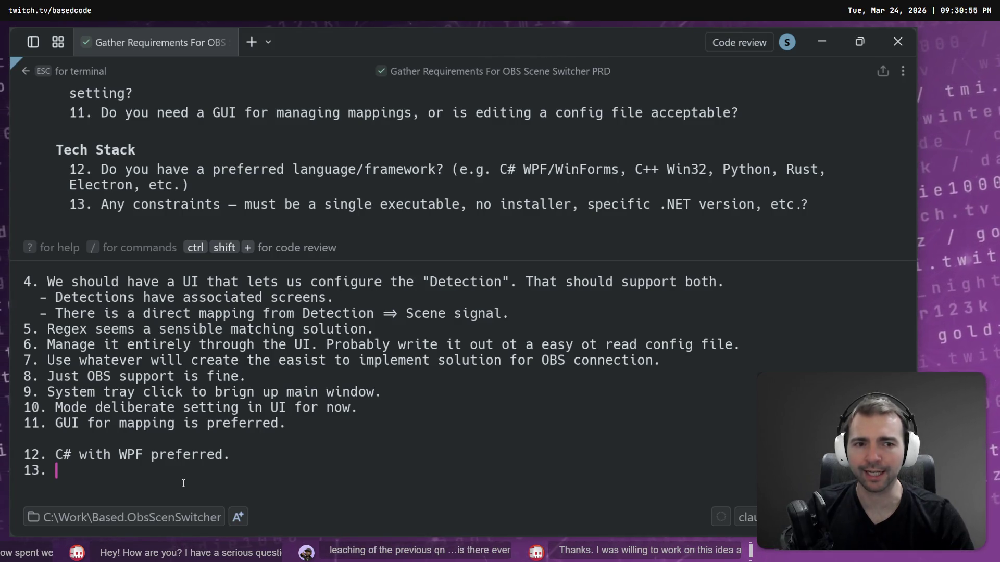
pyautogui.write('Domh')
pyautogui.press('BackSpace')
pyautogui.press('BackSpace')
pyautogui.press('BackSpace')
pyautogui.write('Sing')
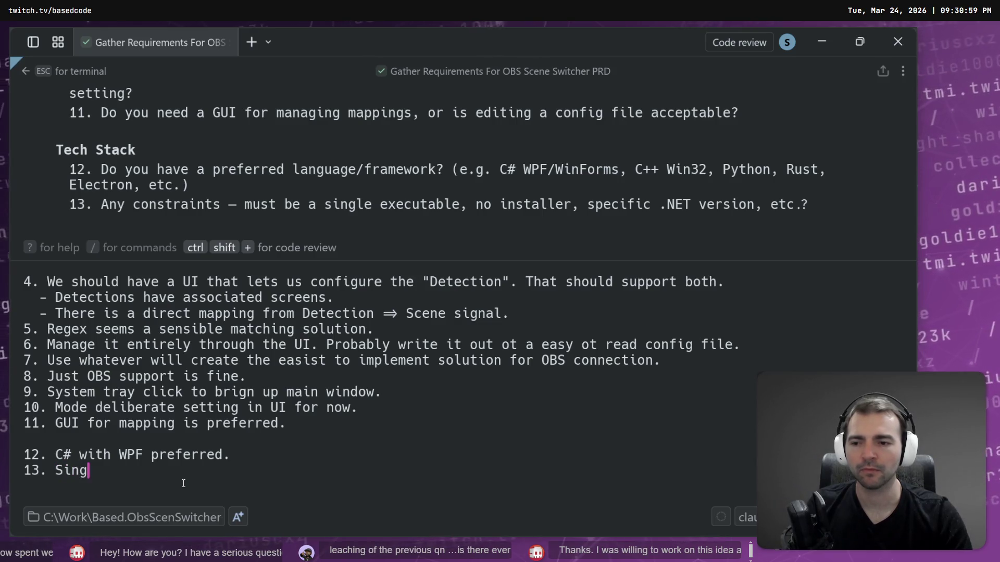
pyautogui.write('le Executable w')
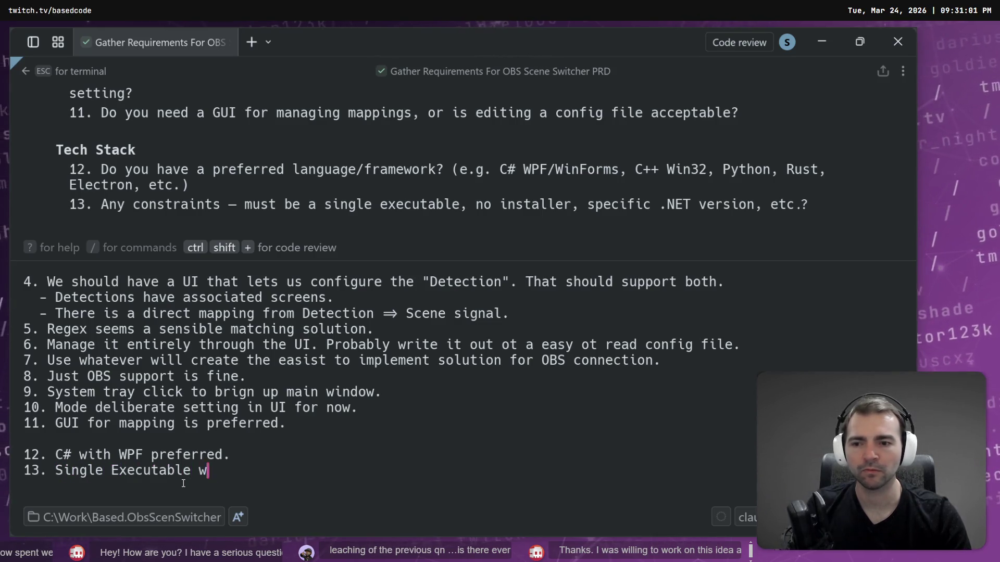
pyautogui.write('ith no installer sounds grte')
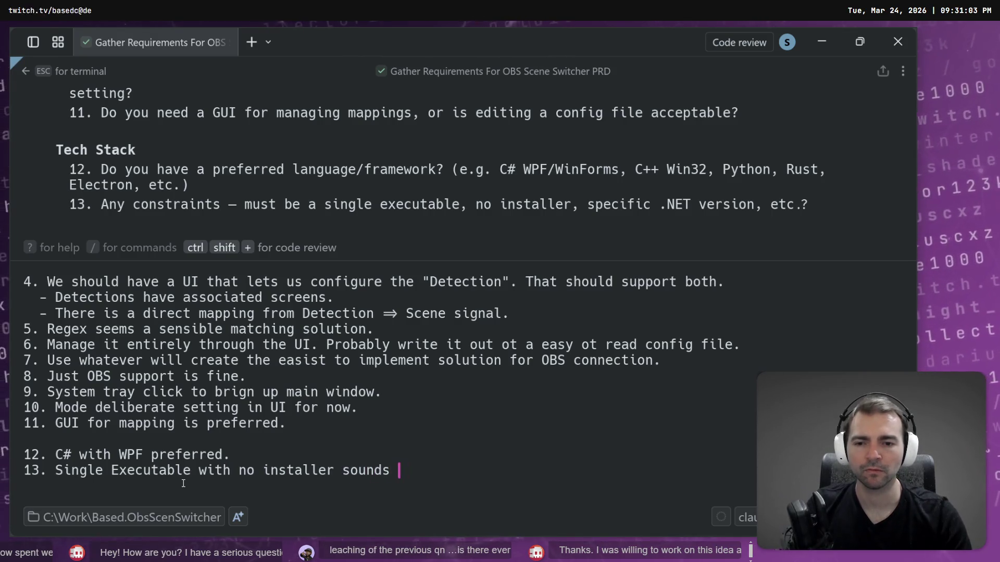
pyautogui.press('BackSpace')
pyautogui.press('BackSpace')
pyautogui.write('eat.')
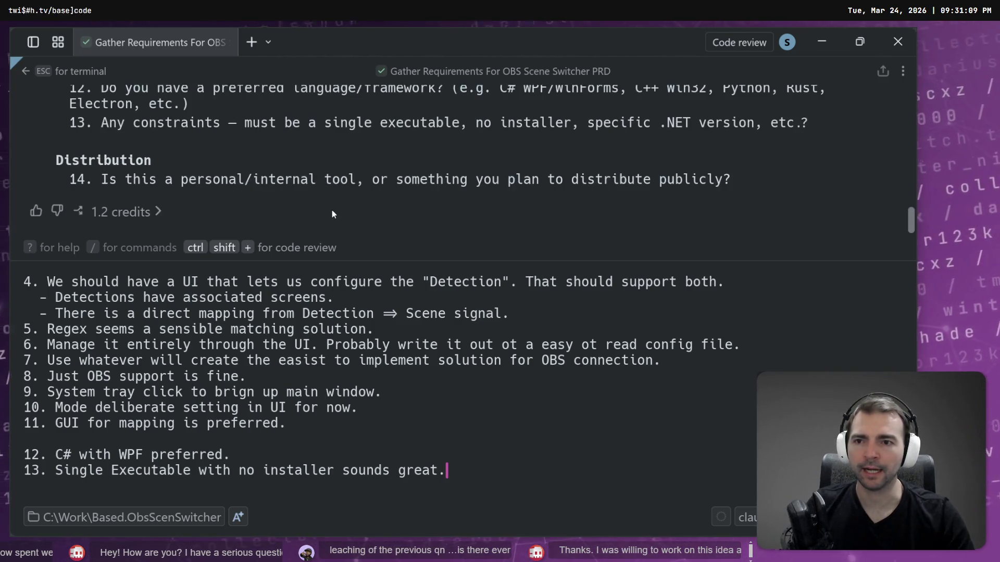
# Step: On a new line, answer 14: a personal tool for now, possibly distributed later
pyautogui.hotkey('shift', 'Return')
pyautogui.hotkey('shift', 'Return')
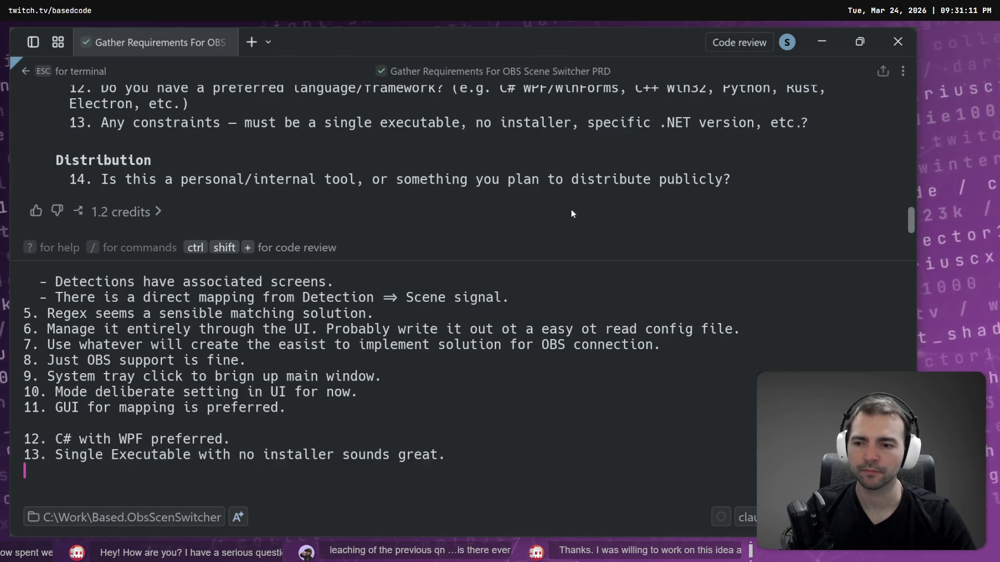
pyautogui.write('14. ')
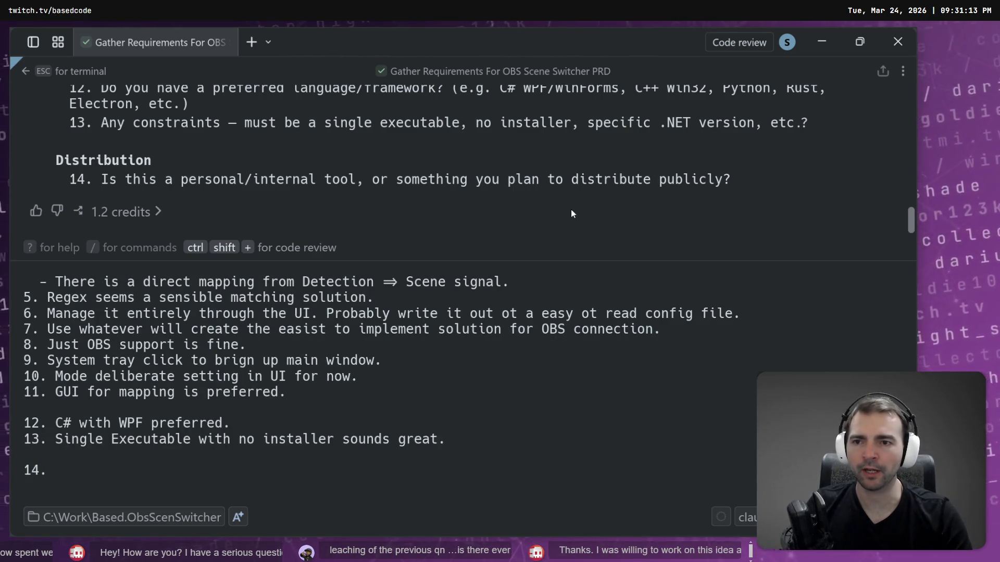
pyautogui.write('Persn')
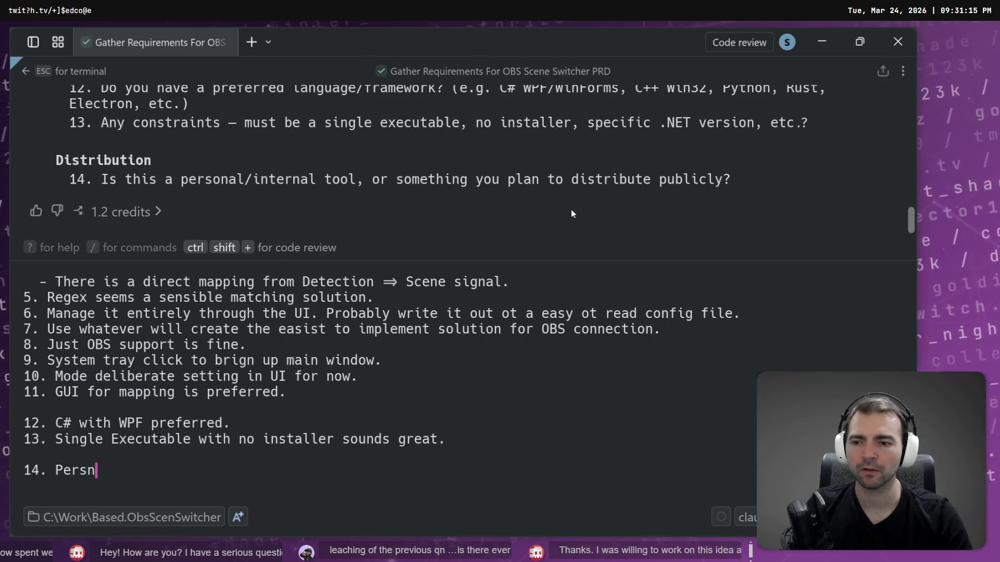
pyautogui.press('BackSpace')
pyautogui.write('onal t')
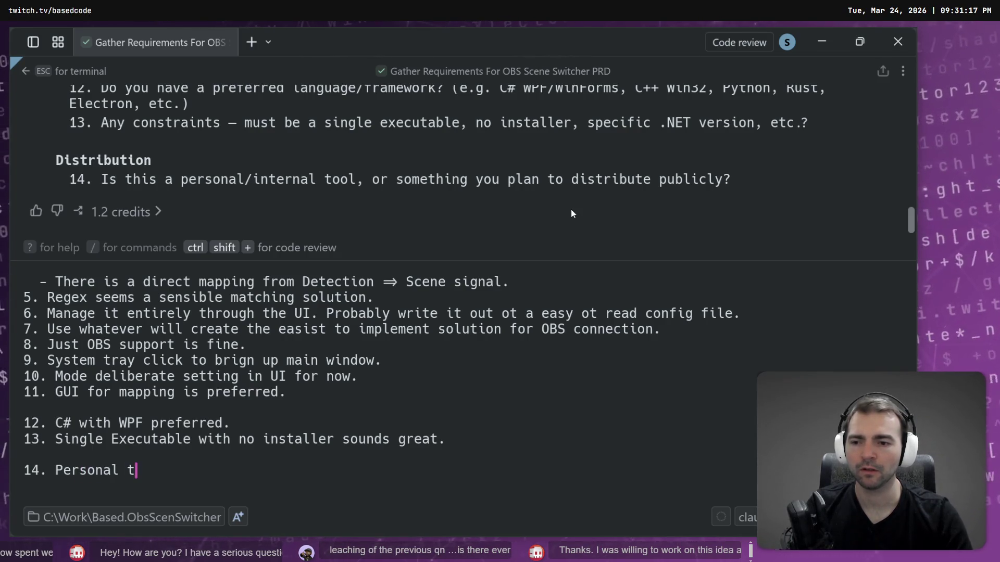
pyautogui.write(' tool for now.')
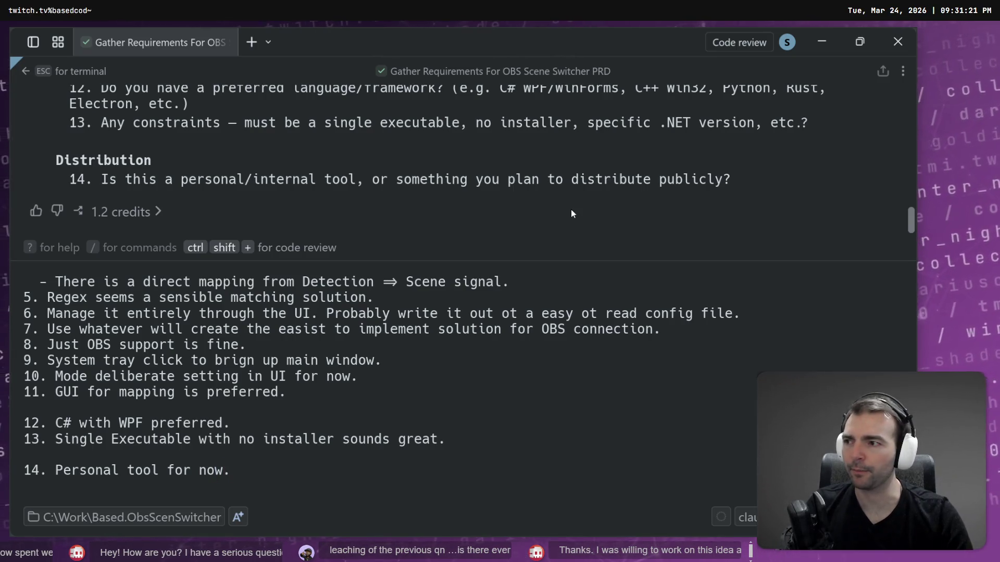
pyautogui.write(' ssibl')
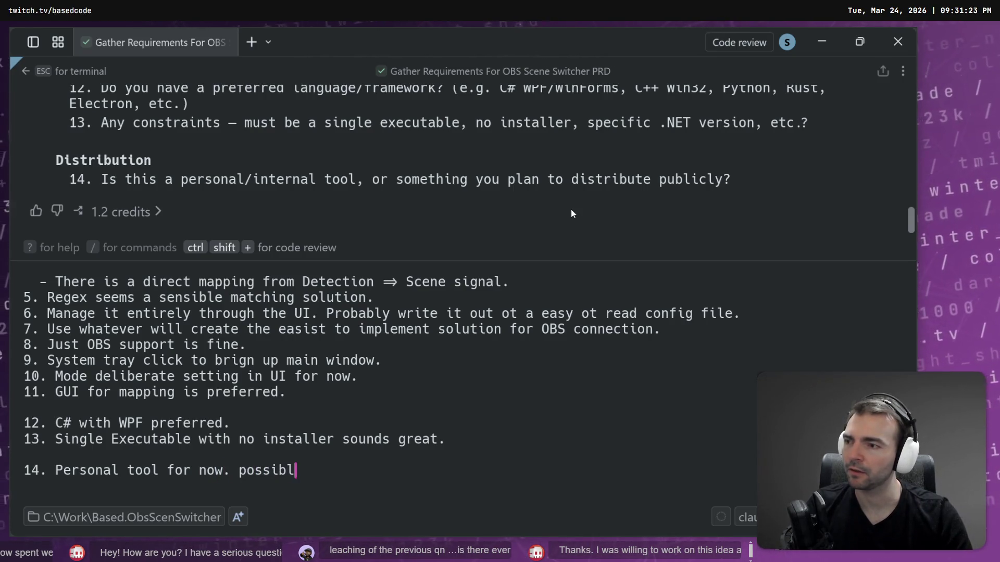
pyautogui.write('e distribution later.')
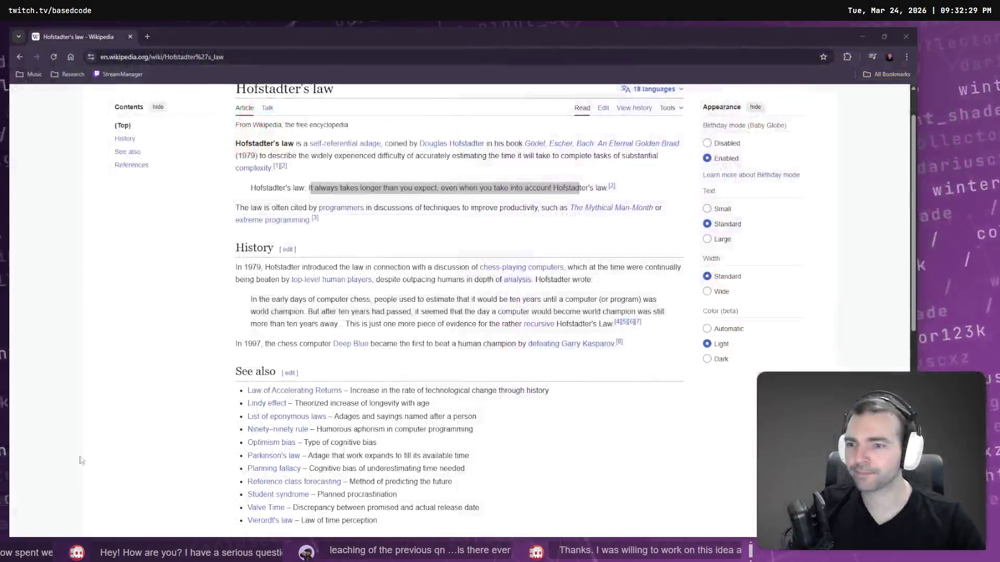
# Step: Zoom the Hofstadter's law article to 200% and highlight its quote sentence
pyautogui.hotkey('ctrl', '+')
pyautogui.hotkey('ctrl', '+')
pyautogui.hotkey('ctrl', '+')
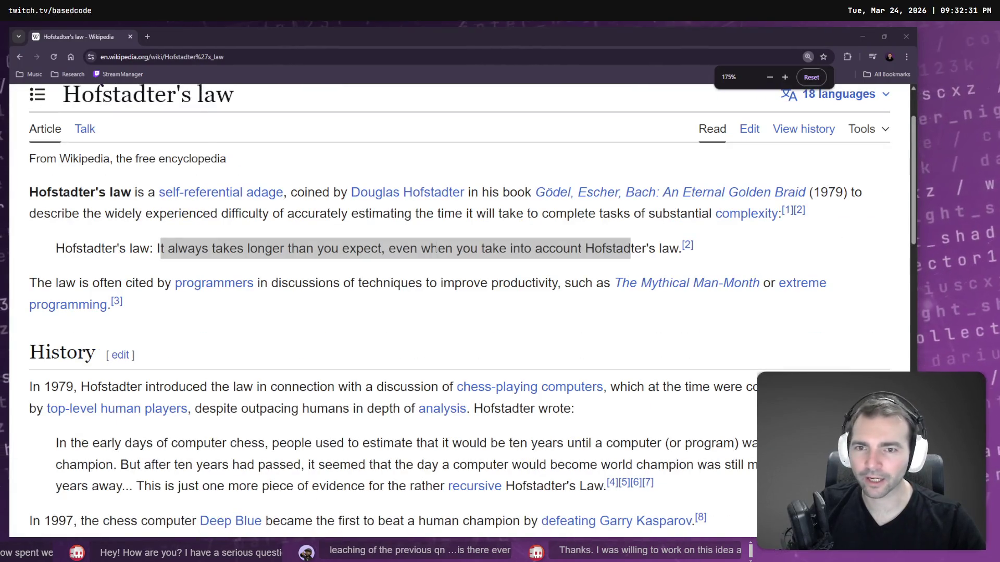
pyautogui.hotkey('ctrl', '+')
pyautogui.hotkey('ctrl', '+')
pyautogui.hotkey('ctrl', '-')
pyautogui.click(212, 298)
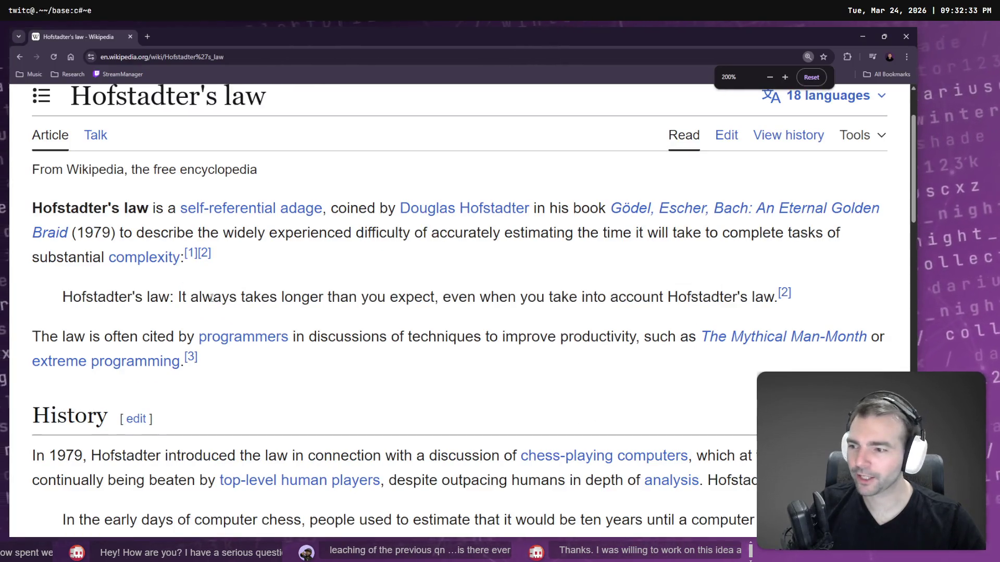
pyautogui.moveTo(180, 297); pyautogui.dragTo(774, 296)
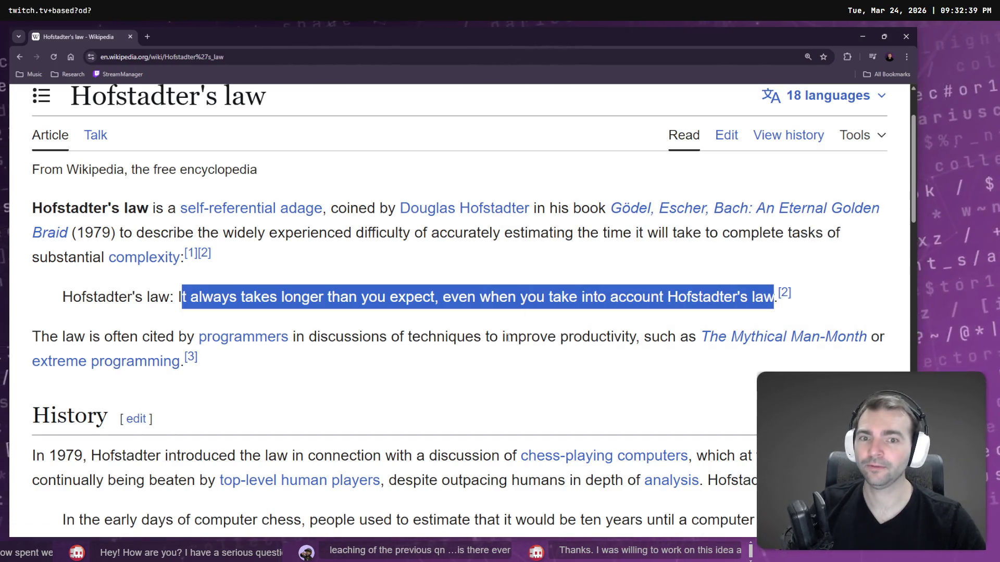
pyautogui.click(490, 351)
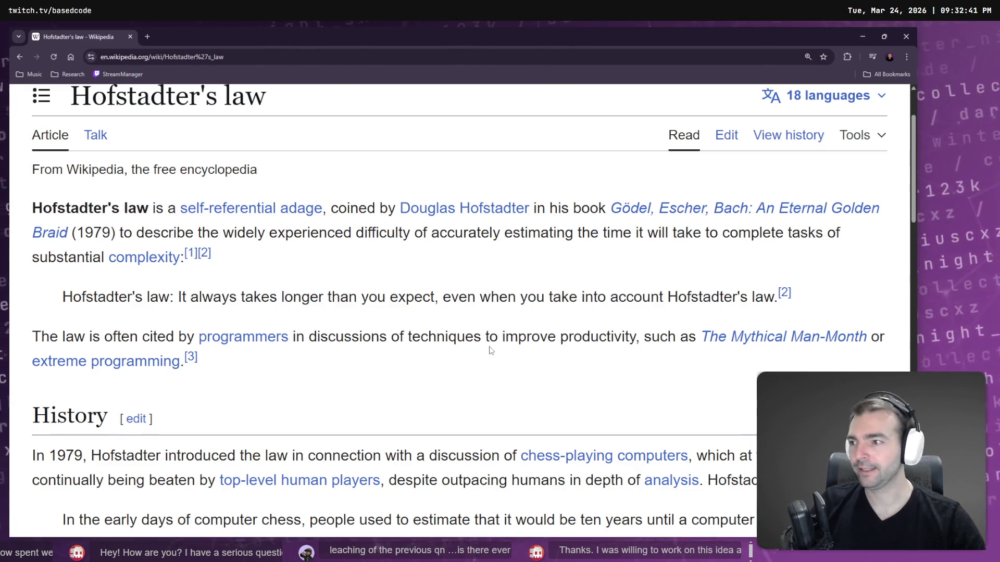
# Step: Shrink the article back to 125%, then clear the selection on the Twitch channel page
pyautogui.hotkey('ctrl', '-')
pyautogui.hotkey('ctrl', '-')
pyautogui.hotkey('ctrl', '-')
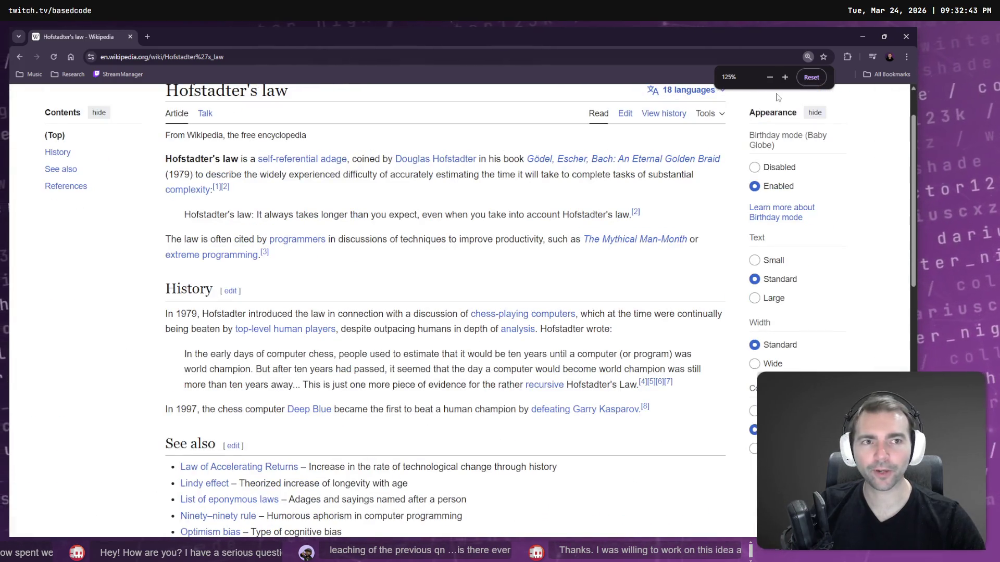
pyautogui.hotkey('ctrl', '-')
pyautogui.hotkey('alt', 'Tab')
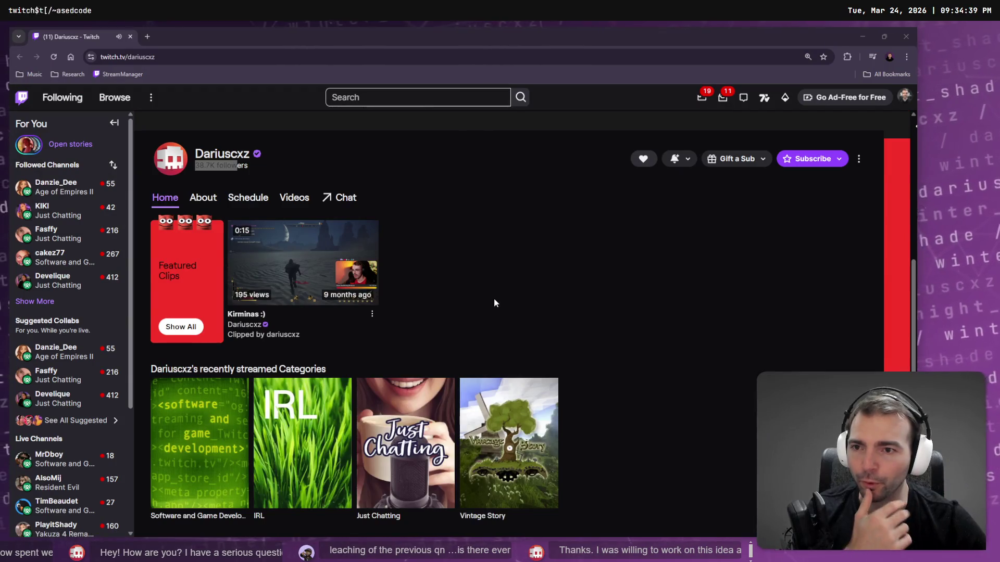
pyautogui.scroll(2, 493, 298)
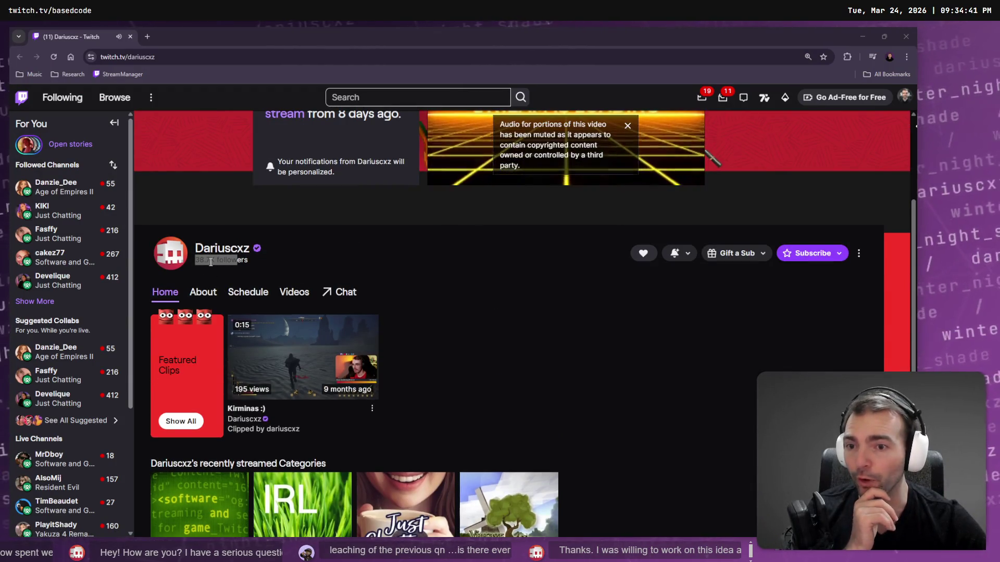
pyautogui.click(364, 259)
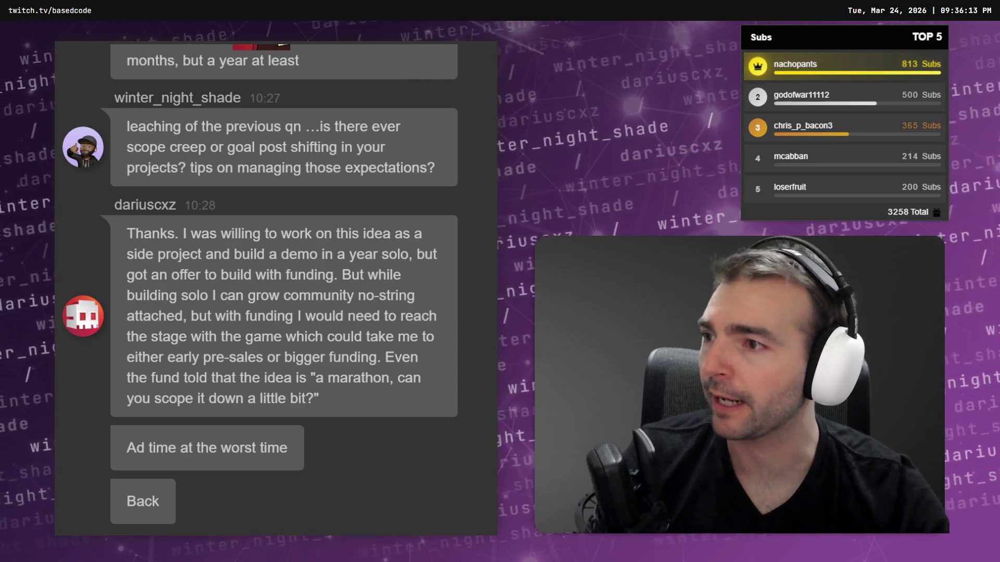
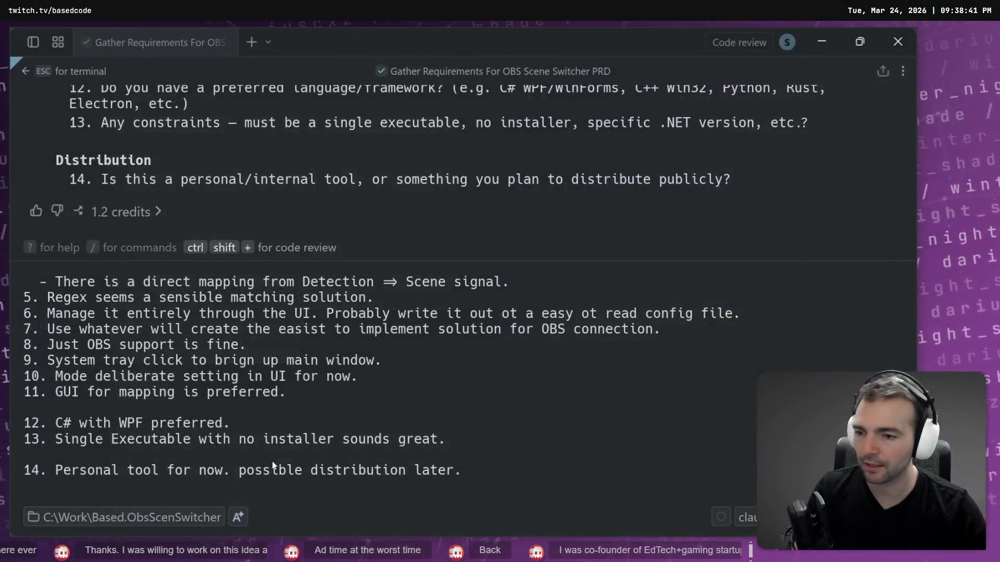
# Step: Capitalise 'Possible' in answer 14
pyautogui.click(254, 474)
pyautogui.press('BackSpace')
pyautogui.write('P')
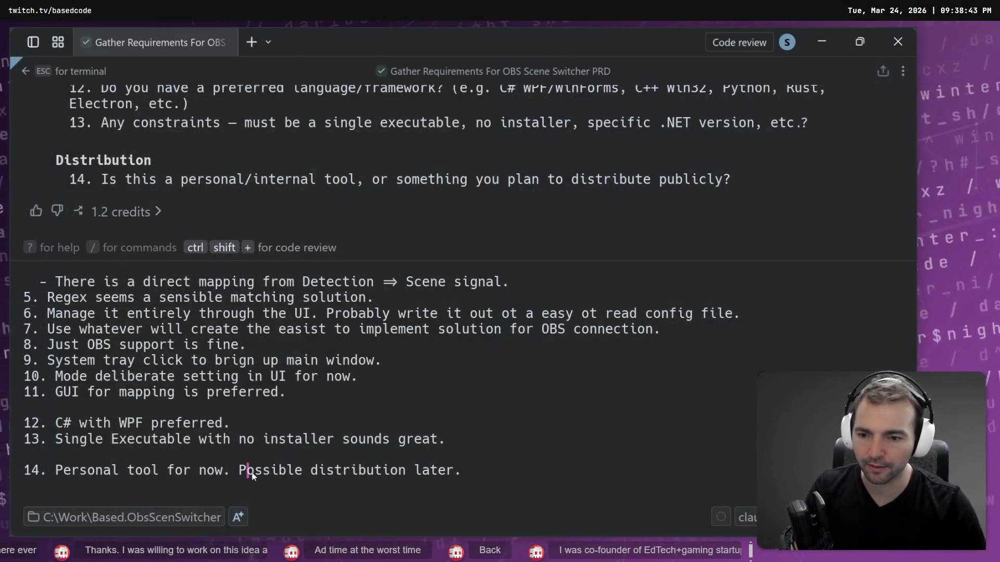
# Step: Add a note: 'Another feature this should support, is explicit overrides for scene switching with short…'
pyautogui.scroll(1, 523, 459)
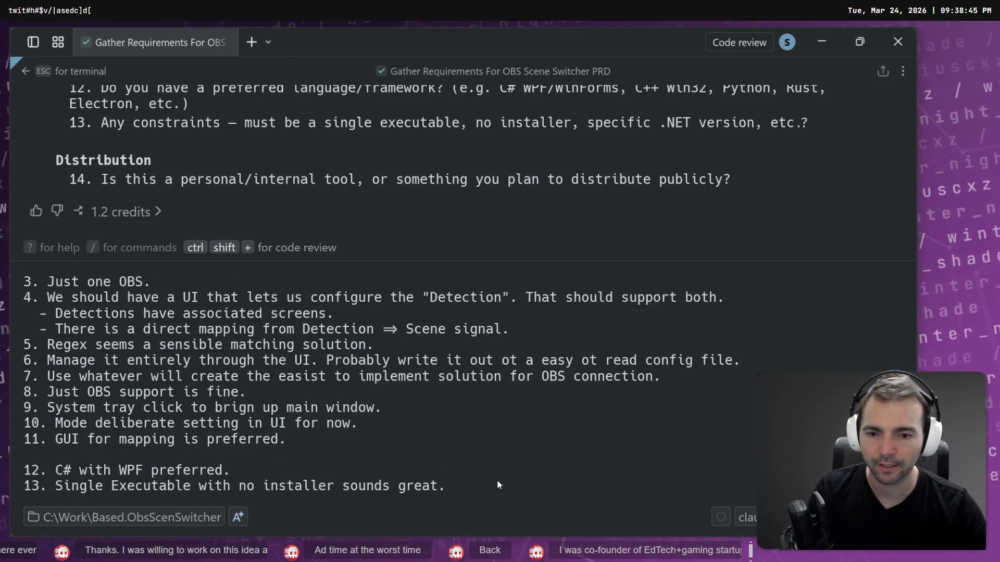
pyautogui.scroll(-1, 484, 479)
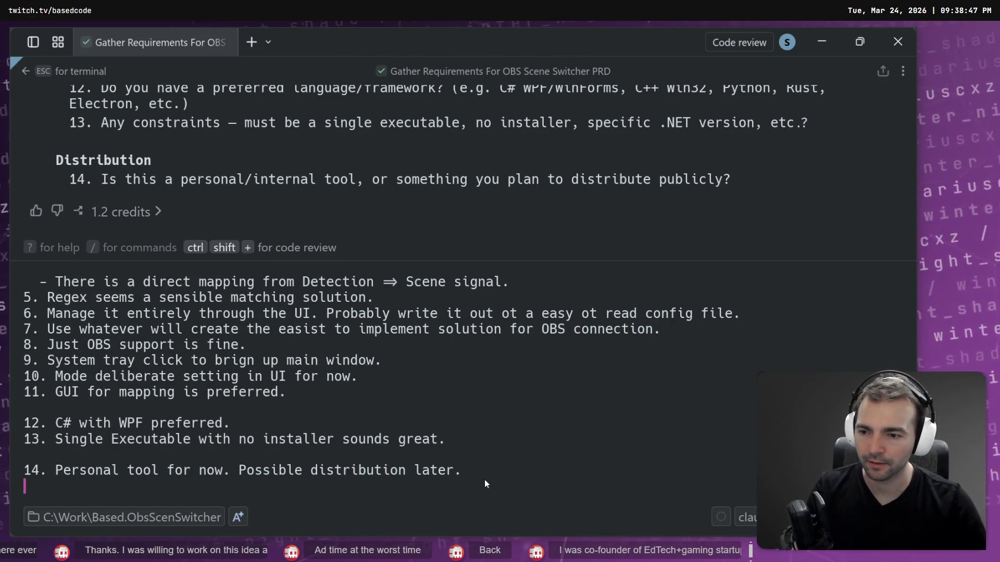
pyautogui.scroll(-1, 484, 479)
pyautogui.write('-- ANother')
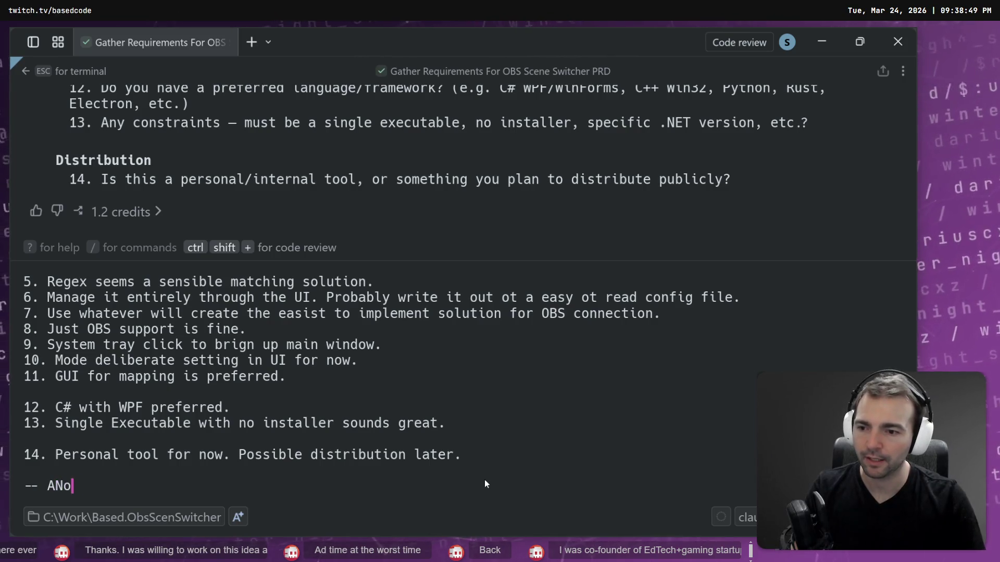
pyautogui.press('BackSpace')
pyautogui.press('BackSpace')
pyautogui.press('BackSpace')
pyautogui.write('nother th')
pyautogui.press('BackSpace')
pyautogui.press('BackSpace')
pyautogui.write('feature this should ')
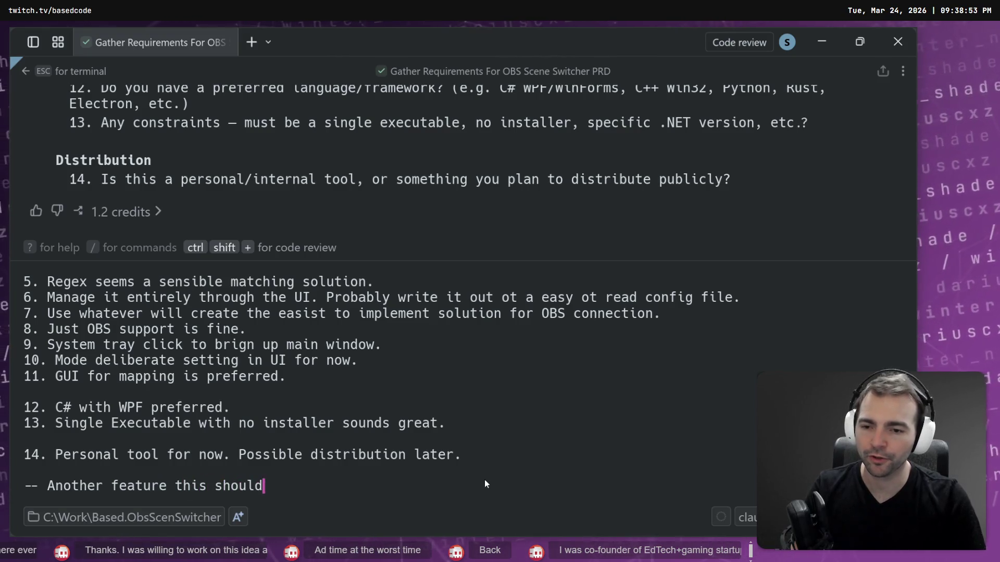
pyautogui.write('support')
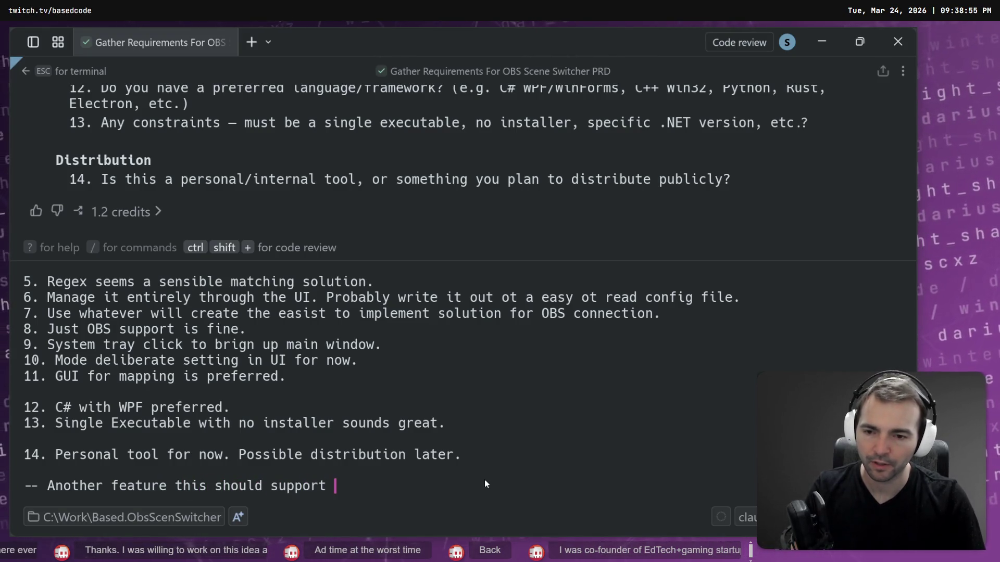
pyautogui.write(', is expli')
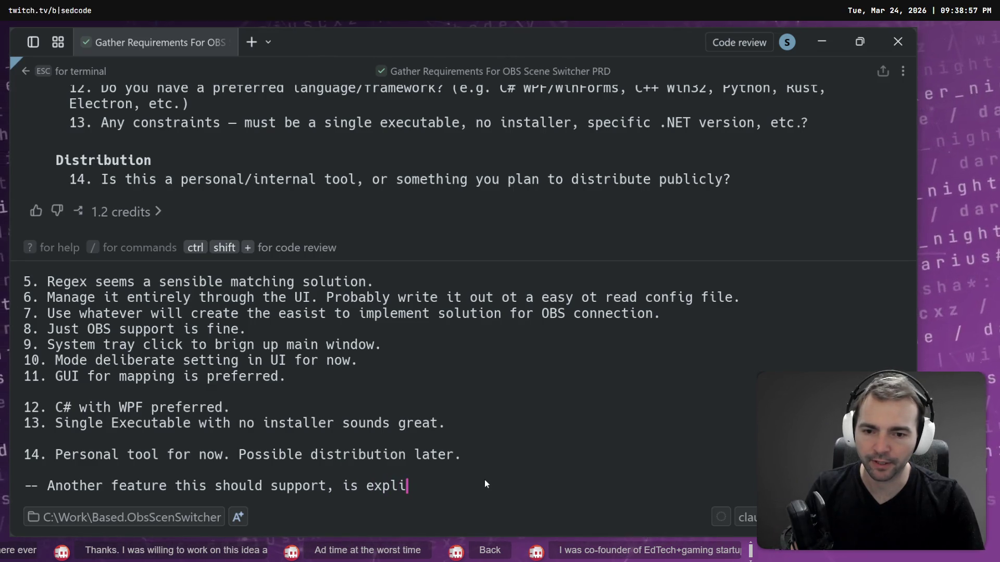
pyautogui.write('cit overr')
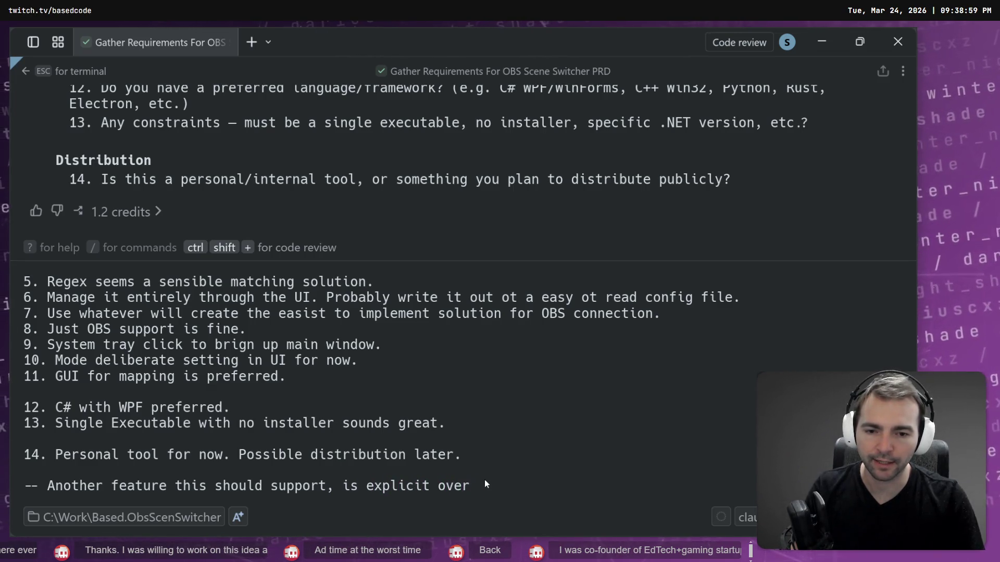
pyautogui.hotkey('ctrl', 'BackSpace')
pyautogui.write('override')
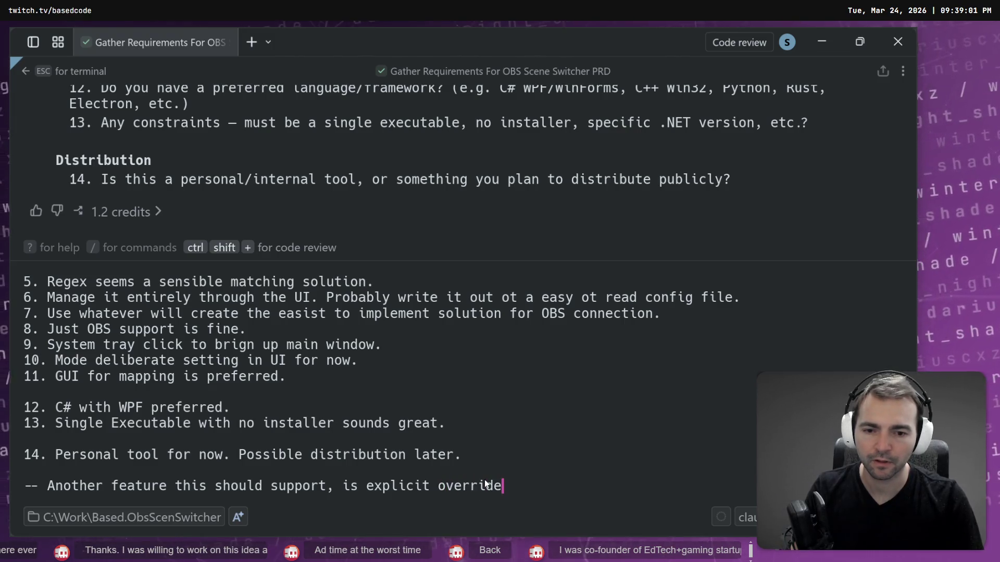
pyautogui.write('s for sce')
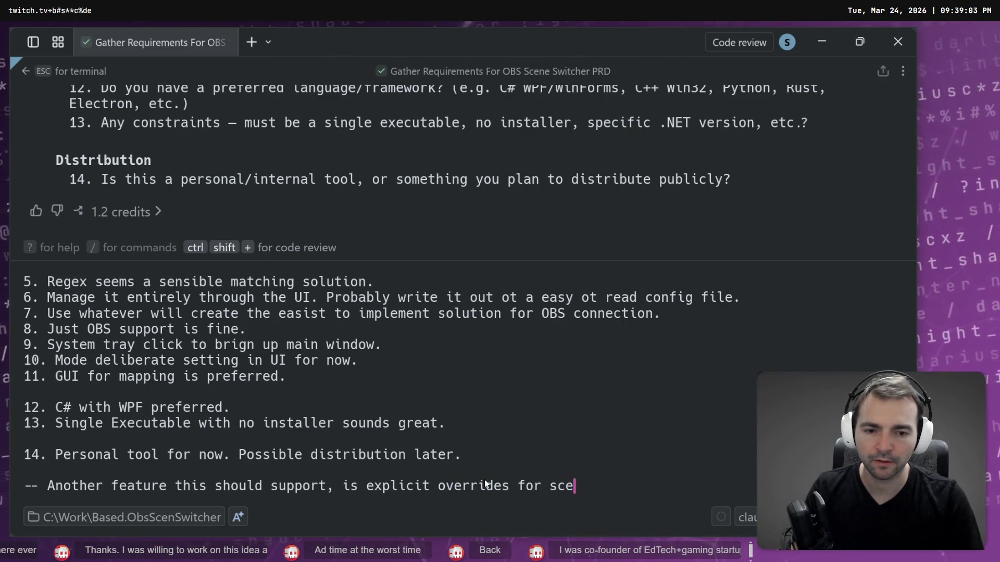
pyautogui.write('ne switching whi')
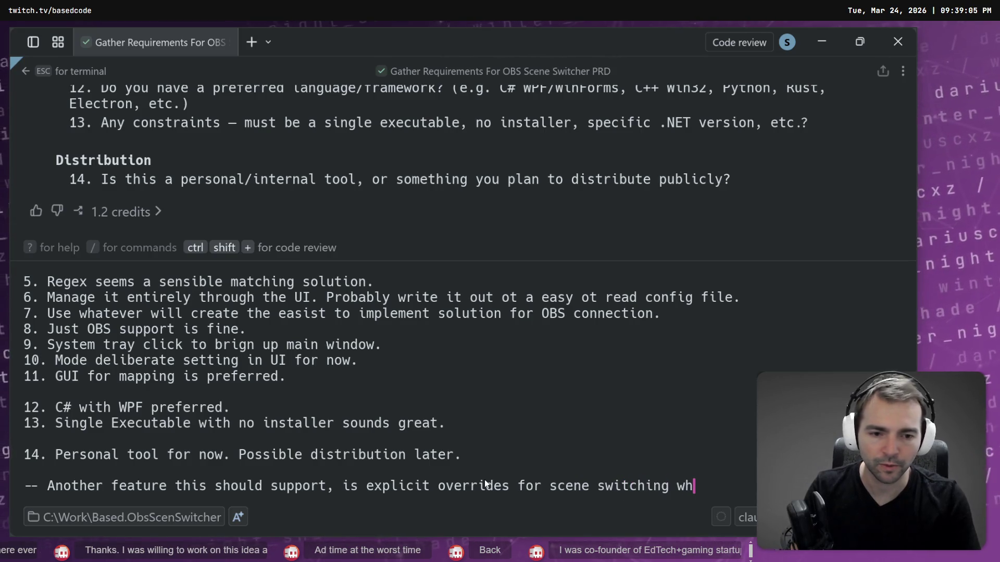
pyautogui.press('BackSpace')
pyautogui.press('BackSpace')
pyautogui.write('ith shor')
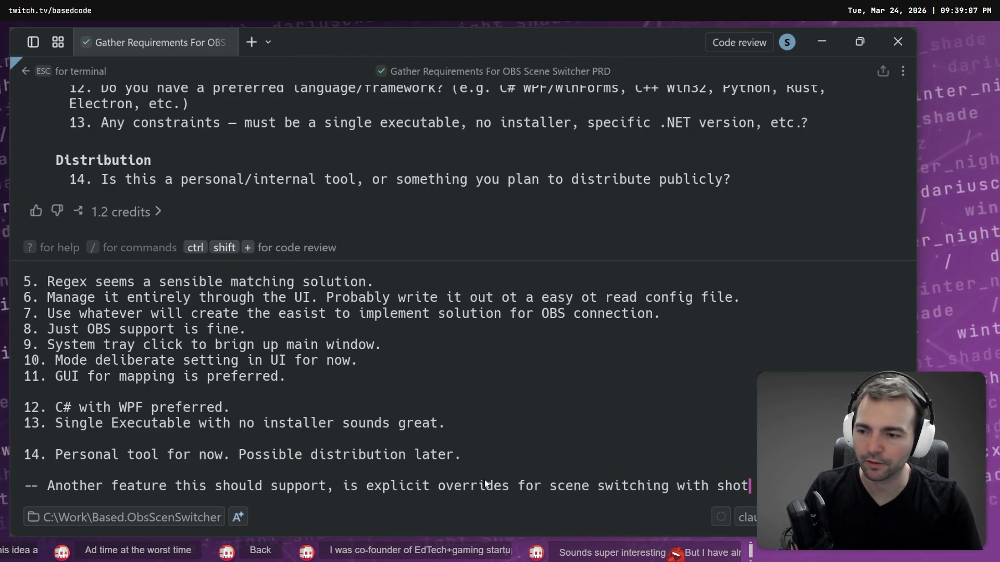
pyautogui.write('t')
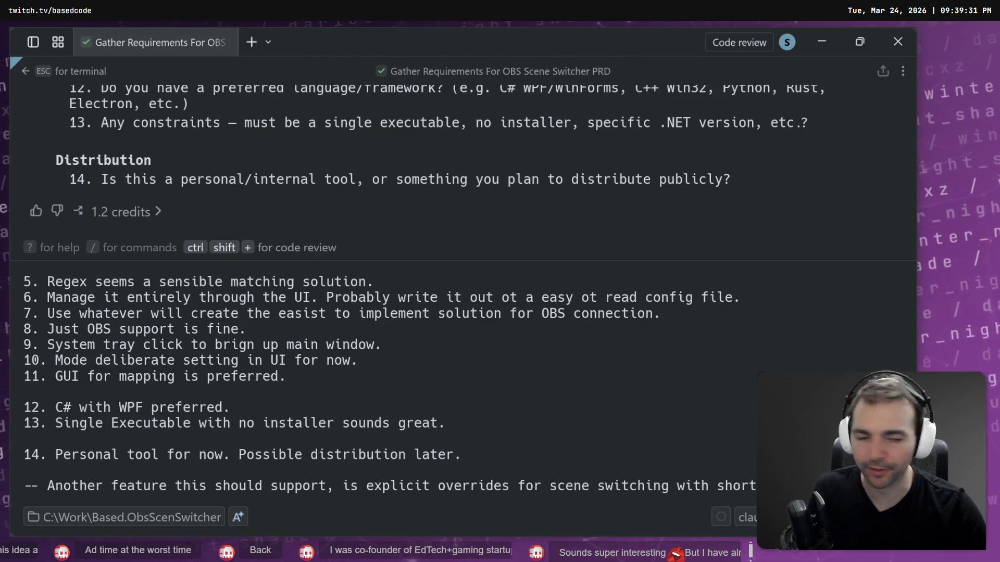
pyautogui.hotkey('alt', 'Tab')
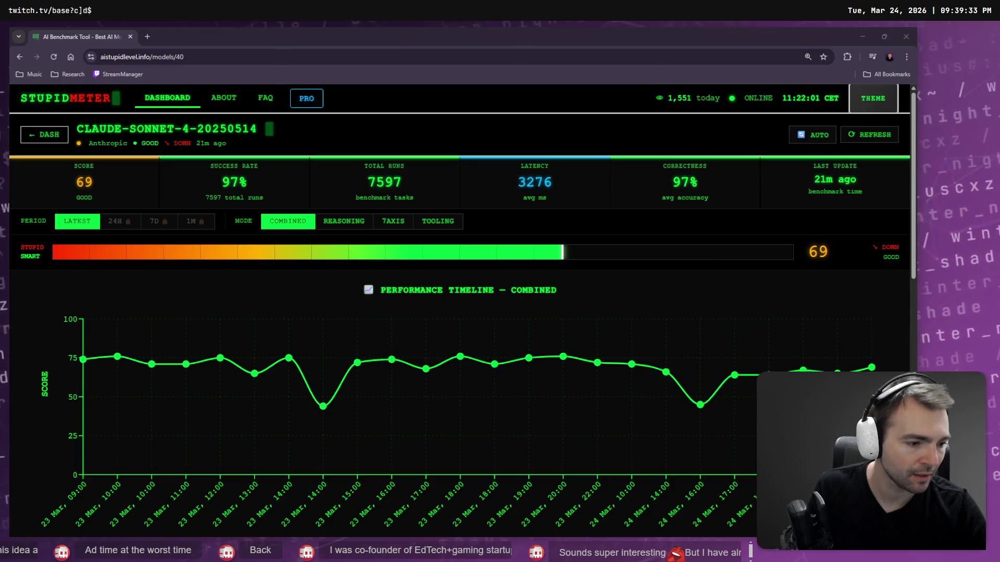
pyautogui.hotkey('alt', 'Tab')
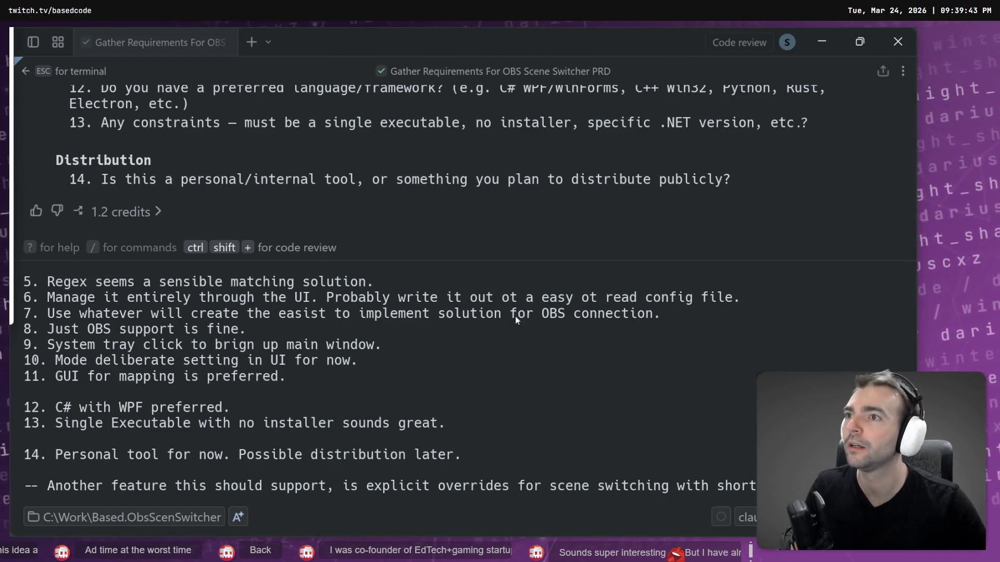
# Step: Show the Mar 29 – Apr 4 week in Google Calendar
pyautogui.hotkey('alt', 'Tab')
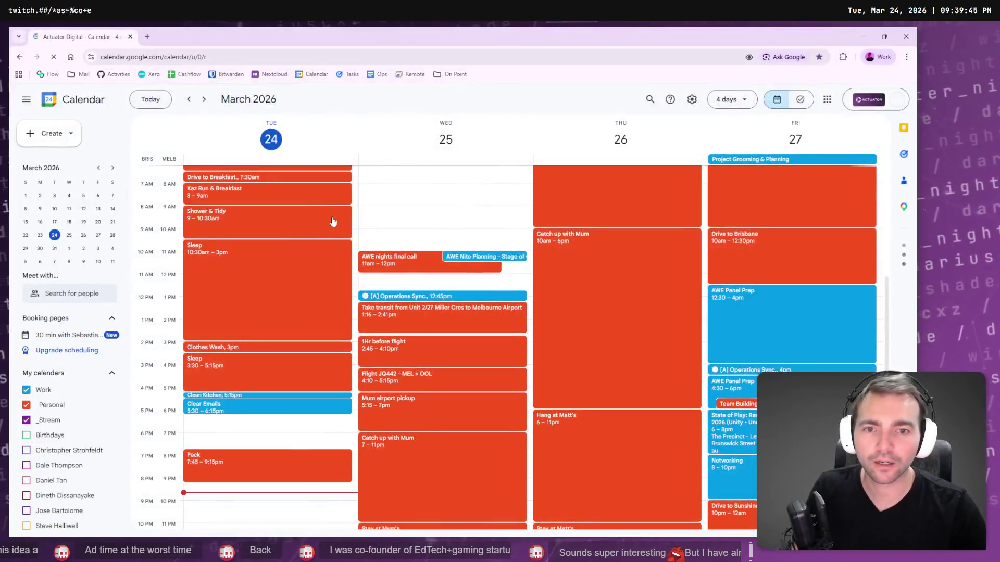
pyautogui.scroll(-1, 443, 302)
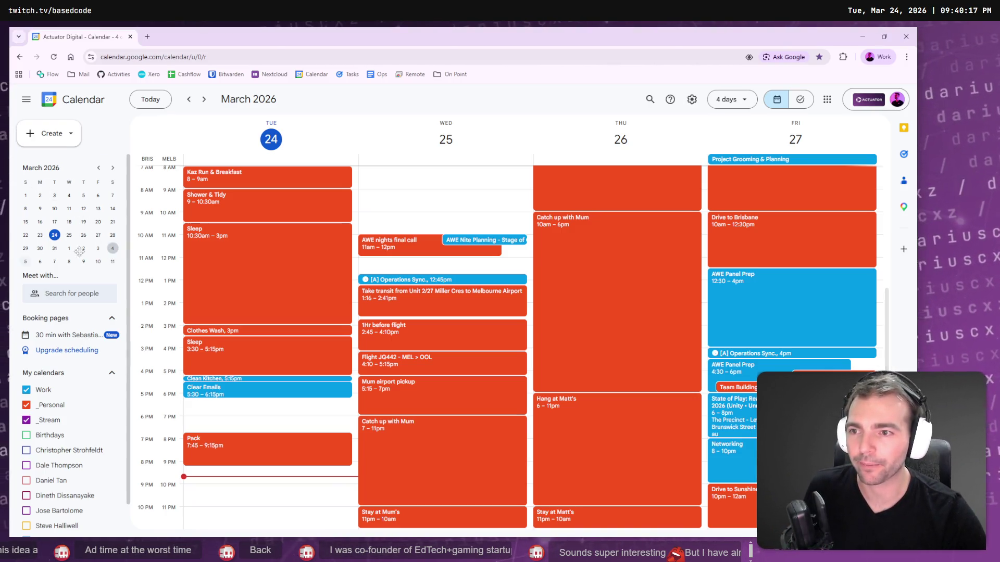
pyautogui.moveTo(112, 248); pyautogui.dragTo(26, 249)
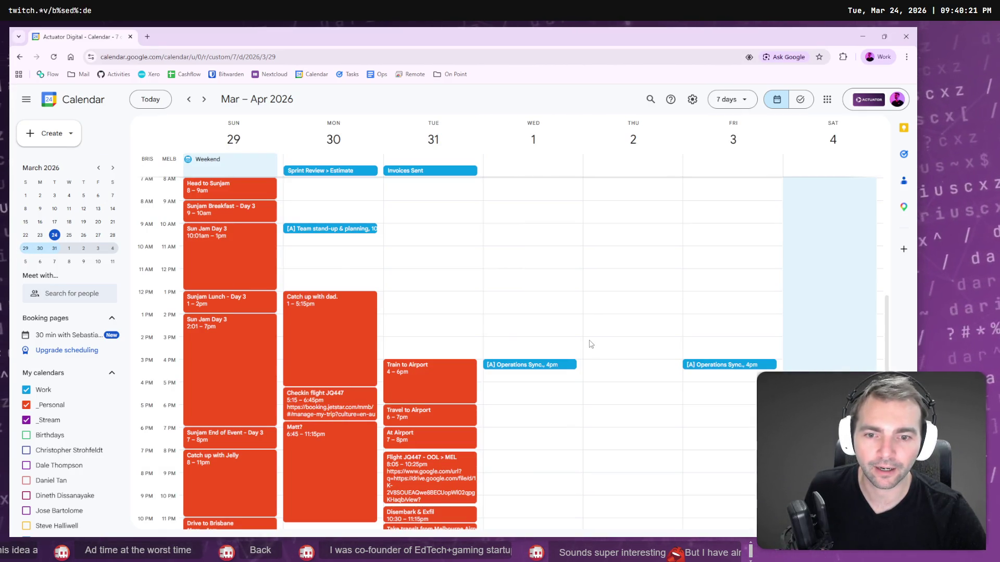
# Step: Create a draft event on Wednesday, April 1 from 8:00pm to 10:45pm
pyautogui.scroll(-1, 591, 344)
pyautogui.scroll(5, 533, 401)
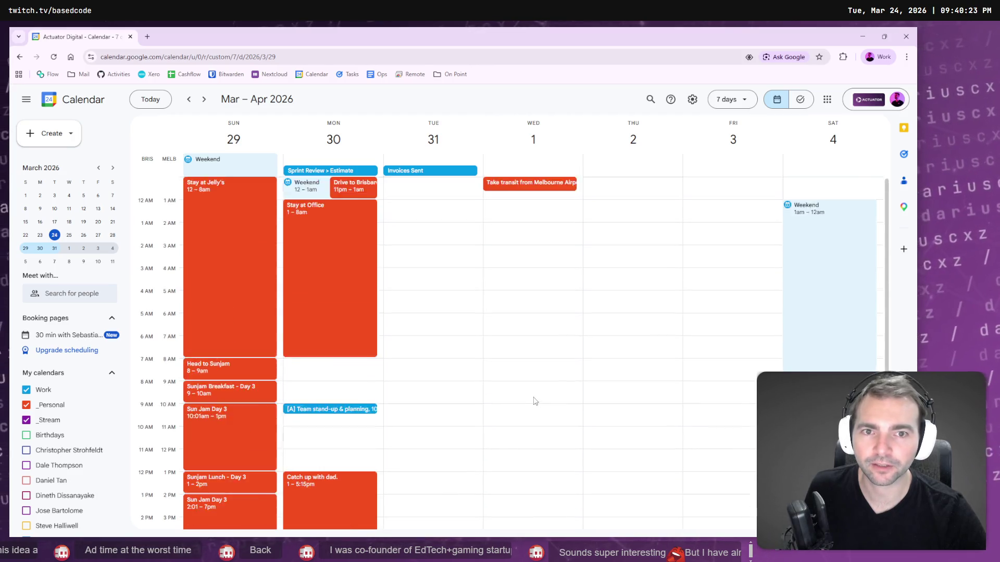
pyautogui.scroll(-5, 534, 401)
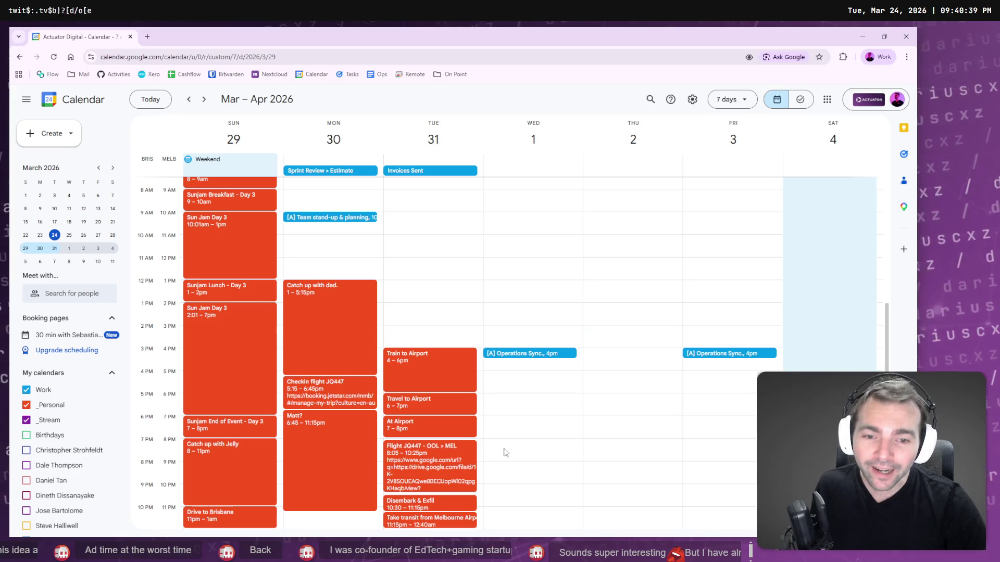
pyautogui.moveTo(515, 446); pyautogui.dragTo(516, 500)
# Step: Save the Wednesday 8–10:45pm event on the _Stream calendar as 'Possible talk with Darius', then return to Warp
pyautogui.click(304, 388)
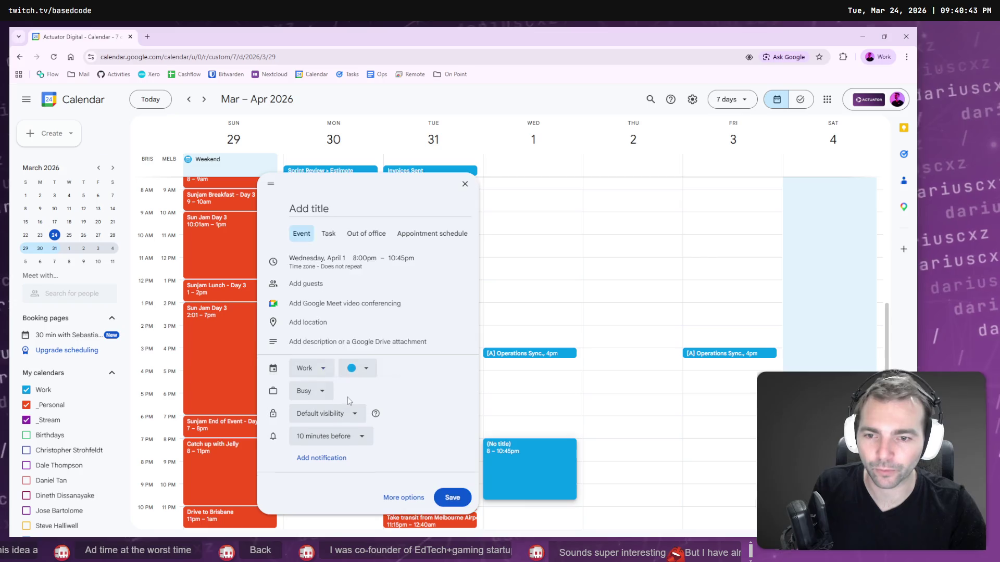
pyautogui.click(307, 371)
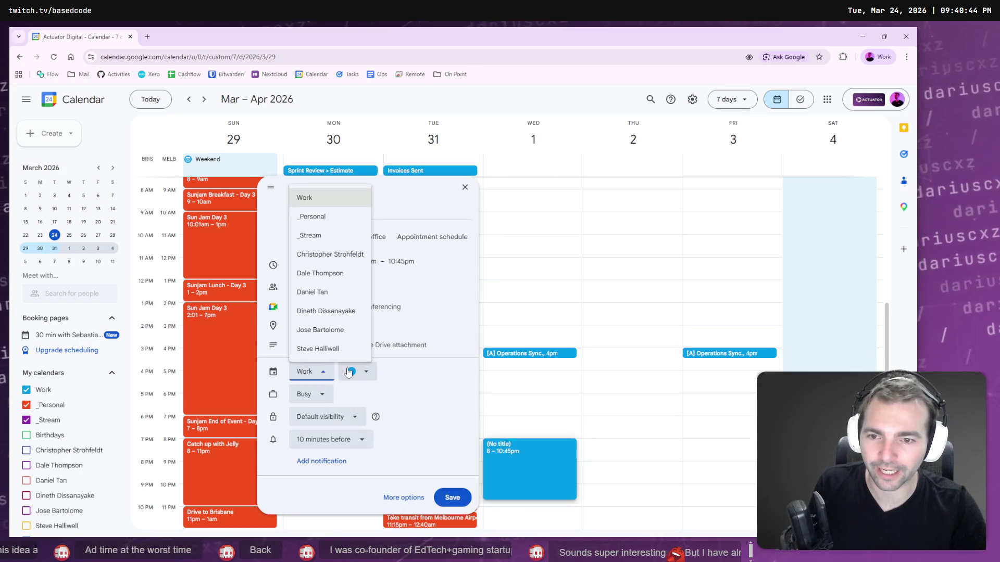
pyautogui.click(333, 235)
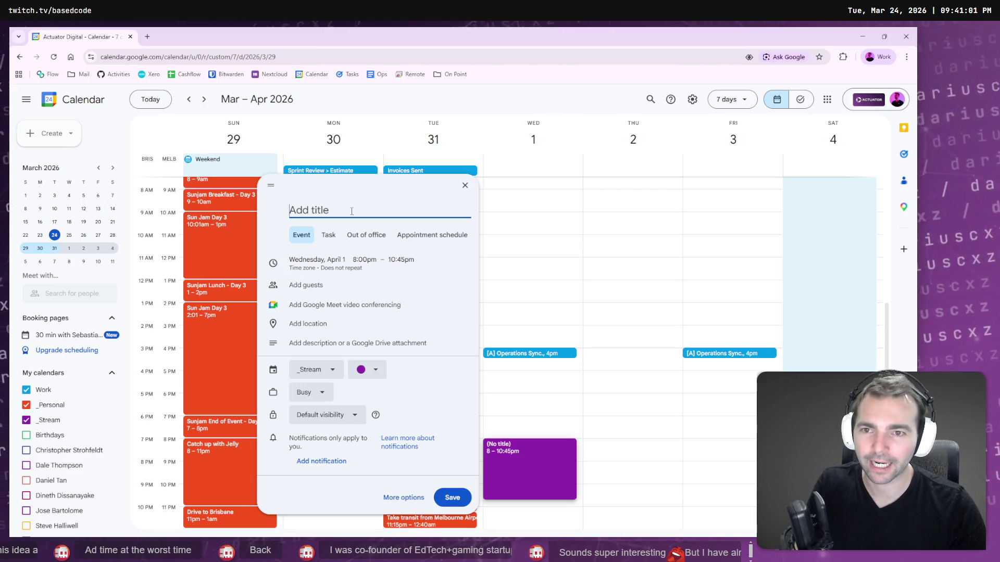
pyautogui.write('Possible ')
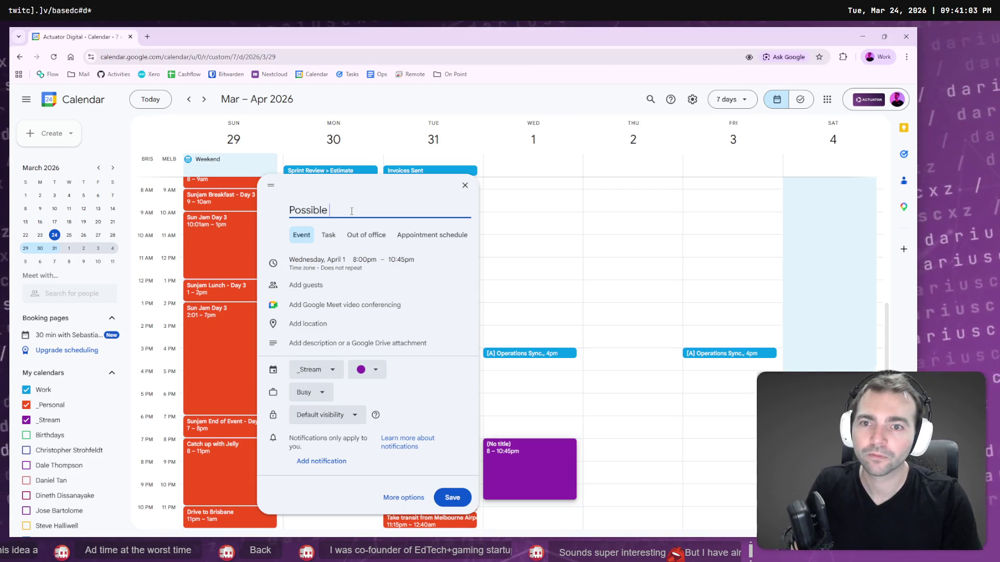
pyautogui.write('talk with Darius')
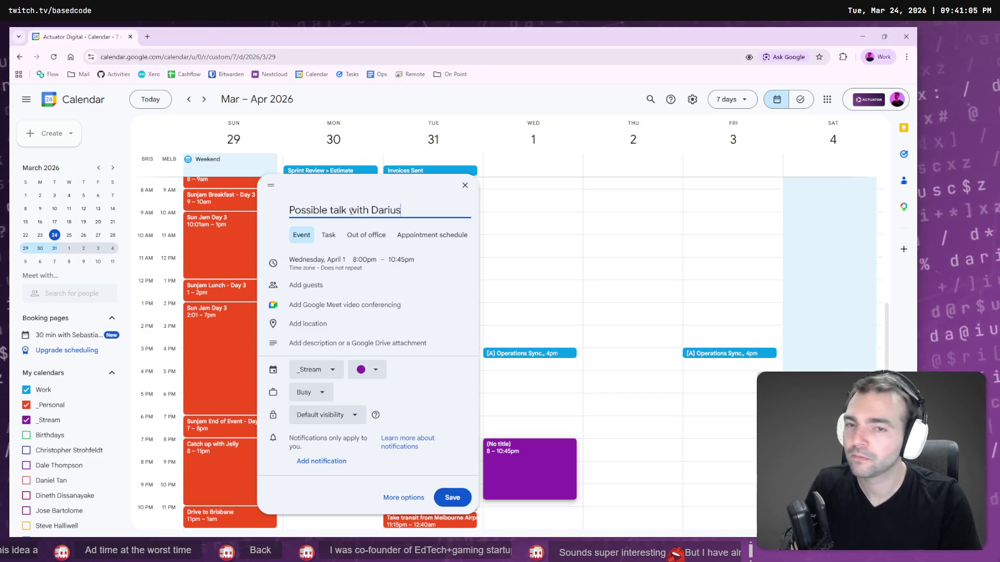
pyautogui.press('Return')
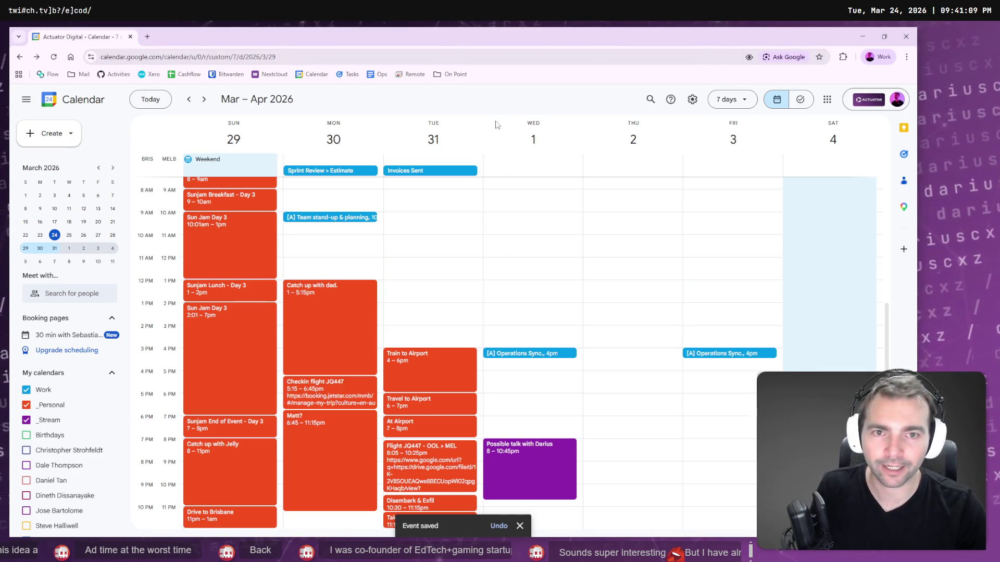
pyautogui.hotkey('alt', 'Tab')
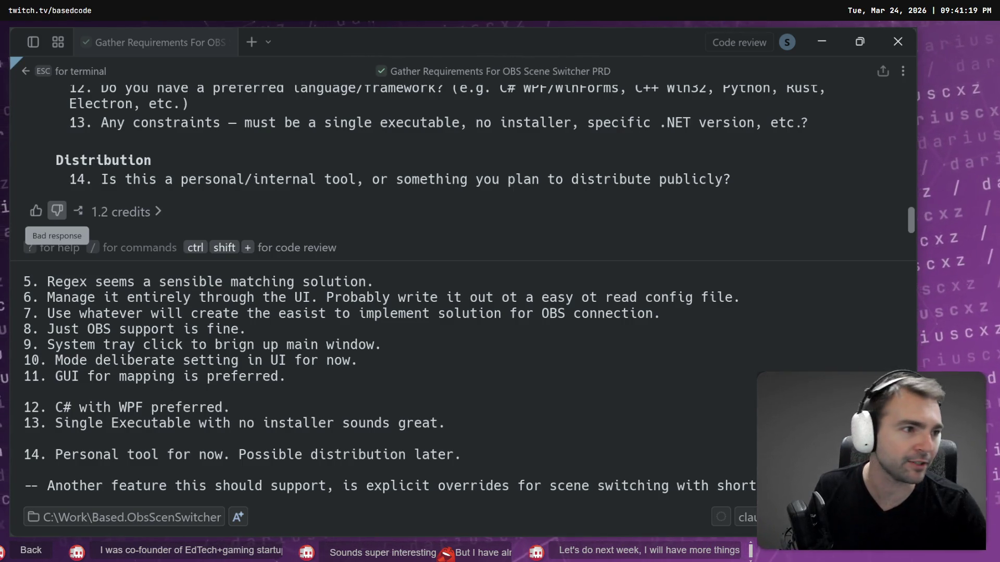
# Step: Finish the dash separator line and remove the leading space on the last line
pyautogui.hotkey('alt', 'Tab')
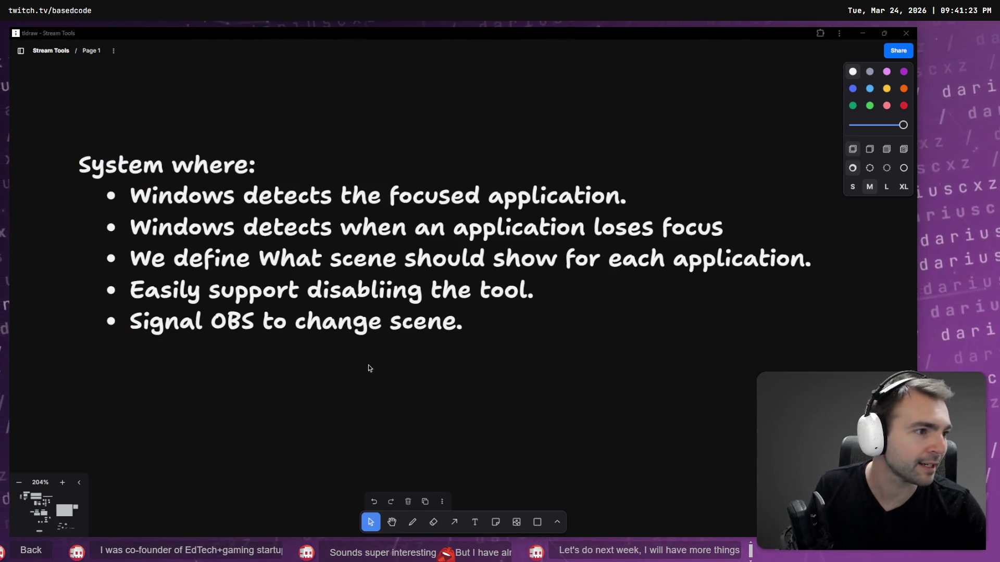
pyautogui.hotkey('alt', 'Tab')
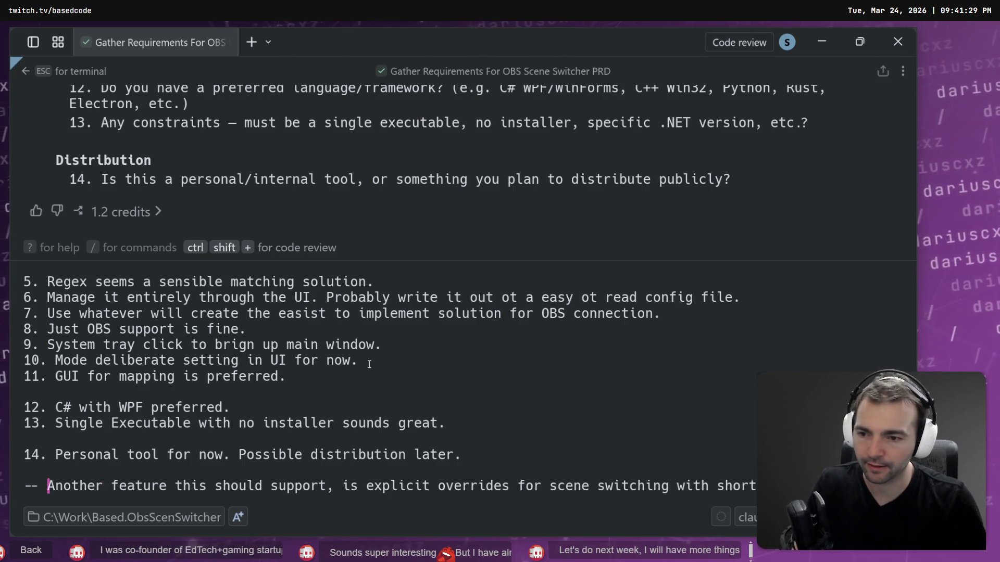
pyautogui.write('-')
pyautogui.hotkey('shift', 'Return')
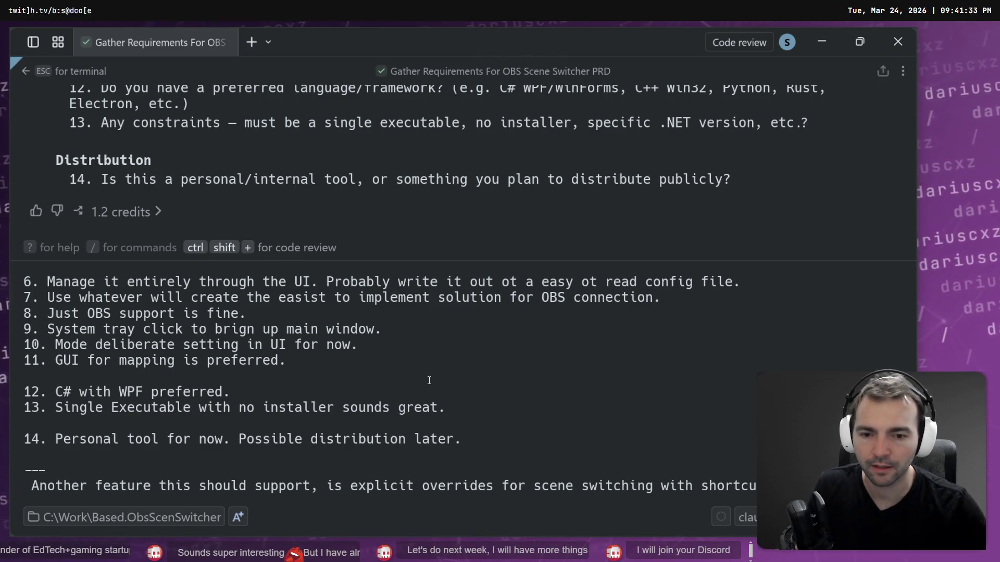
pyautogui.press('Delete')
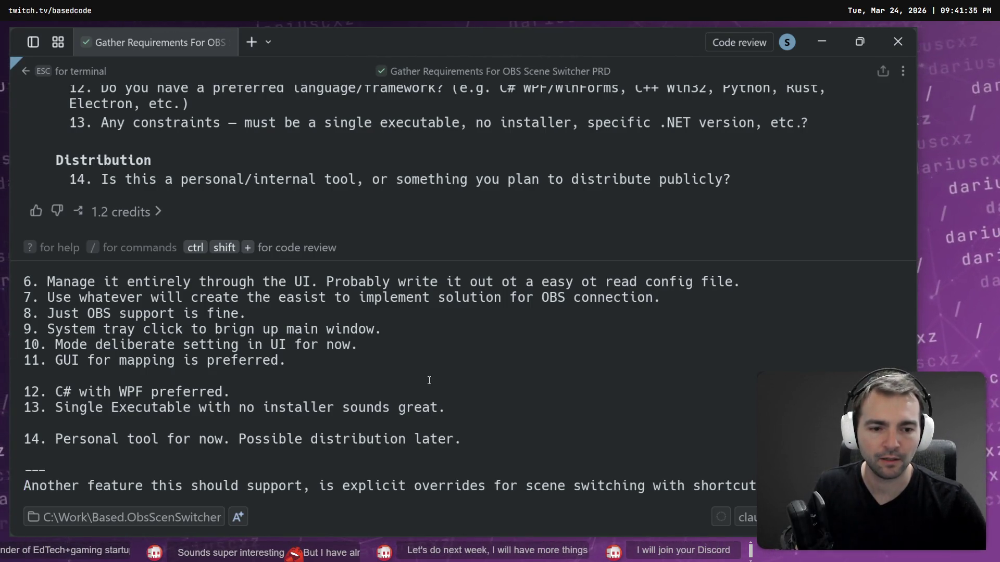
# Step: Insert 'keyboard' before 'shortcuts' and send the answers to the agent
pyautogui.hotkey('ctrl', 'Right')
pyautogui.hotkey('ctrl', 'Right')
pyautogui.write('keyboar')
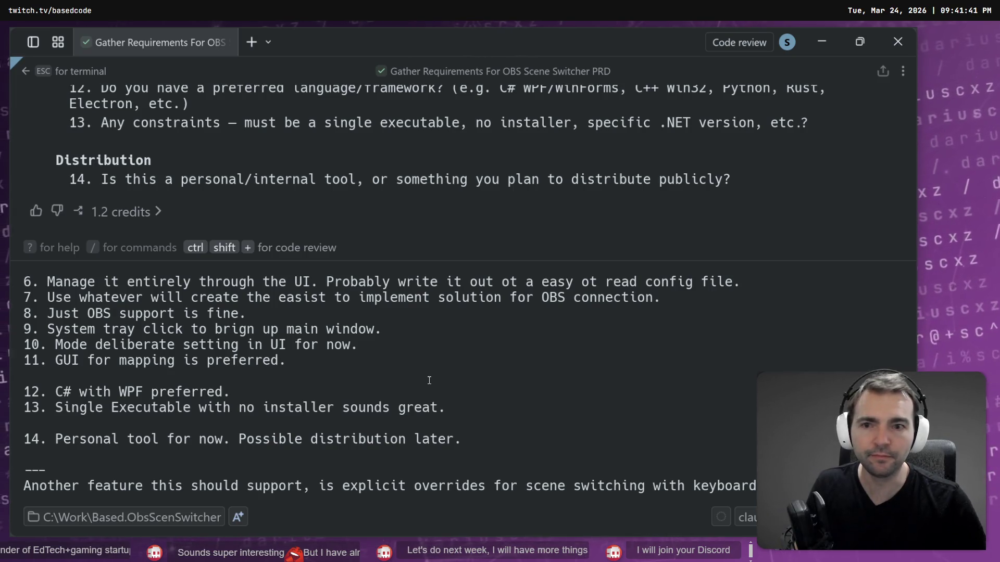
pyautogui.scroll(2, 395, 149)
pyautogui.scroll(-2, 395, 148)
pyautogui.scroll(1, 394, 149)
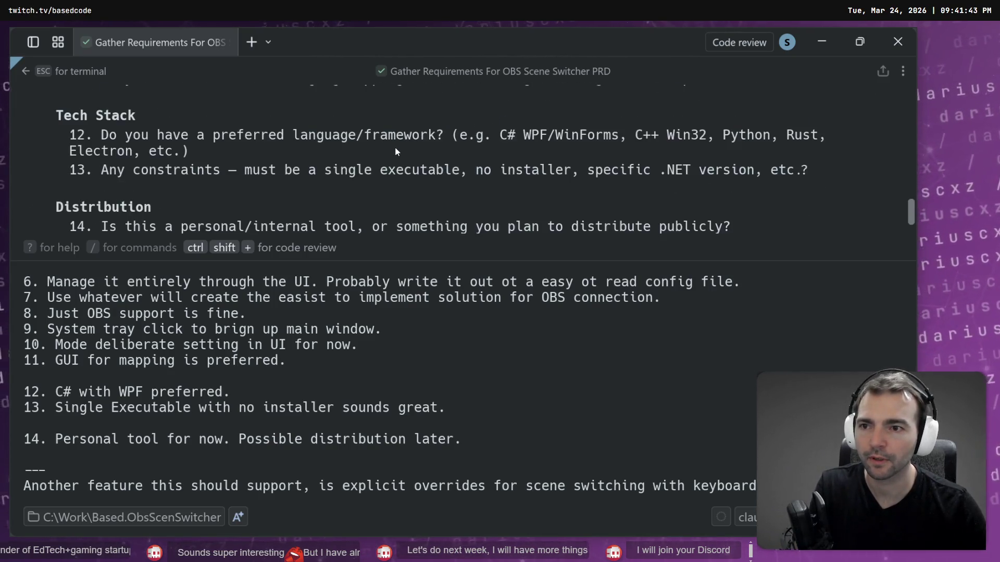
pyautogui.scroll(-1, 394, 149)
pyautogui.press('Return')
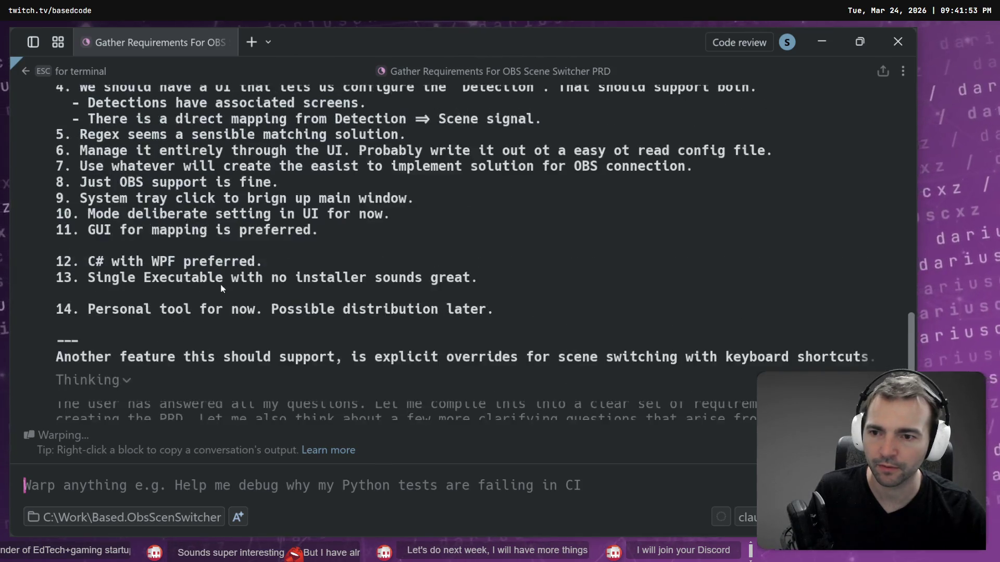
# Step: Select the agent's original clarifying questions and copy them to the clipboard
pyautogui.scroll(3, 220, 283)
pyautogui.moveTo(58, 195)
pyautogui.mouseDown()
pyautogui.moveTo(323, 288)
pyautogui.moveTo(271, 229)
pyautogui.moveTo(435, 333)
pyautogui.mouseUp()
pyautogui.click(343, 390)
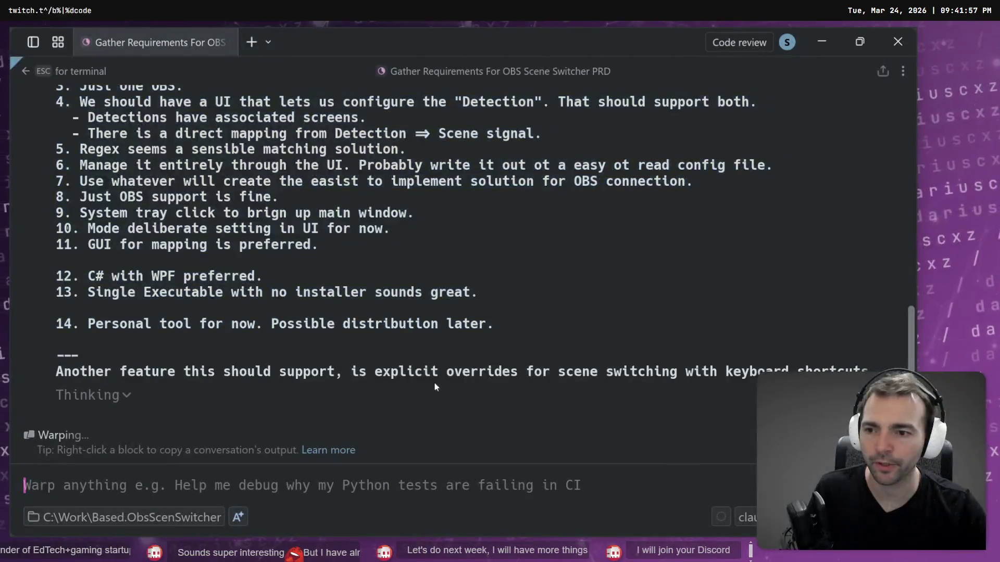
pyautogui.moveTo(343, 389)
pyautogui.mouseDown()
pyautogui.moveTo(596, 349)
pyautogui.moveTo(182, 281)
pyautogui.moveTo(108, 159)
pyautogui.moveTo(93, 151)
pyautogui.moveTo(122, 125)
pyautogui.moveTo(54, 244)
pyautogui.mouseUp()
pyautogui.scroll(1, 274, 300)
pyautogui.scroll(10, 208, 292)
pyautogui.scroll(8, 102, 156)
pyautogui.rightClick(89, 252)
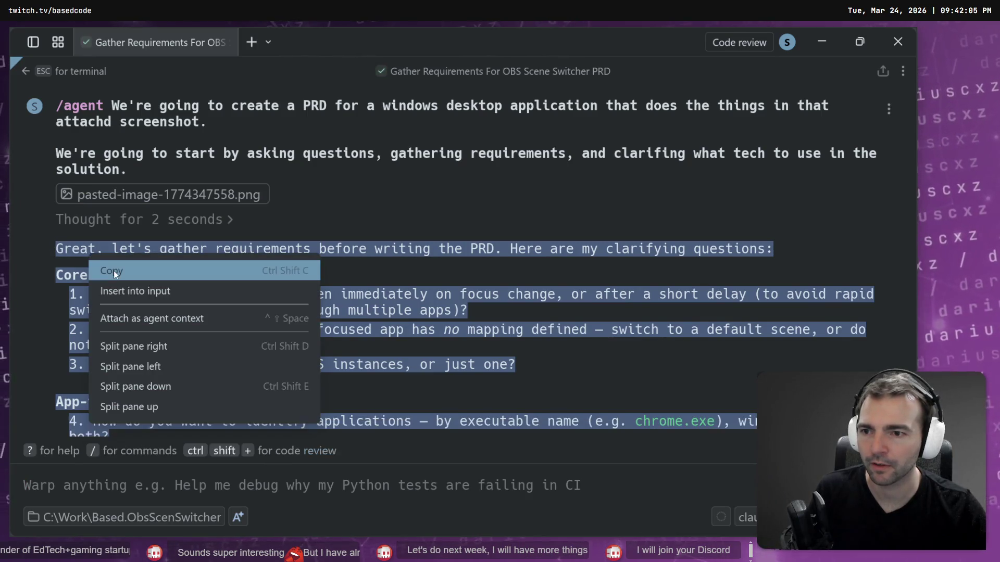
pyautogui.click(113, 271)
pyautogui.scroll(-3, 854, 352)
pyautogui.scroll(2, 854, 351)
pyautogui.scroll(-1, 854, 351)
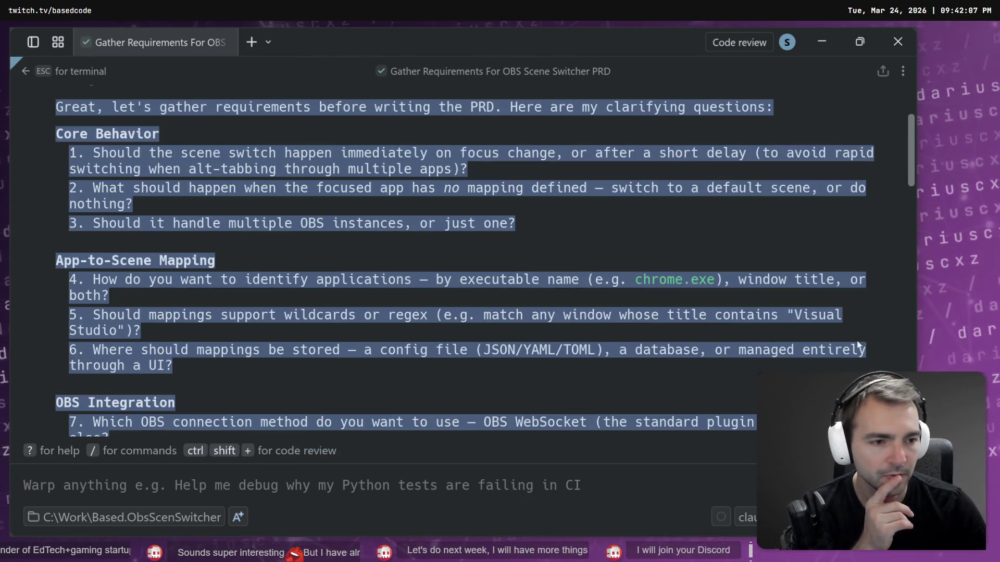
pyautogui.moveTo(911, 134); pyautogui.dragTo(911, 369)
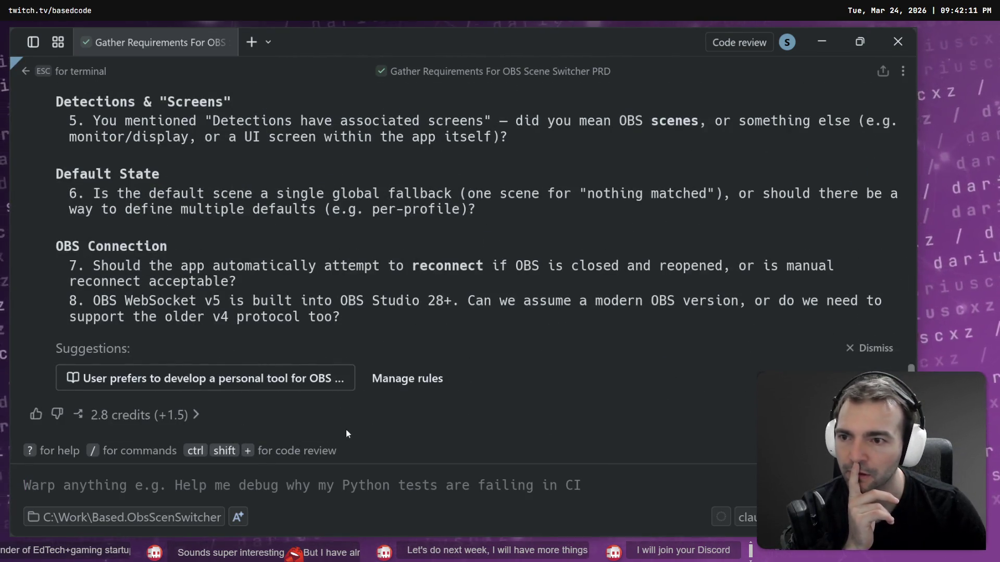
# Step: Read through the eight follow-up questions and dismiss the suggested personal OBS tool rule
pyautogui.scroll(1, 348, 323)
pyautogui.scroll(-1, 348, 323)
pyautogui.scroll(5, 350, 322)
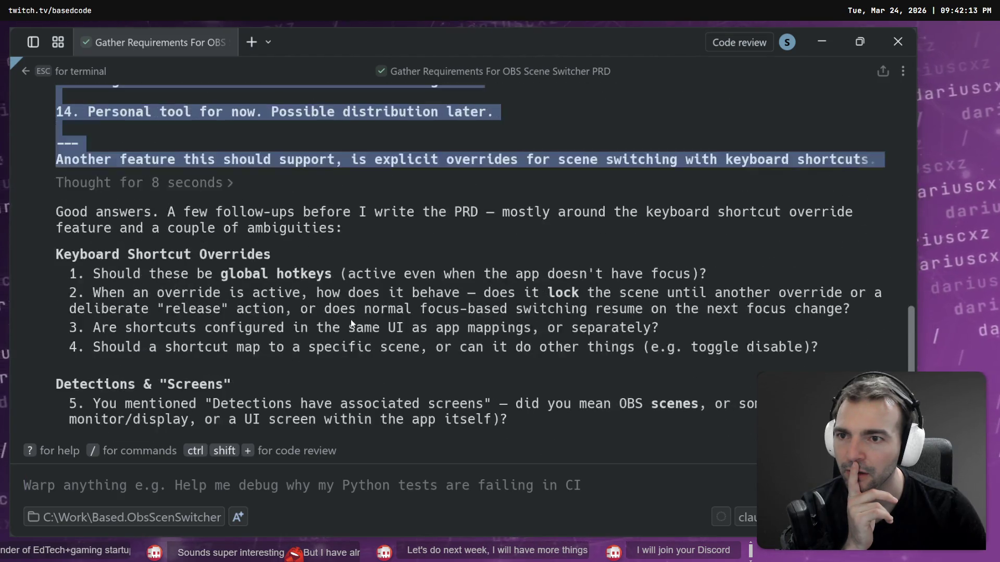
pyautogui.scroll(-5, 354, 319)
pyautogui.scroll(6, 356, 317)
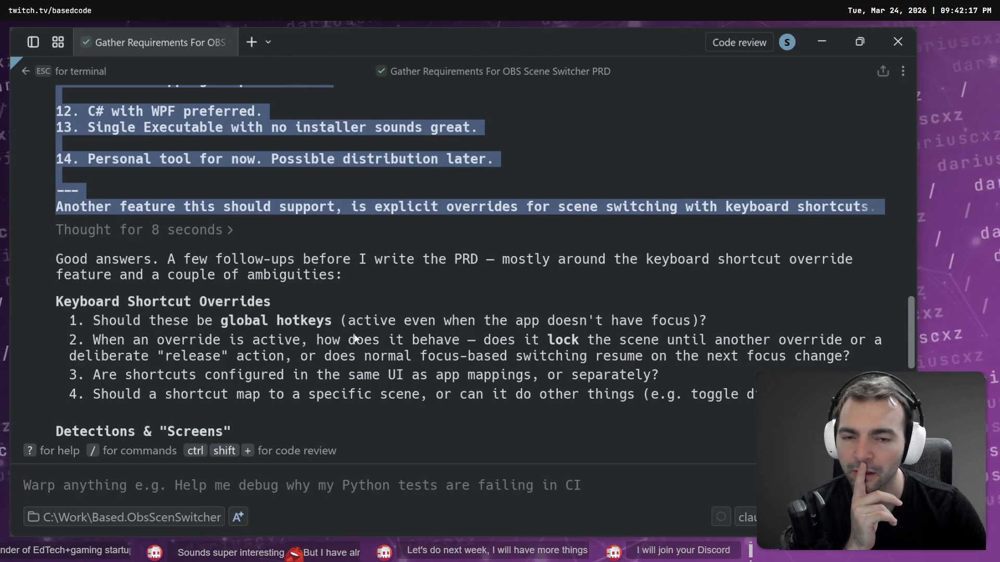
pyautogui.scroll(-1, 354, 338)
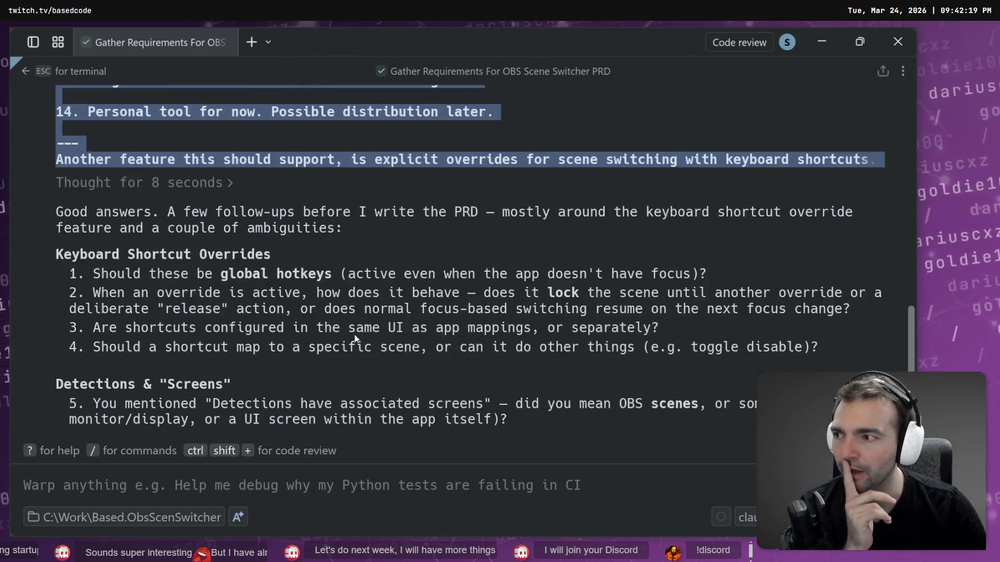
pyautogui.scroll(-2, 355, 337)
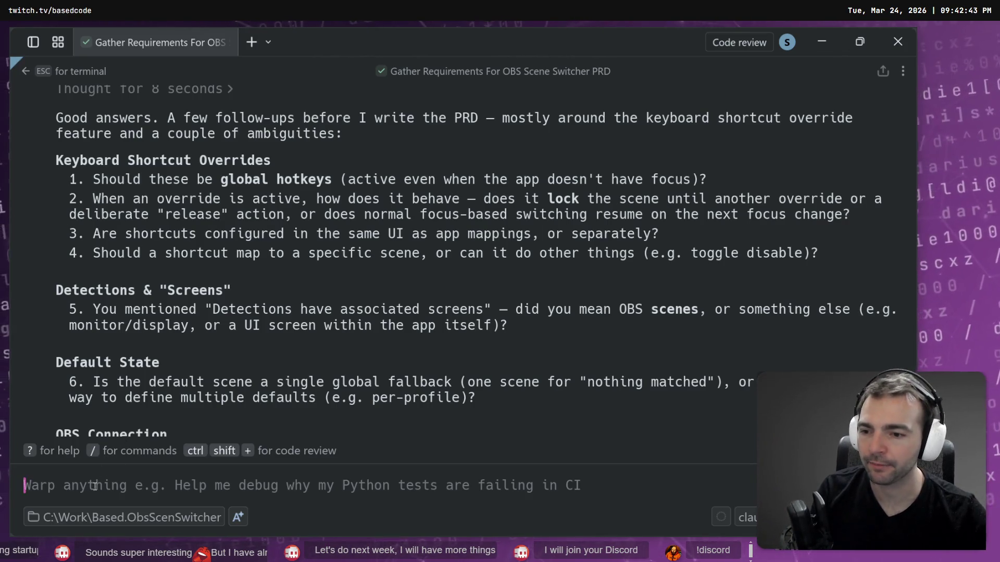
pyautogui.scroll(-5, 259, 364)
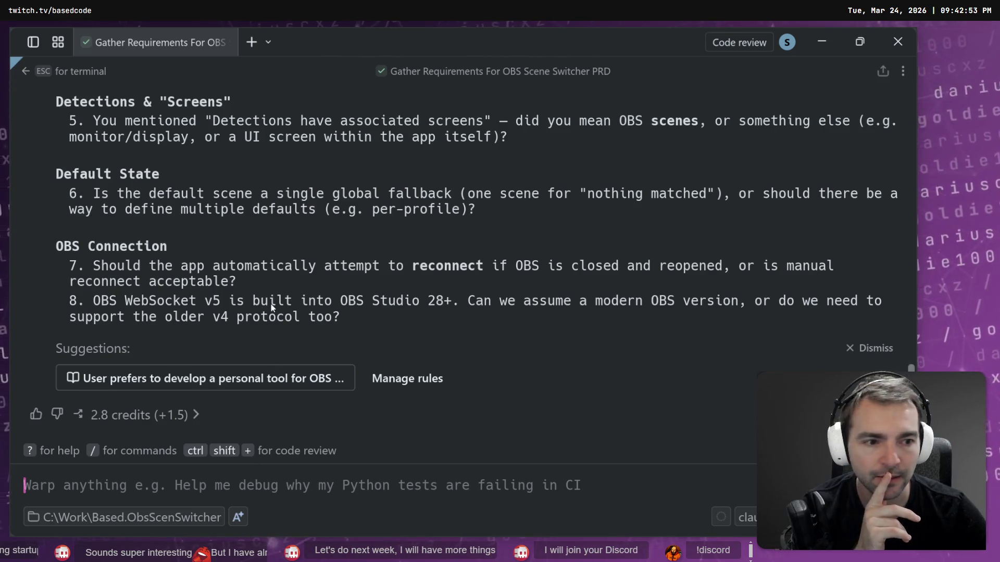
pyautogui.click(856, 348)
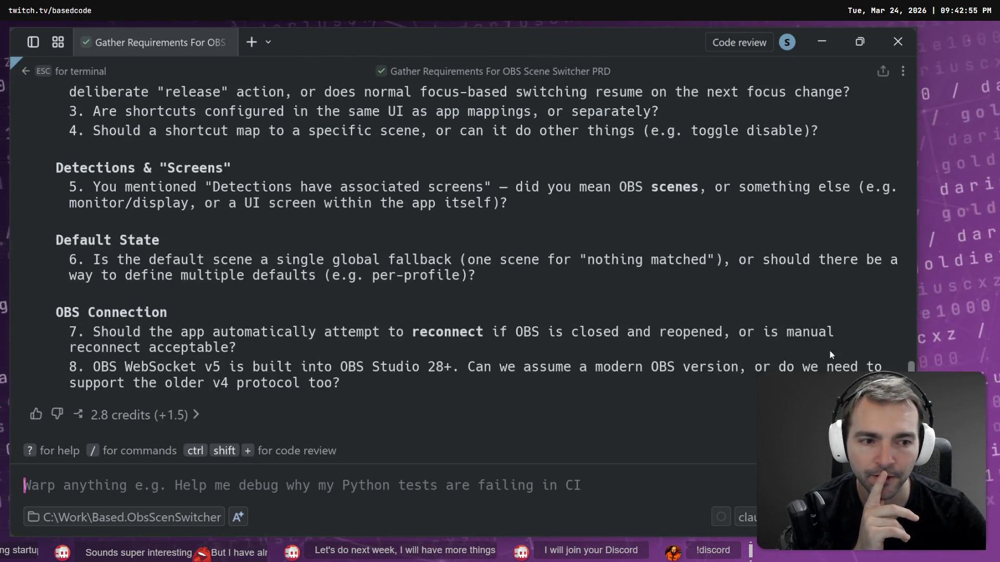
pyautogui.scroll(5, 485, 372)
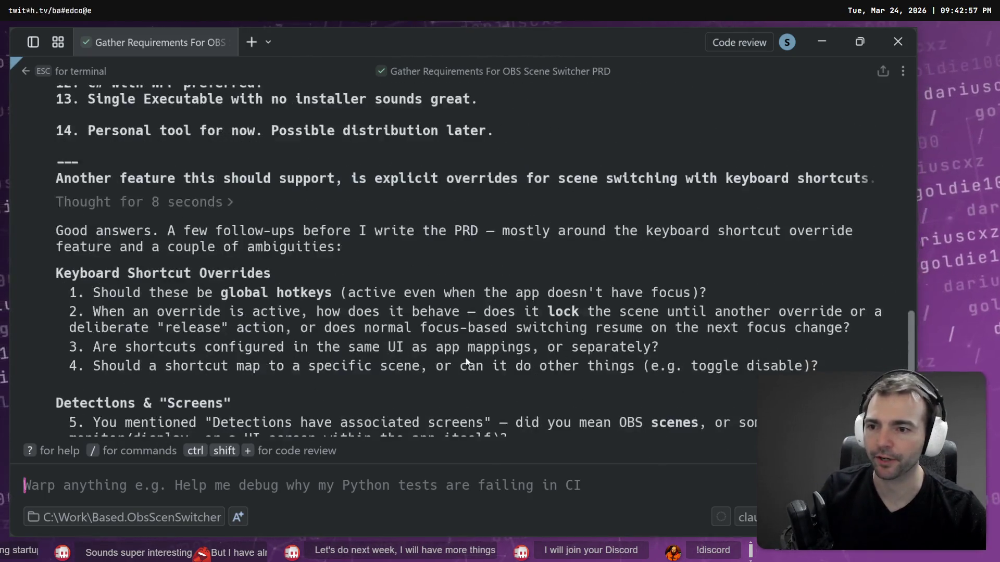
pyautogui.scroll(-1, 473, 368)
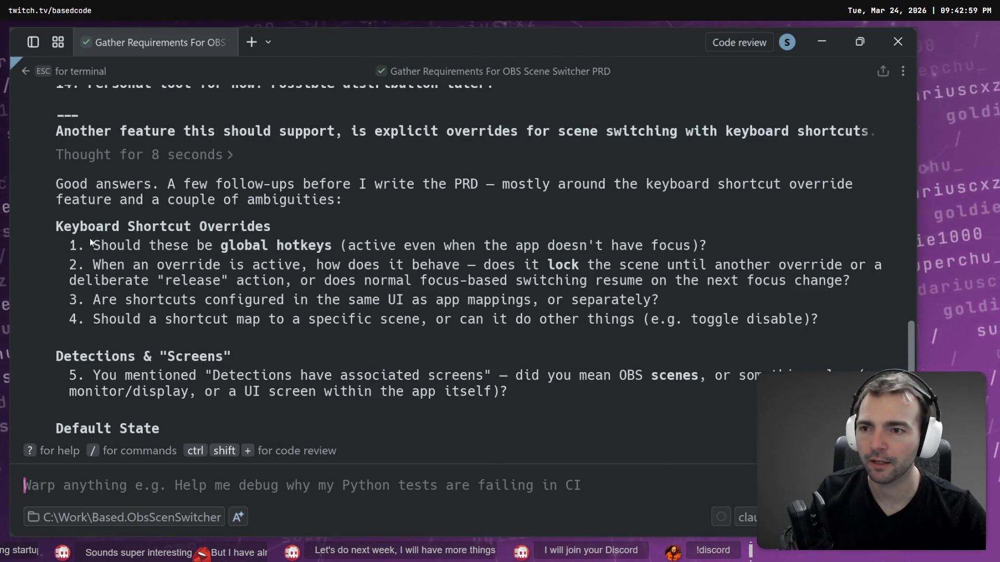
pyautogui.scroll(-1, 99, 243)
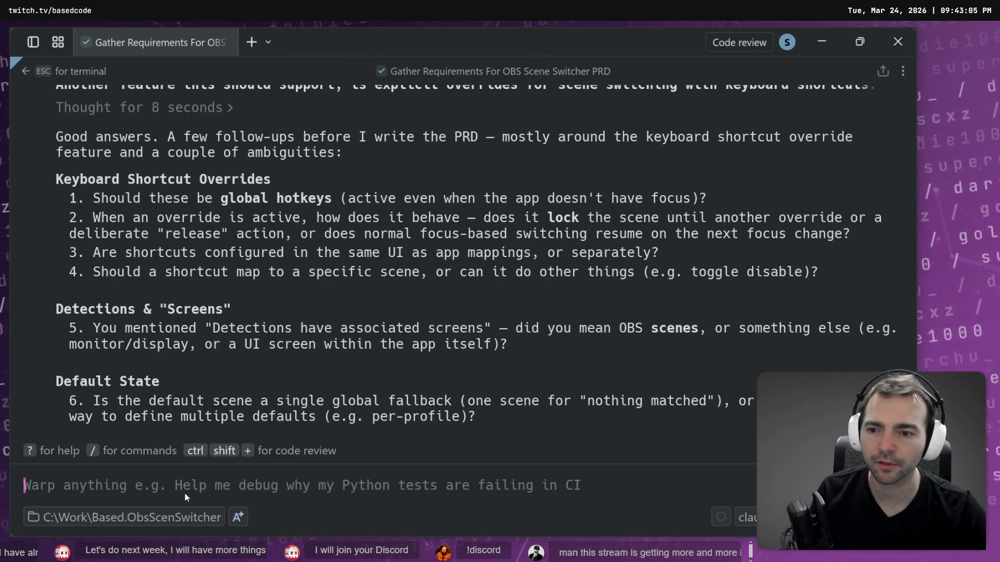
# Step: Answer follow-up 1 with '1. Yes global shortcuts.'
pyautogui.write('12')
pyautogui.press('BackSpace')
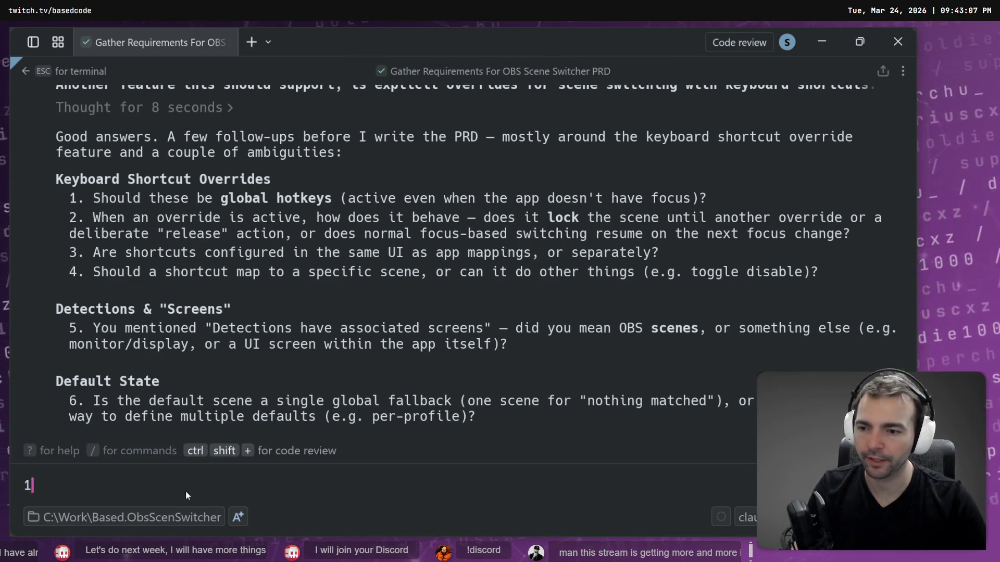
pyautogui.write('. Yes global shortcuts.')
pyautogui.hotkey('shift', 'Return')
# Step: Write answer 2: 'Pressing the key (eg; alt+F1) would lock in the override'
pyautogui.write('2.')
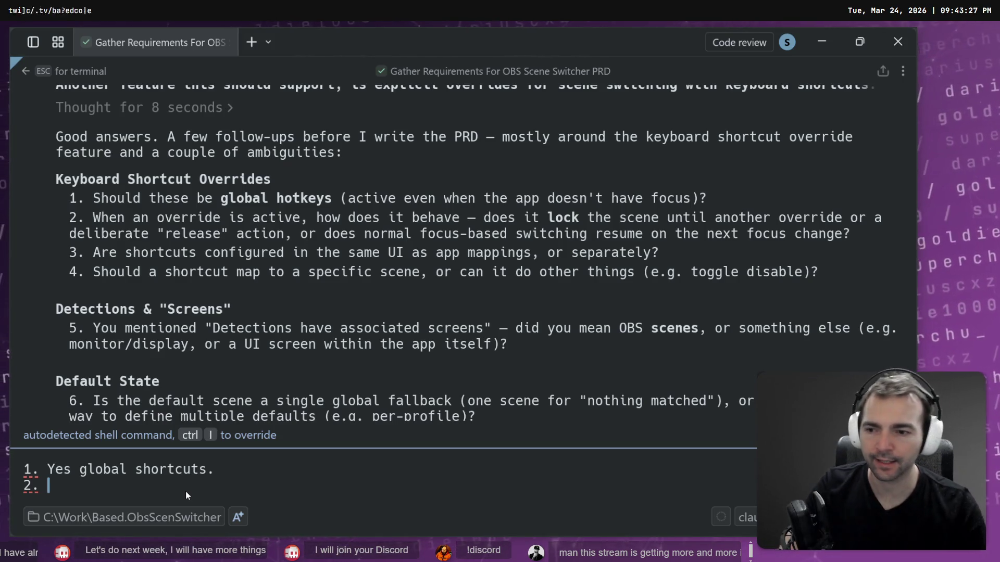
pyautogui.write('Pressing the key (')
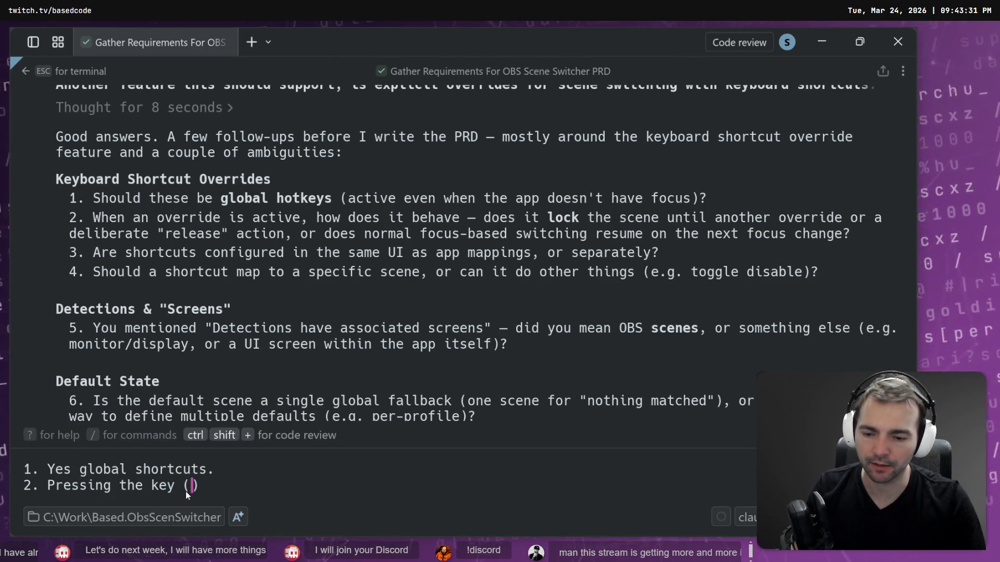
pyautogui.write('eg; ')
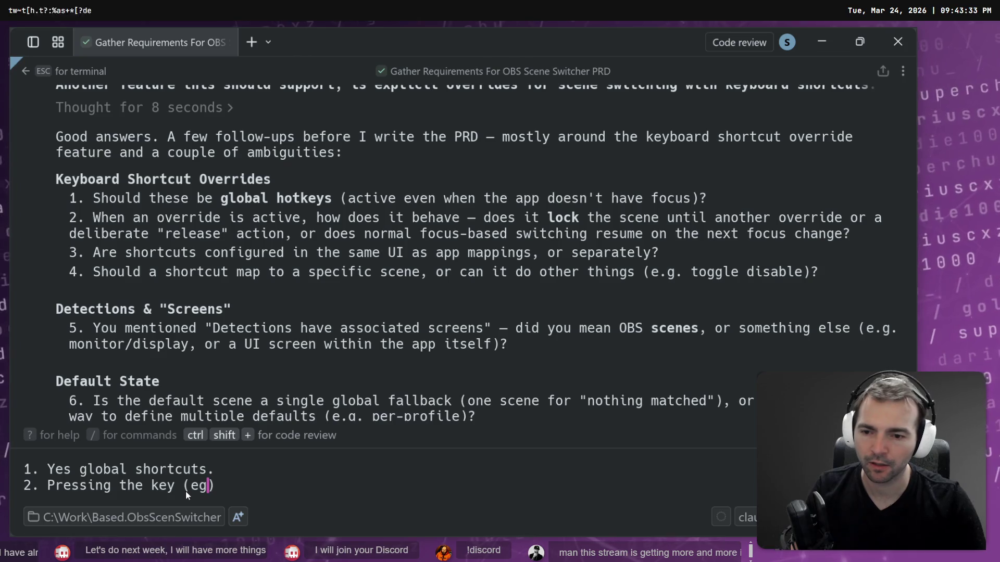
pyautogui.write('F1 wh')
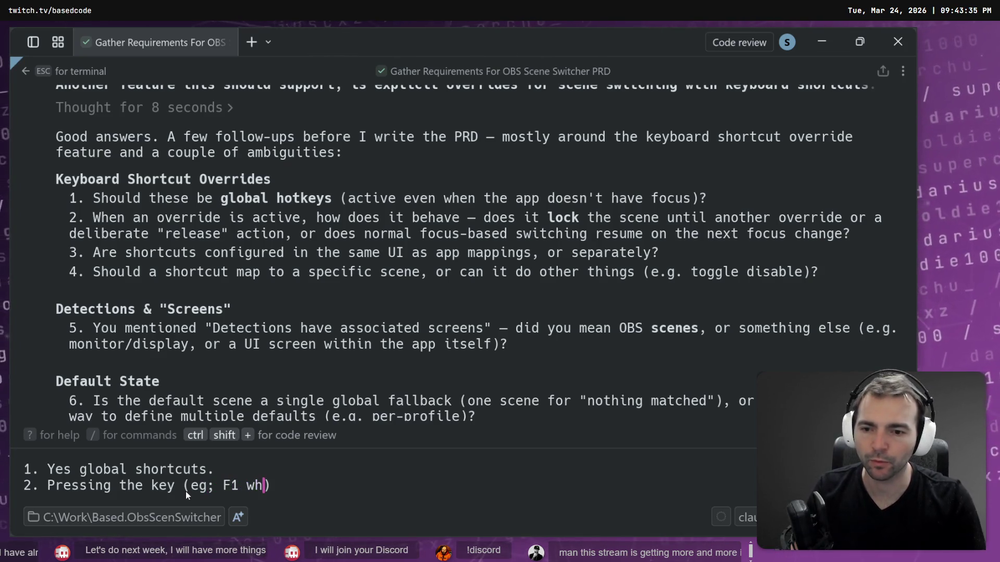
pyautogui.press('BackSpace')
pyautogui.hotkey('ctrl', 'Left')
pyautogui.hotkey('ctrl', 'Left')
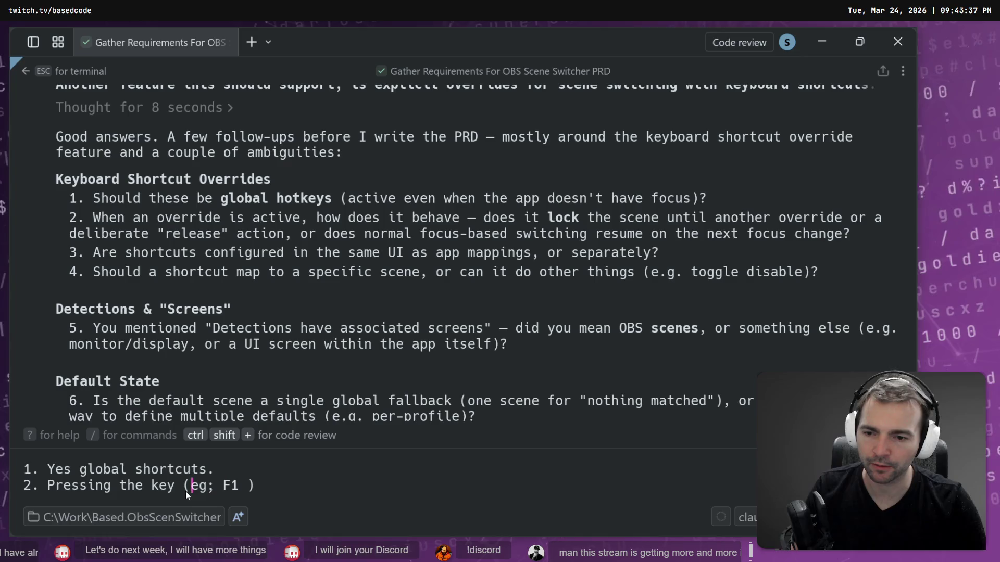
pyautogui.press('Right')
pyautogui.press('Right')
pyautogui.write('alt+')
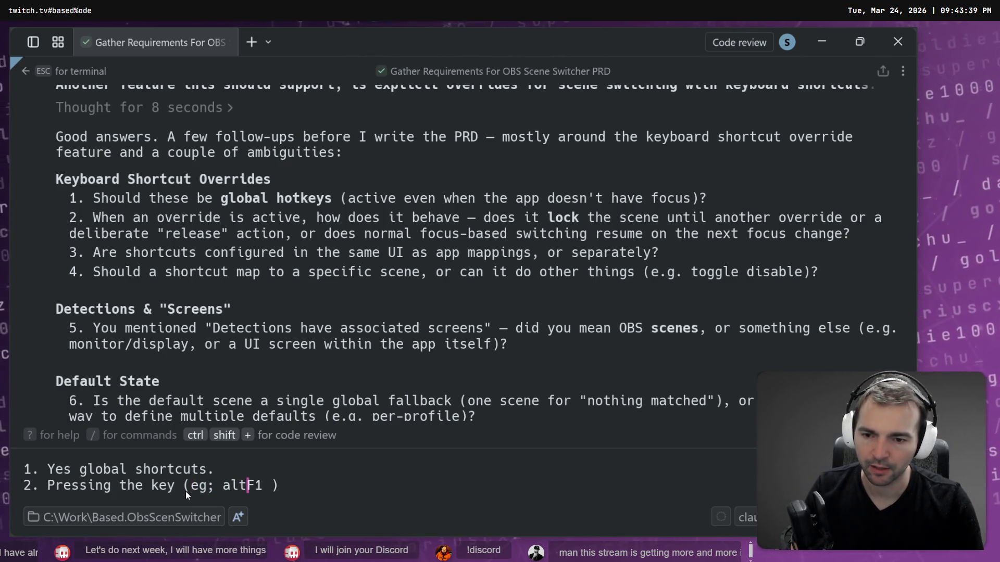
pyautogui.press('Right')
pyautogui.press('Right')
pyautogui.write('wou')
pyautogui.press('BackSpace')
pyautogui.press('BackSpace')
pyautogui.press('BackSpace')
pyautogui.press('Delete')
pyautogui.press('End')
pyautogui.write('would')
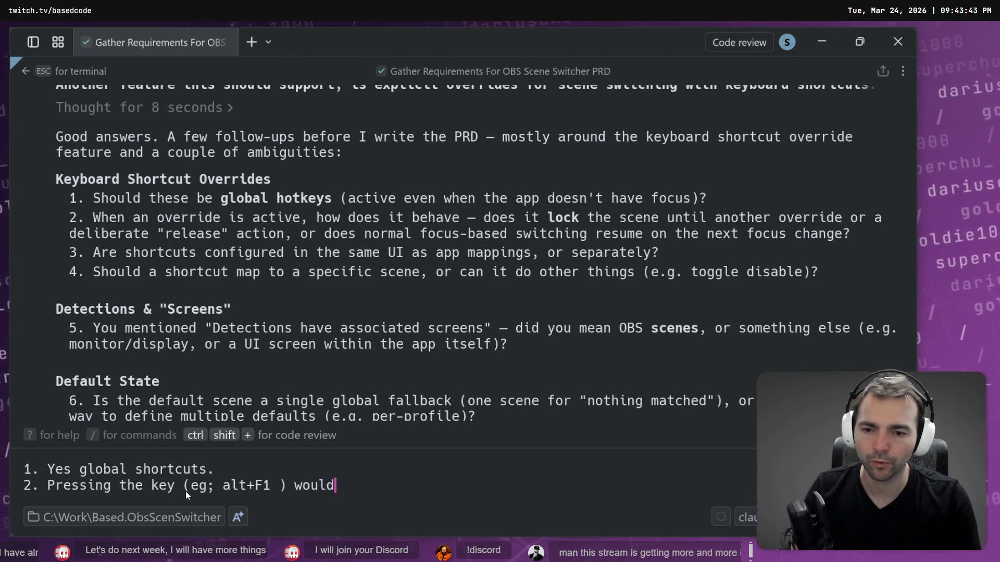
pyautogui.write(' lock in the override')
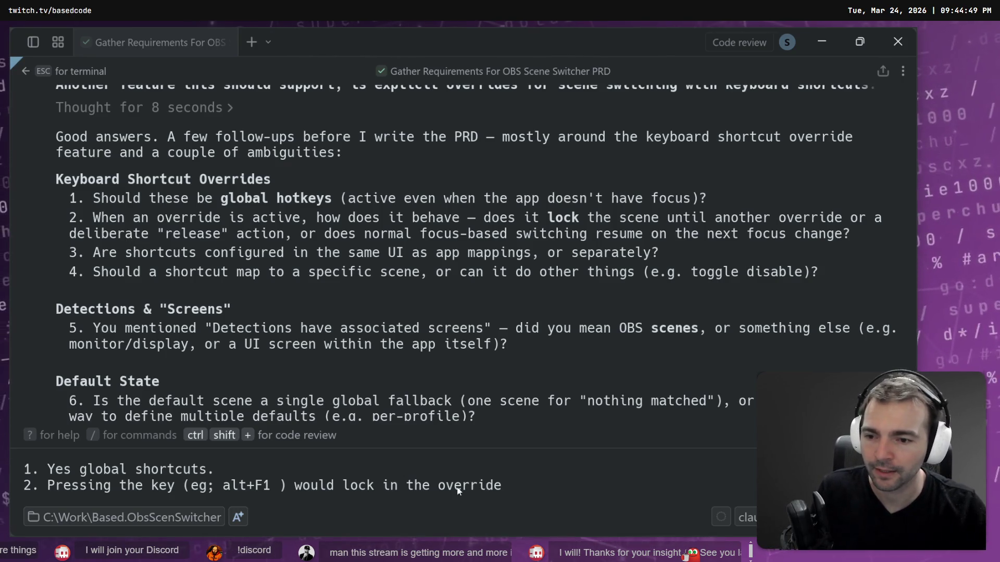
# Step: Reword answer 2 to say the key would apply the override and pressing again would release
pyautogui.click(524, 495)
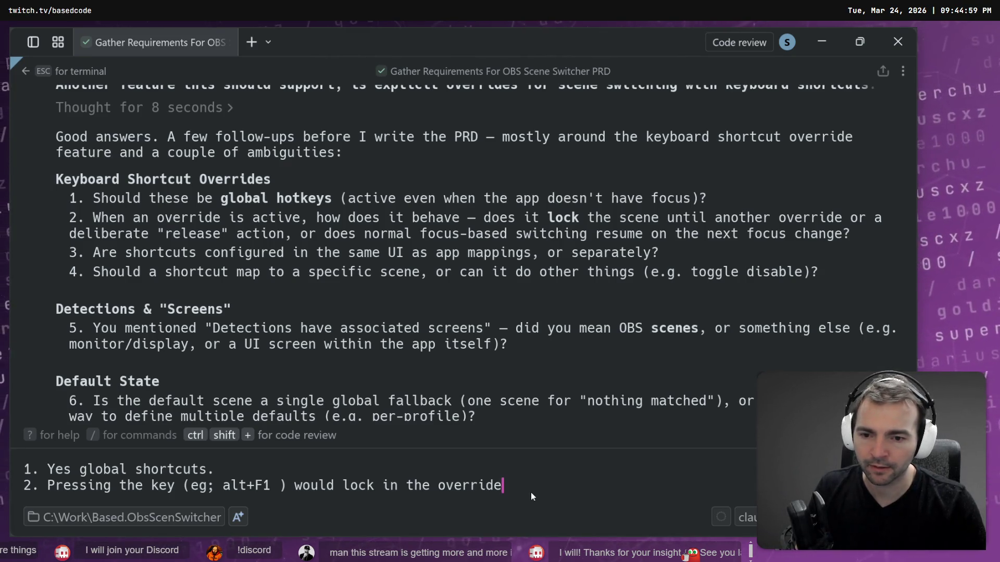
pyautogui.hotkey('ctrl', 'BackSpace')
pyautogui.hotkey('ctrl', 'BackSpace')
pyautogui.hotkey('ctrl', 'BackSpace')
pyautogui.write('apply the overric')
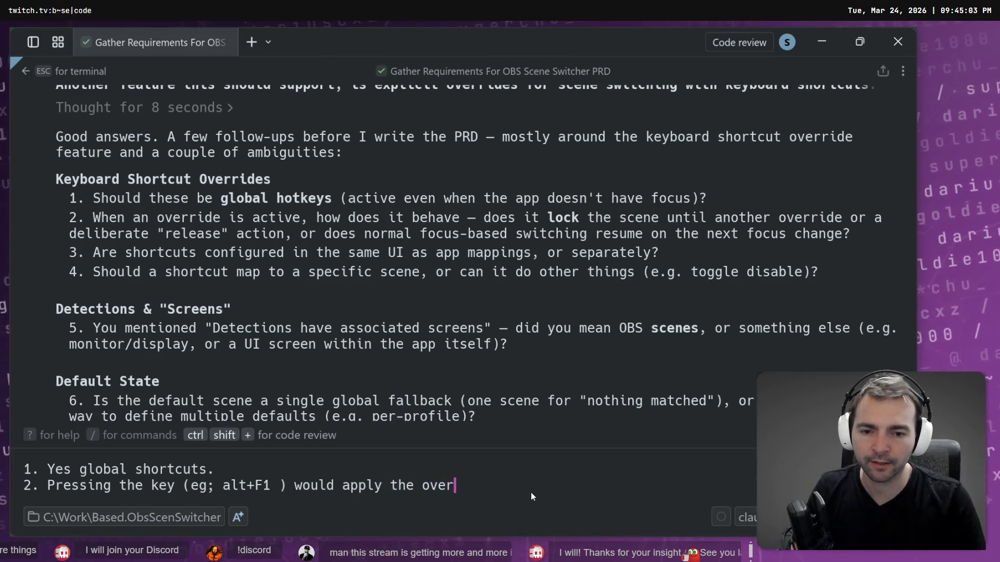
pyautogui.press('BackSpace')
pyautogui.write('de, ')
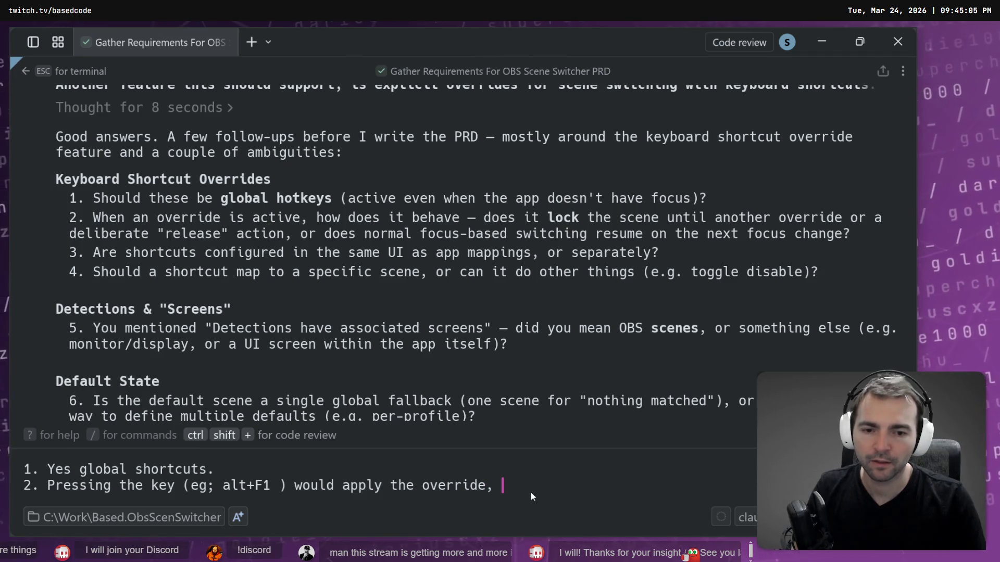
pyautogui.write('pressing again')
pyautogui.write('would release.')
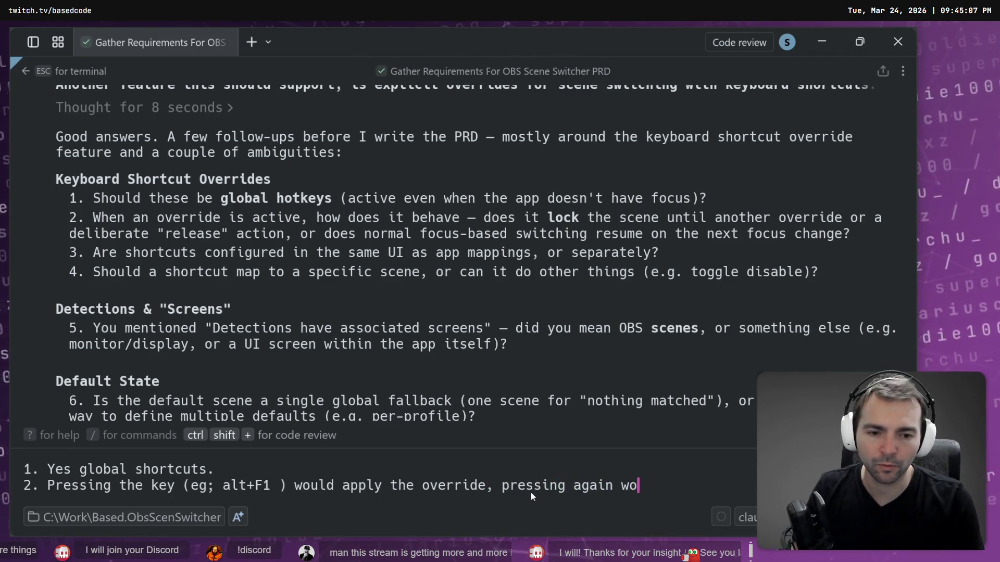
# Step: Add answer 3 confirming the same UI application
pyautogui.hotkey('shift', 'Return')
pyautogui.write('3.')
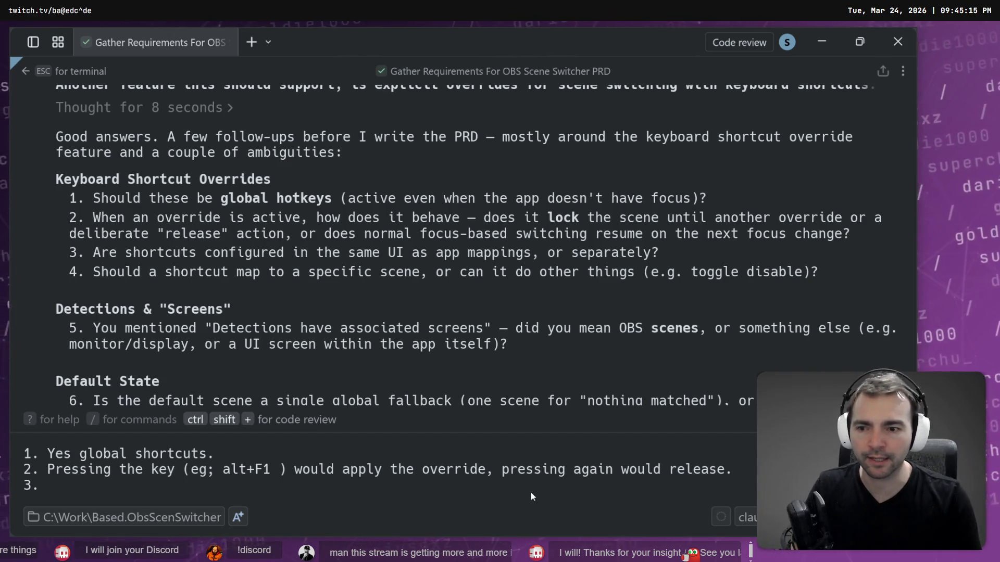
pyautogui.write('Yes same I')
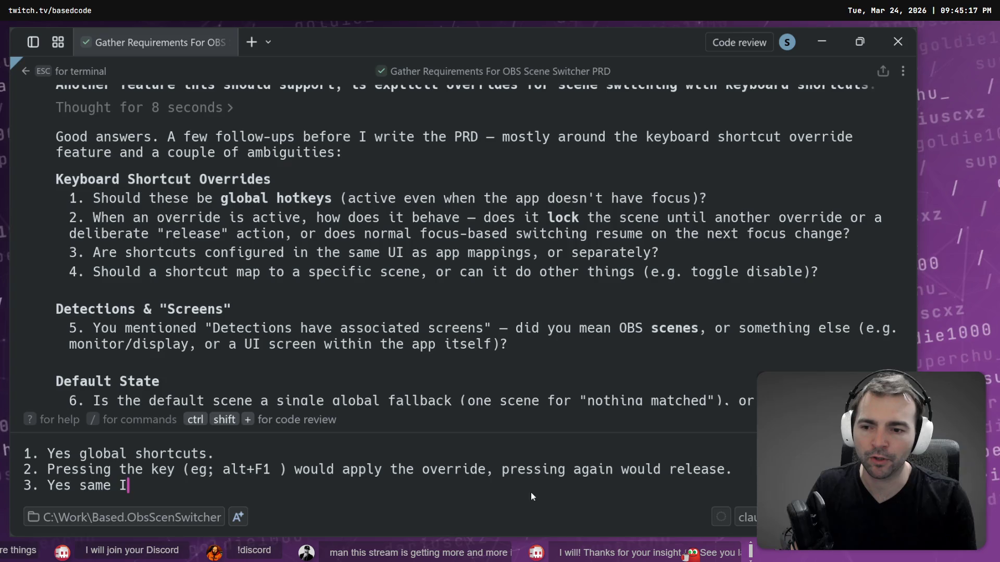
pyautogui.press('BackSpace')
pyautogui.write('UI appli')
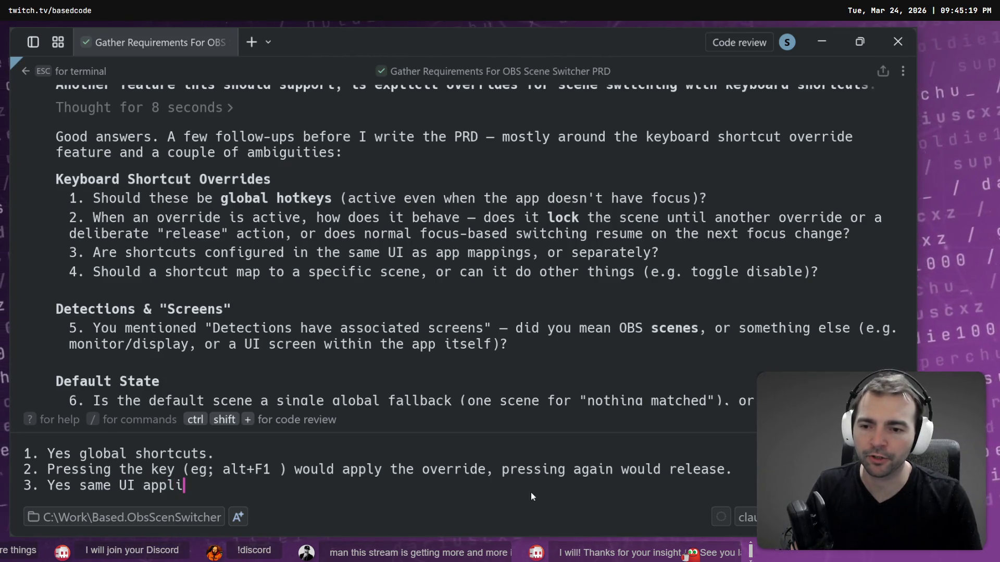
pyautogui.press('BackSpace')
pyautogui.write('lication.')
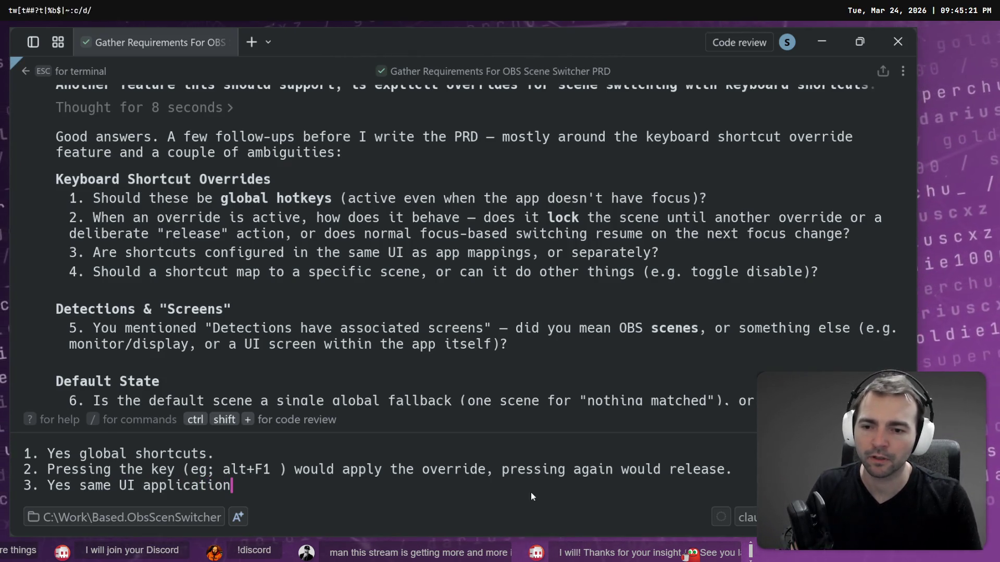
# Step: Add answer 4: 'A disable shortcut could also be useful.'
pyautogui.hotkey('shift', 'Return')
pyautogui.write('4.')
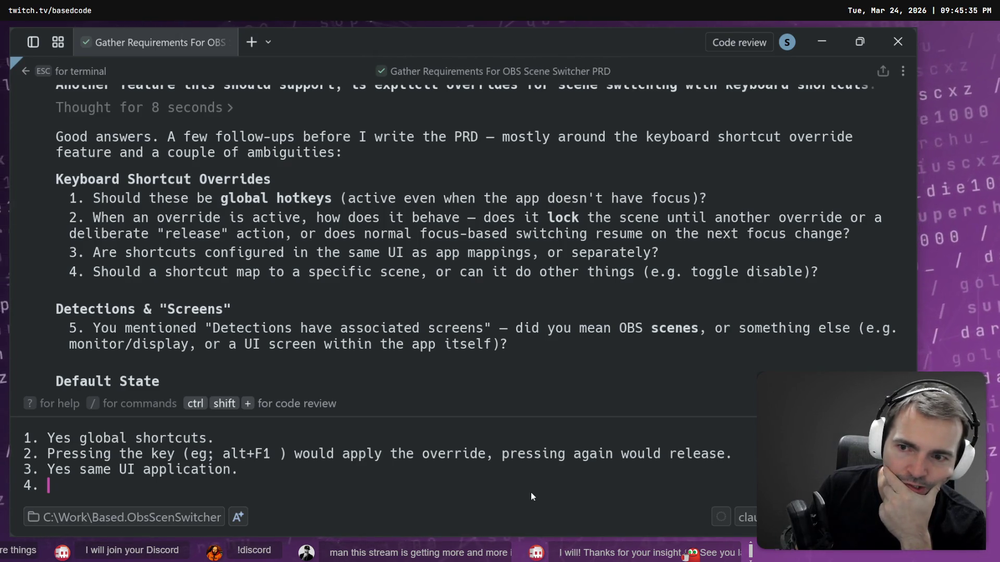
pyautogui.write('A disable shourt')
pyautogui.hotkey('ctrl', 'BackSpace')
pyautogui.write('shour')
pyautogui.hotkey('ctrl', 'BackSpace')
pyautogui.write('shour')
pyautogui.press('BackSpace')
pyautogui.press('BackSpace')
pyautogui.write('rtcut could a')
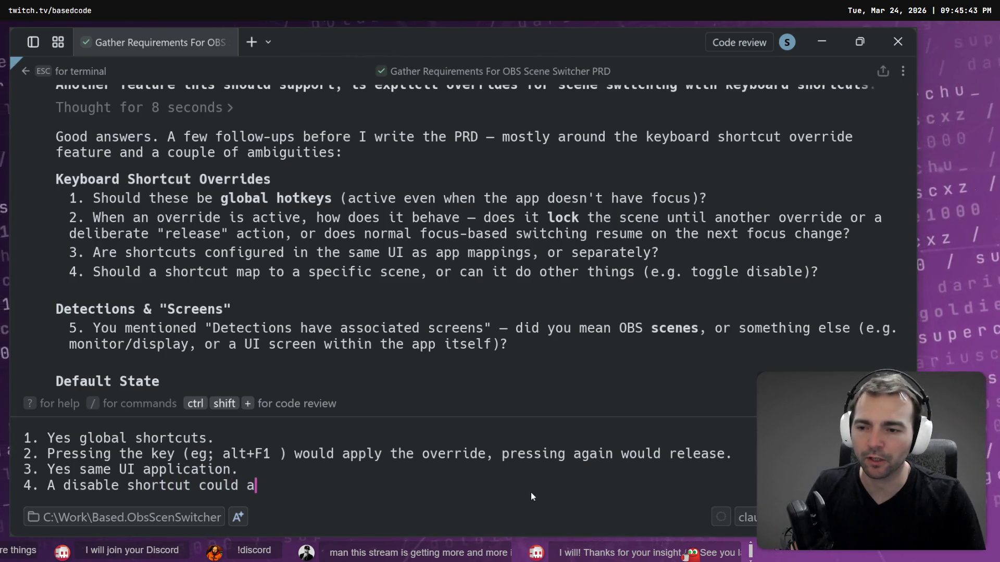
pyautogui.write('lso be useful.')
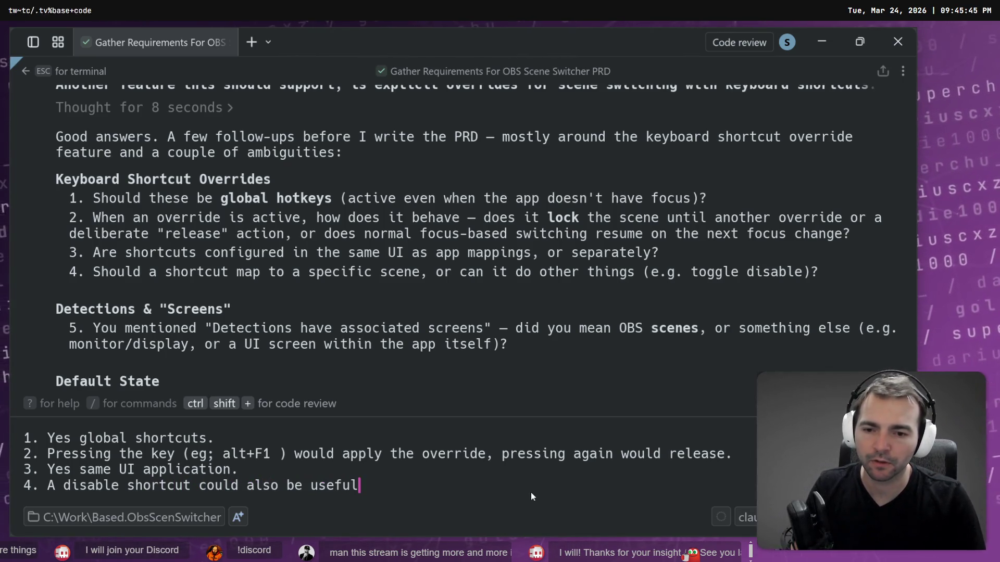
pyautogui.hotkey('shift', 'Return')
pyautogui.hotkey('shift', 'Return')
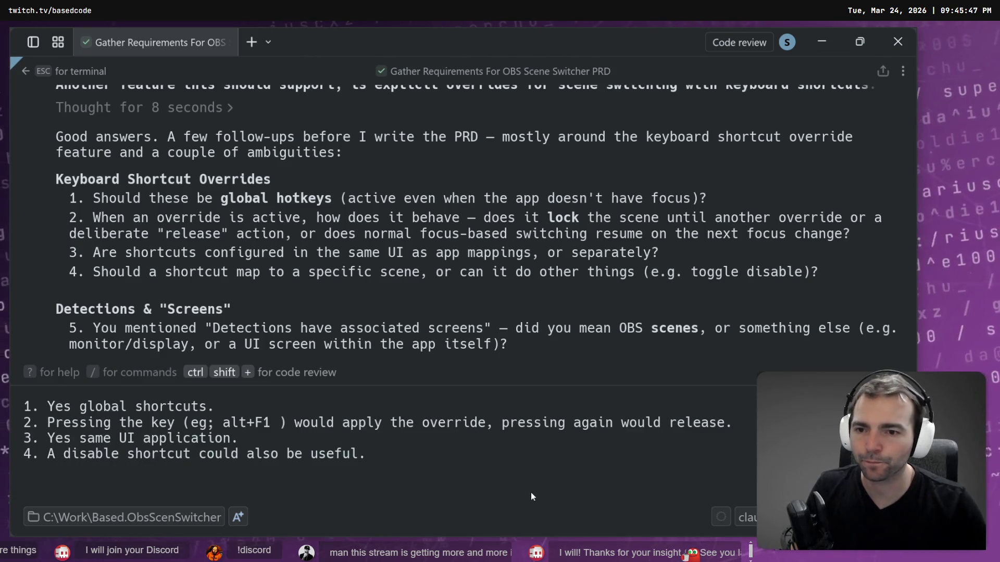
pyautogui.scroll(-3, 489, 272)
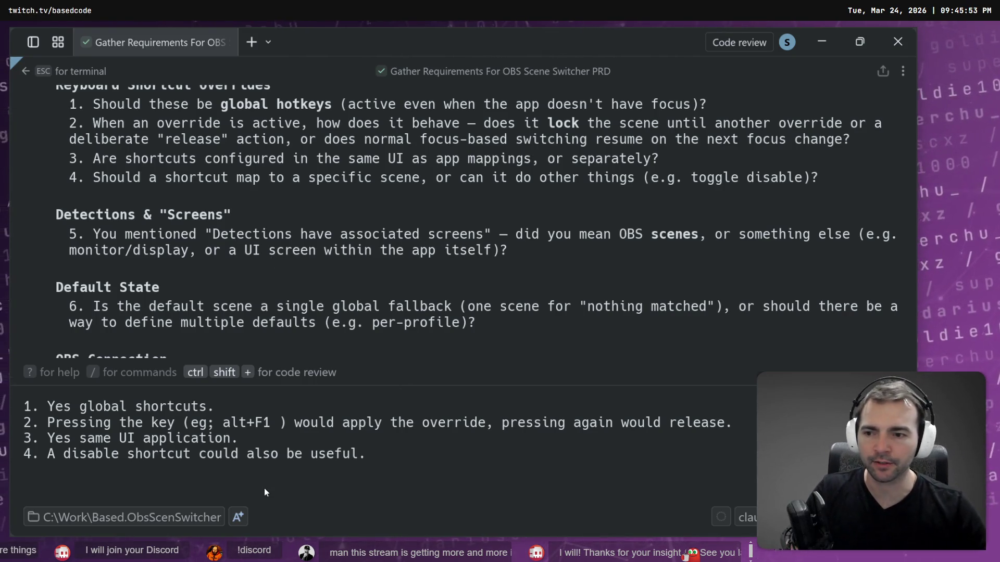
# Step: Answer 5: 'Yes I meant "scenes".'
pyautogui.write('5. Yes I meant ""scenes')
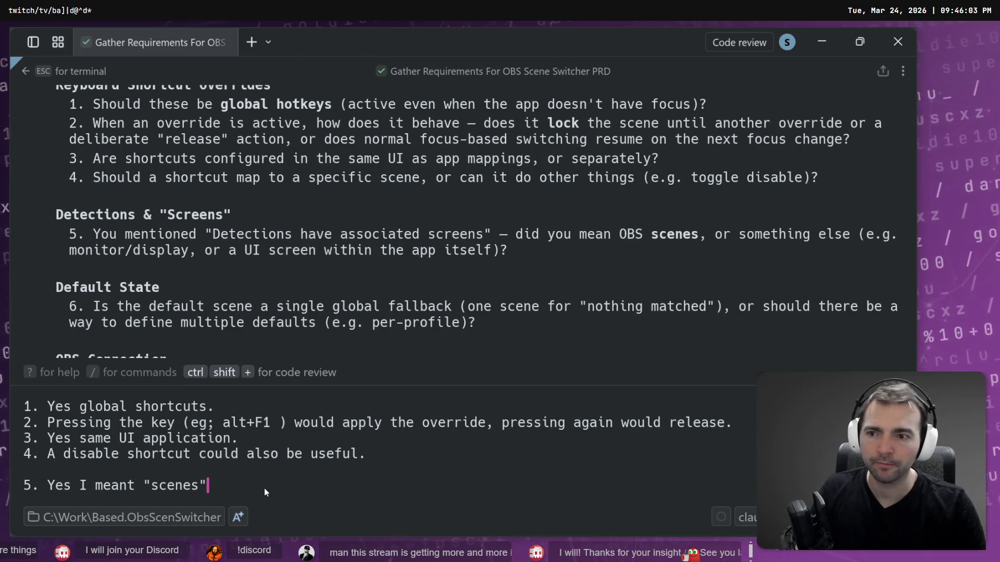
pyautogui.write('.')
pyautogui.hotkey('shift', 'Return')
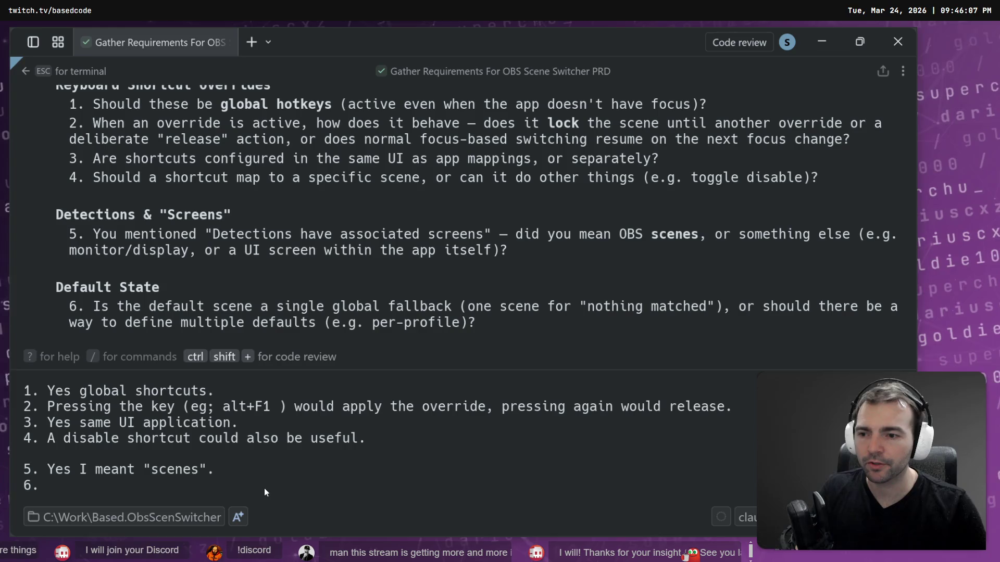
pyautogui.press('BackSpace')
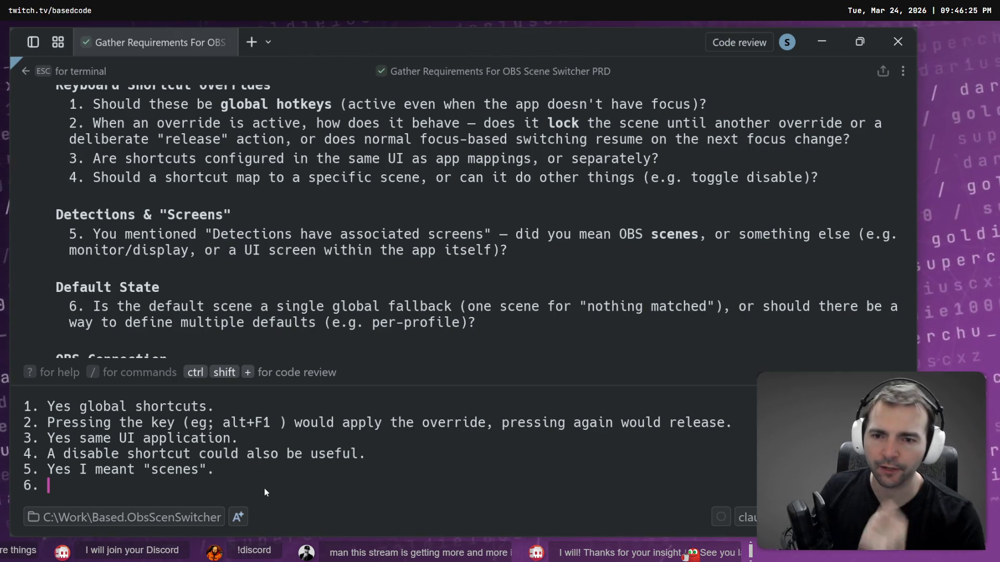
# Step: Answer 6: the default is a scene used when the active application is not mapped
pyautogui.write('If t')
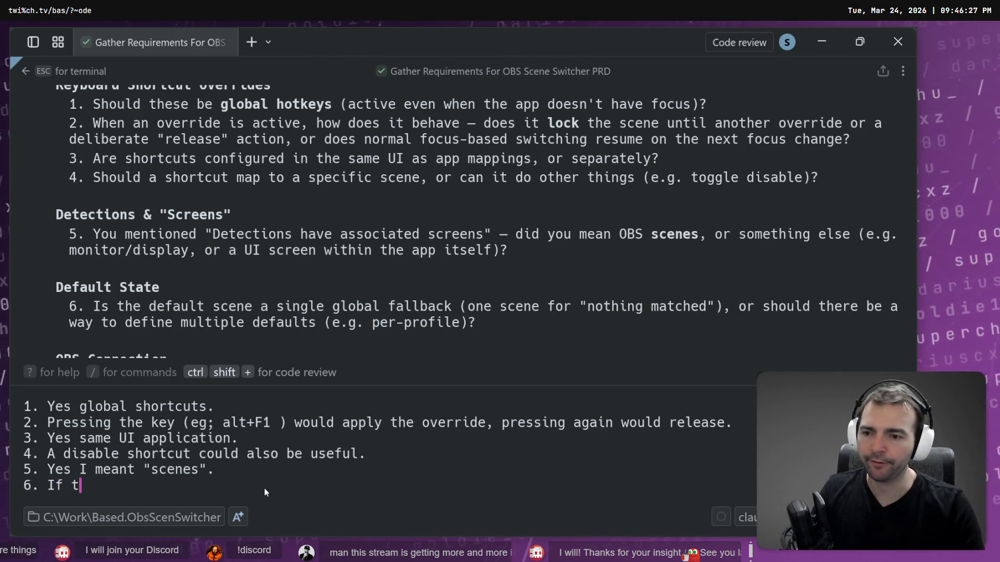
pyautogui.press('BackSpace')
pyautogui.press('BackSpace')
pyautogui.press('BackSpace')
pyautogui.write('The default should ')
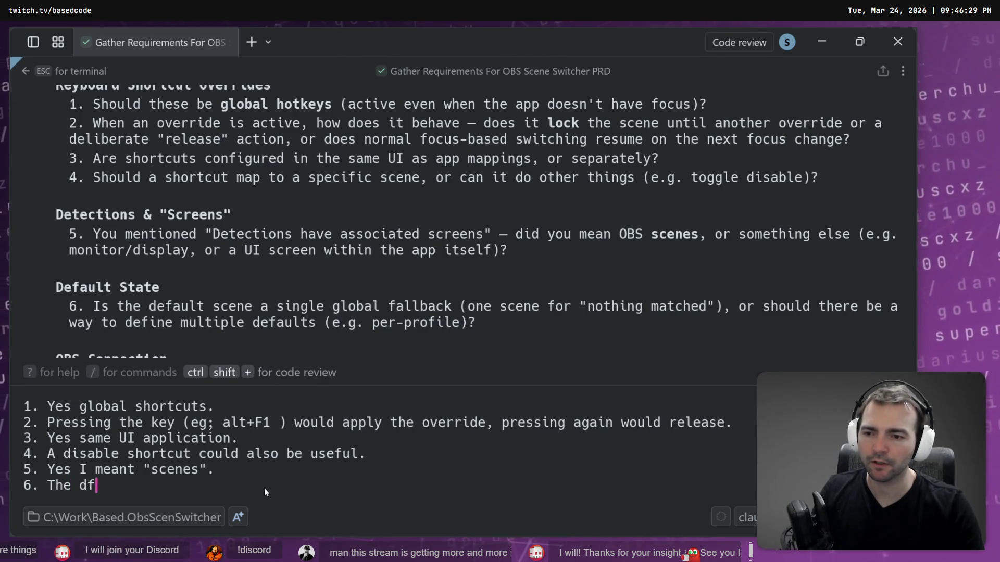
pyautogui.write('be a ')
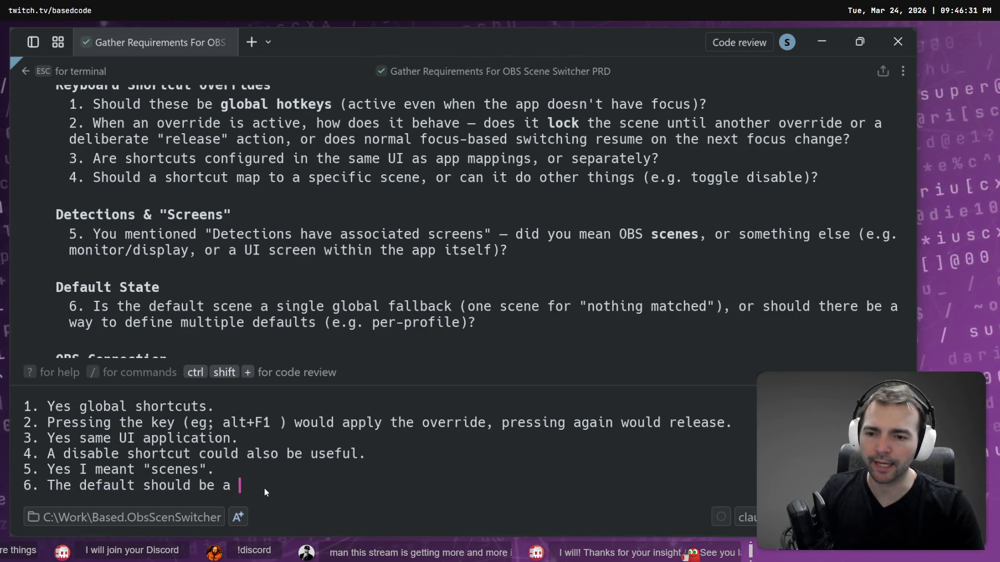
pyautogui.write('scene that we go to when the a')
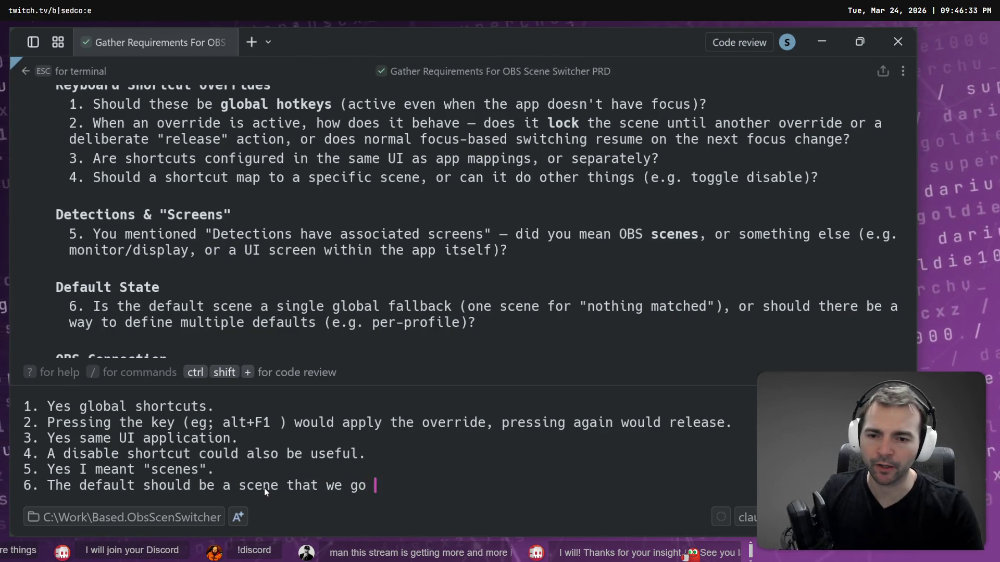
pyautogui.press('BackSpace')
pyautogui.write('active application is not ma')
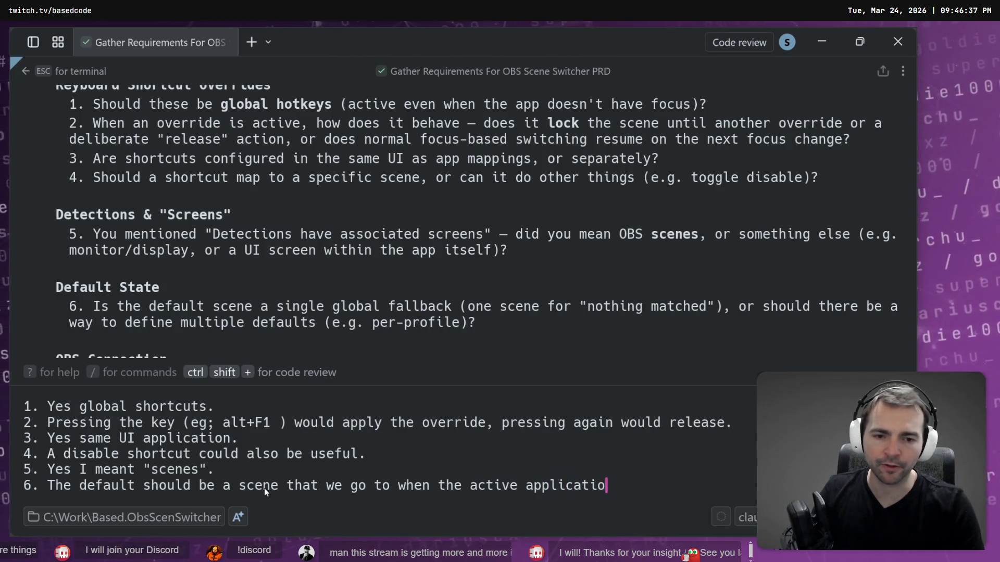
pyautogui.write('pped to')
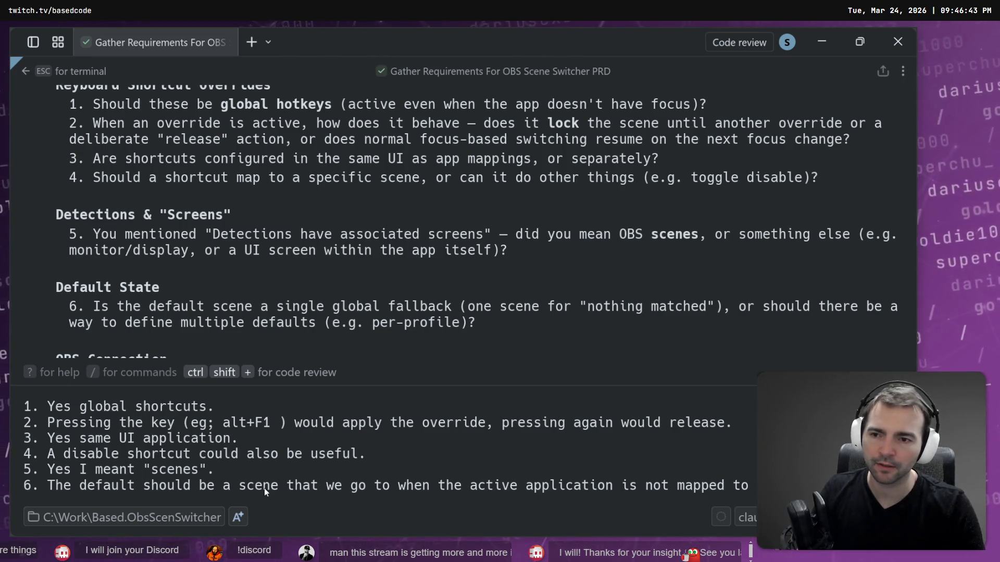
pyautogui.hotkey('shift', 'Return')
# Step: Answer 7 that automatic reconnect is preferred
pyautogui.scroll(-3, 191, 252)
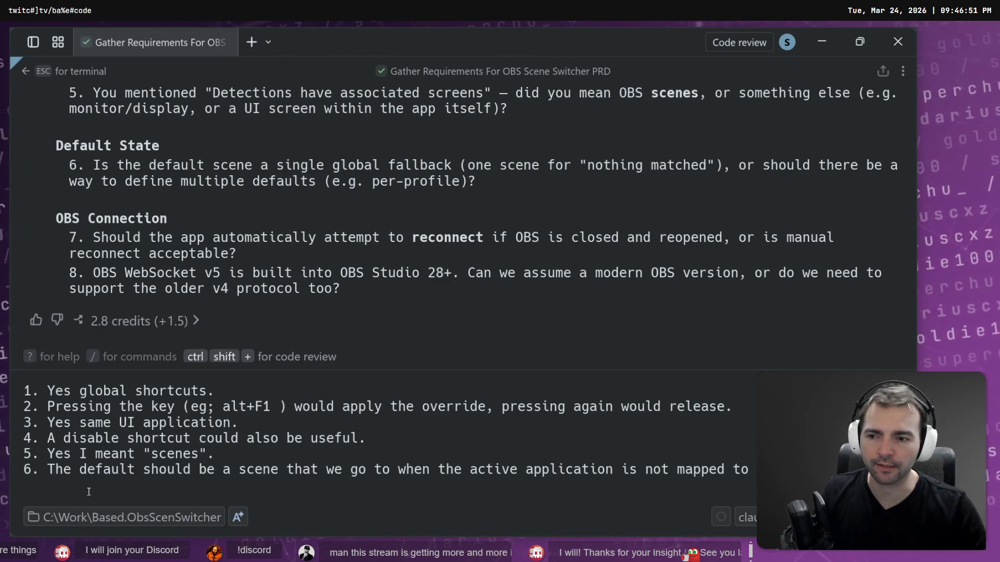
pyautogui.write('7. Manual reconne')
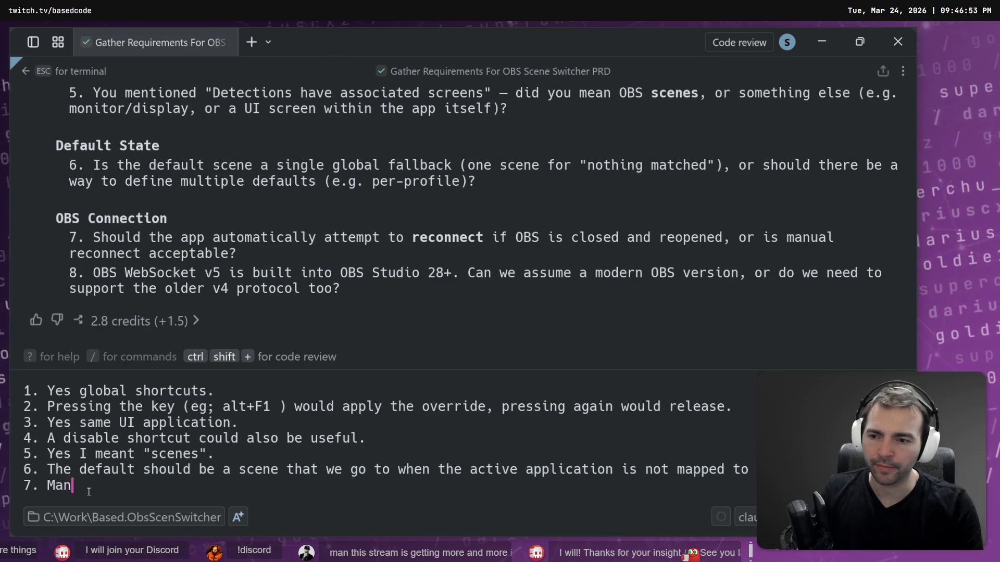
pyautogui.press('BackSpace')
pyautogui.press('BackSpace')
pyautogui.press('BackSpace')
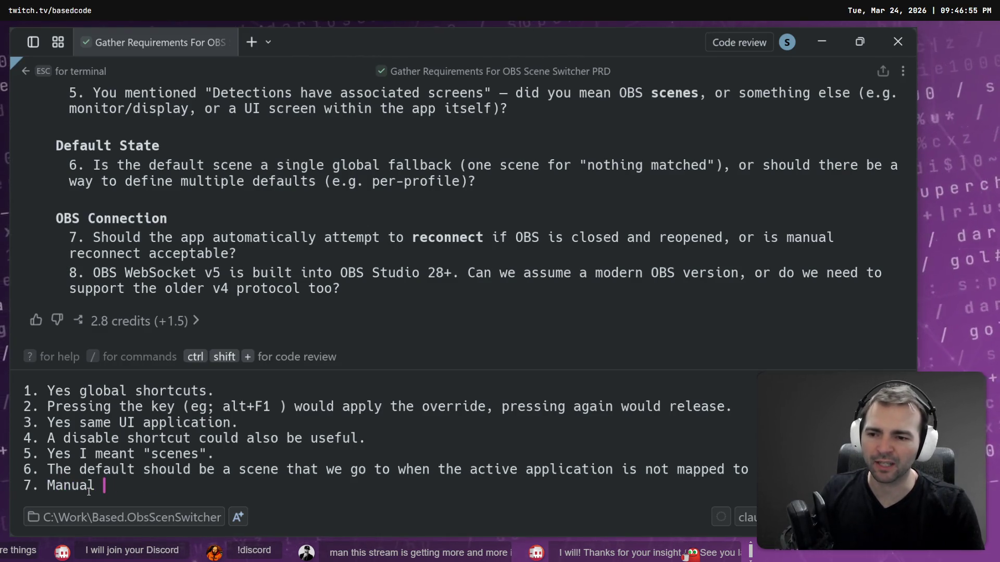
pyautogui.press('BackSpace')
pyautogui.write('to ')
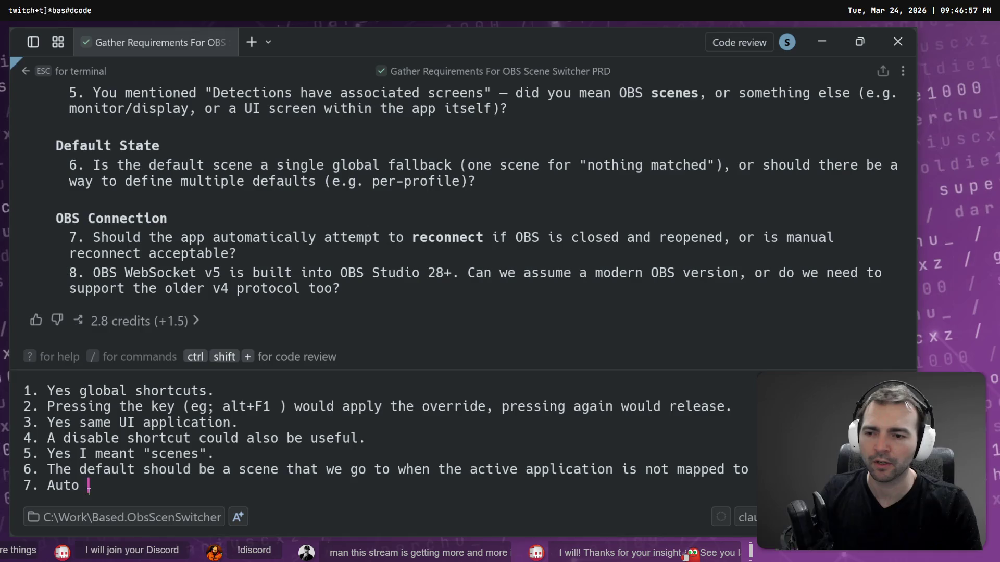
pyautogui.write('reconnect pr')
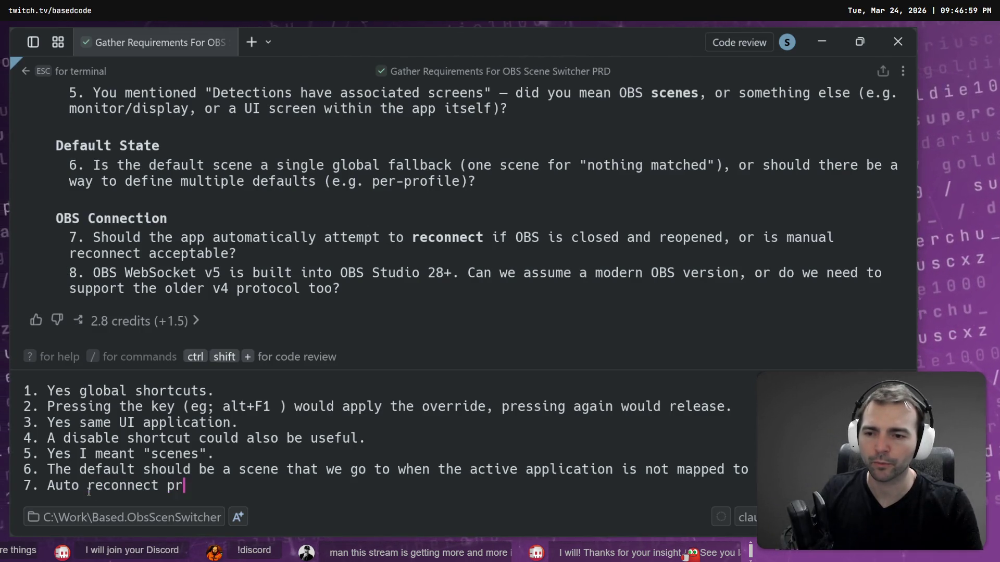
pyautogui.write('eferred.')
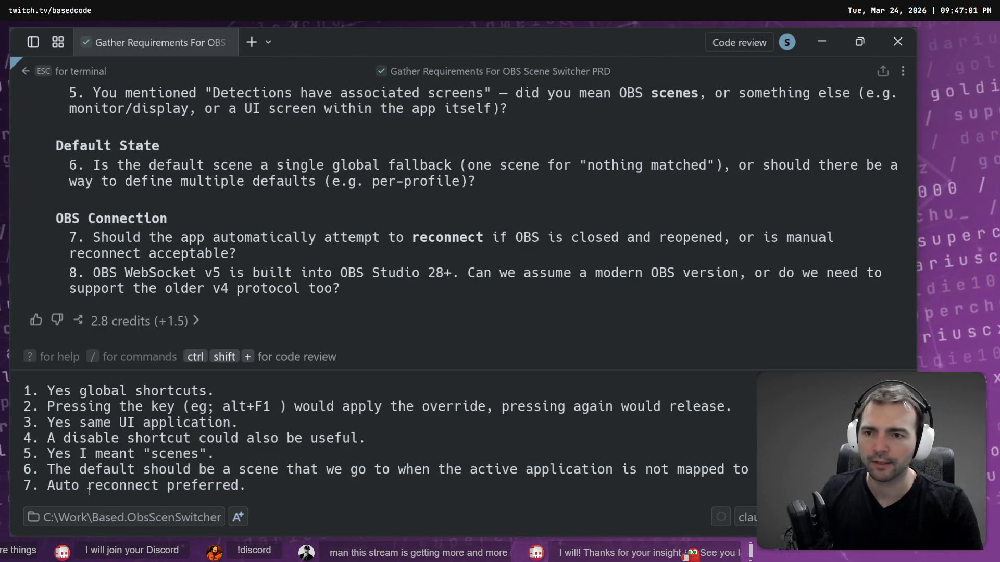
pyautogui.hotkey('shift', 'Return')
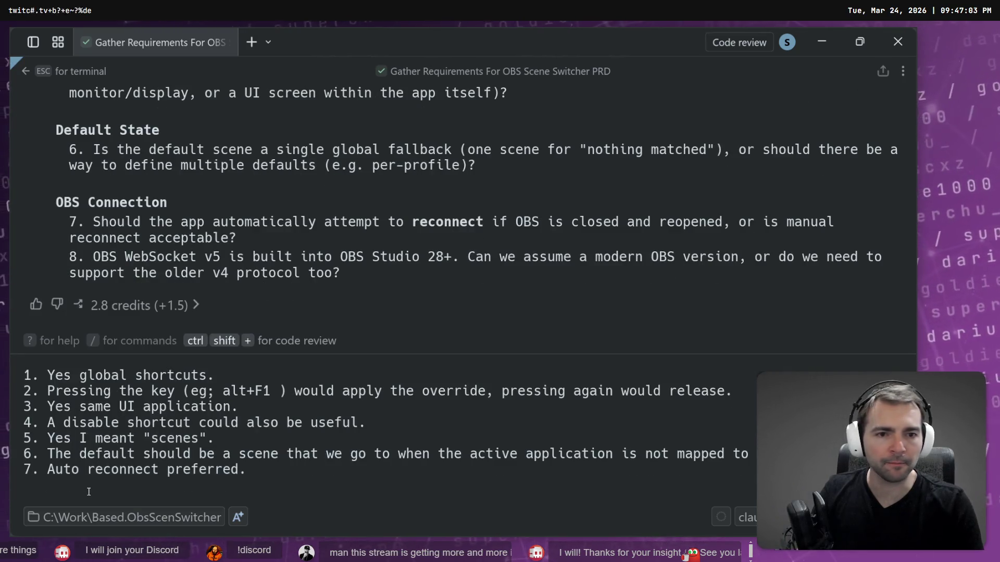
# Step: Answer 8 assuming a modern OBS, and send all answers to the agent
pyautogui.write('We ')
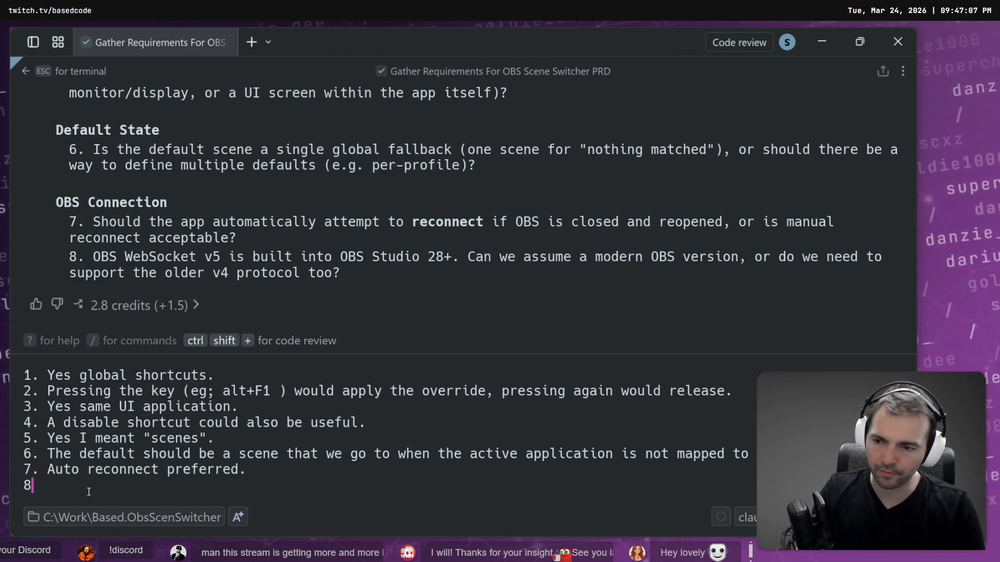
pyautogui.write('We can assume a mo')
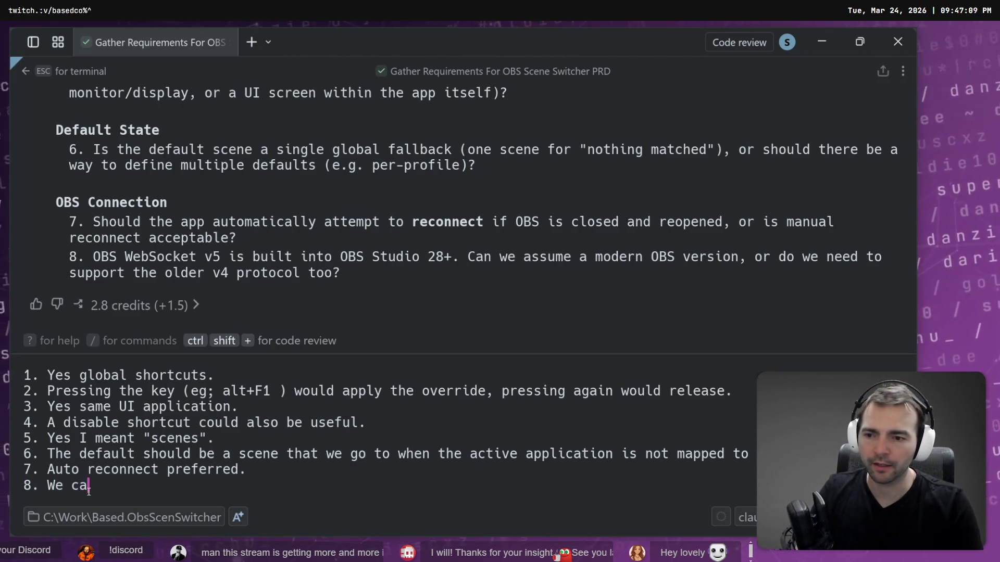
pyautogui.write('n assume a modern')
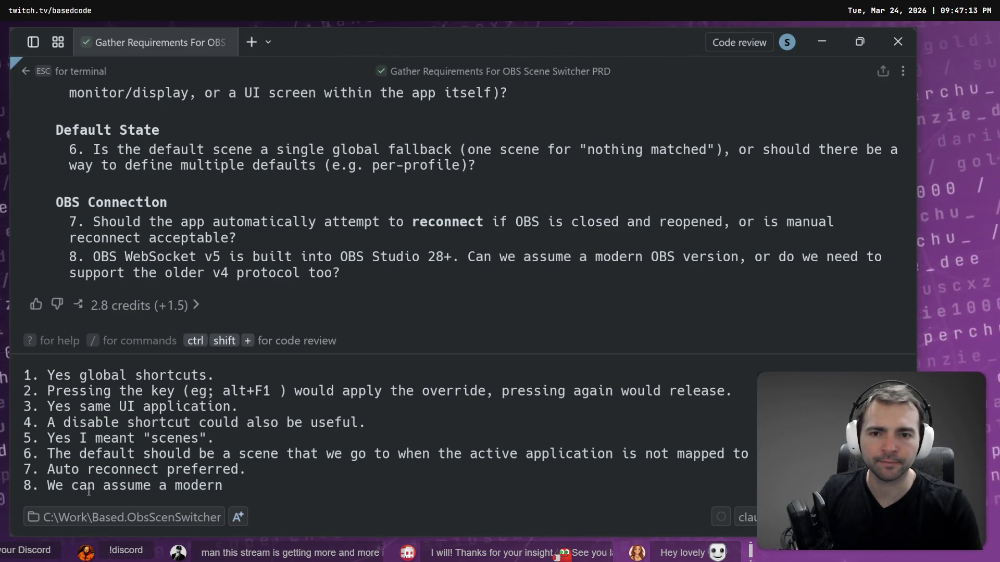
pyautogui.write(' OBS.')
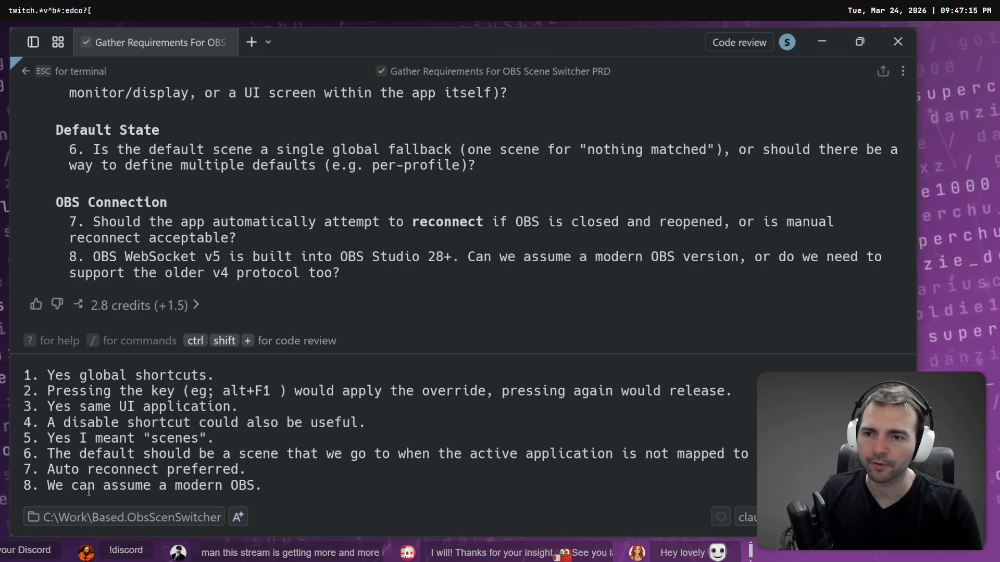
pyautogui.press('Return')
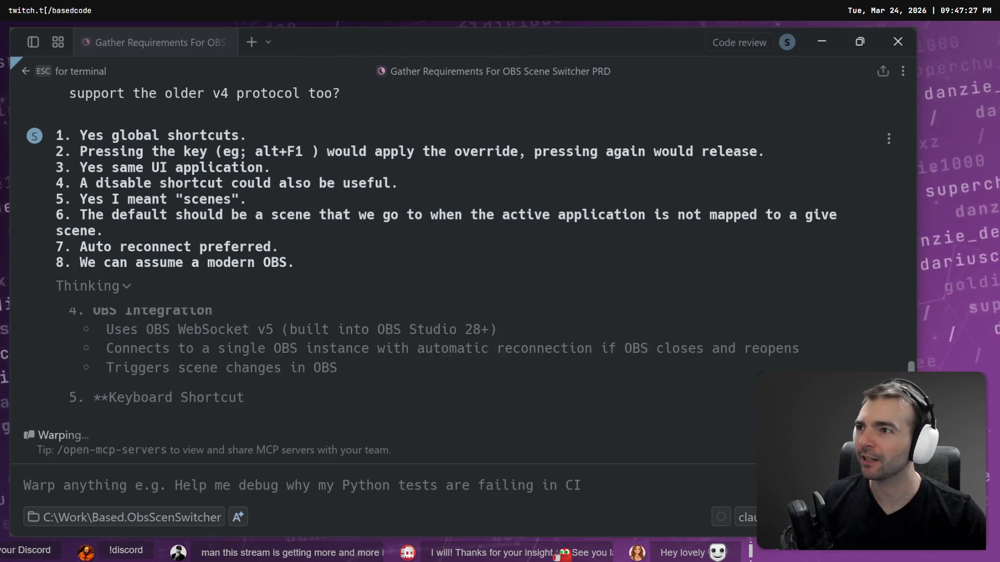
pyautogui.hotkey('alt', 'Tab')
# Step: Maximize the browser window and return to the PRD in Warp
pyautogui.doubleClick(435, 169)
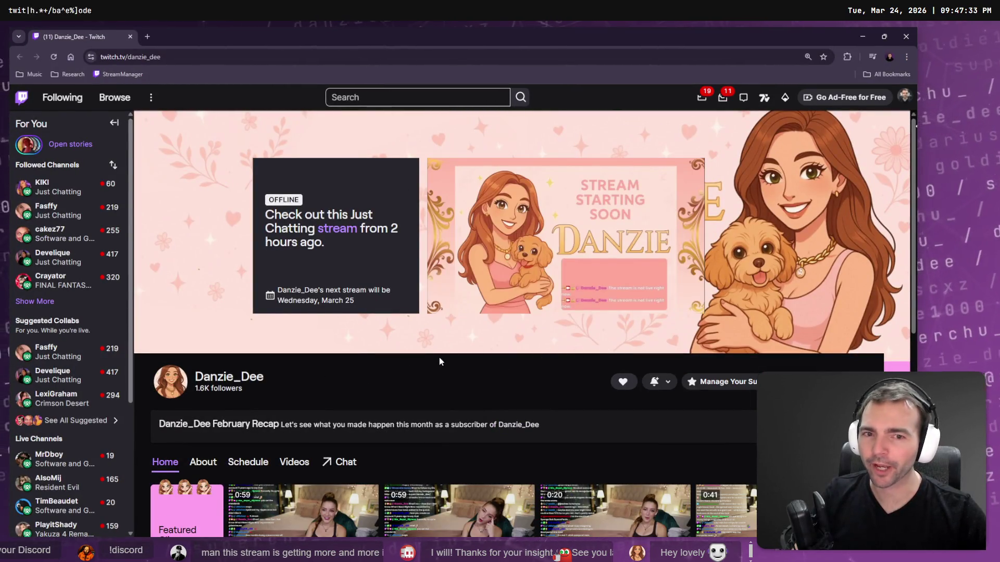
pyautogui.hotkey('alt', 'Tab')
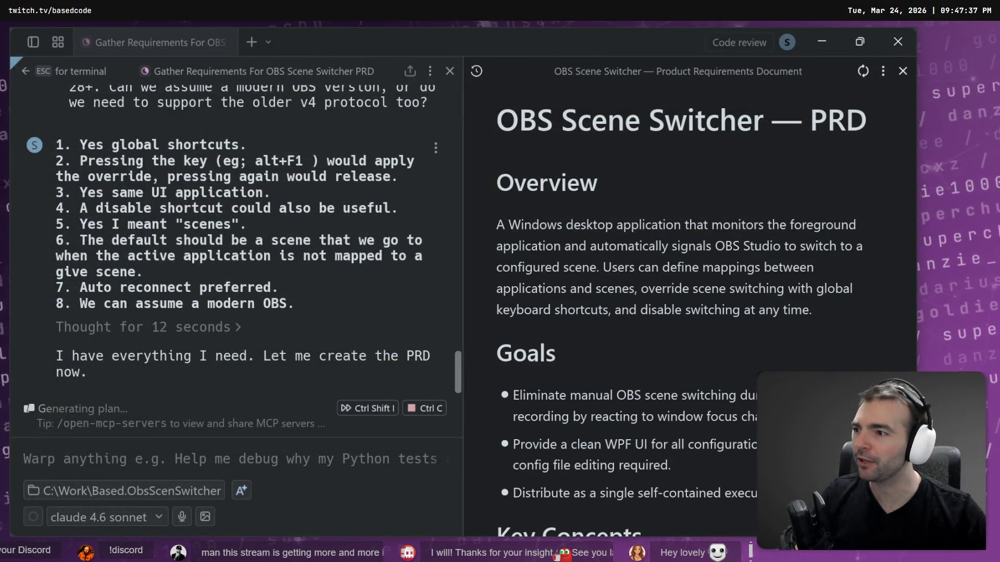
pyautogui.scroll(1, 270, 310)
pyautogui.scroll(-1, 269, 309)
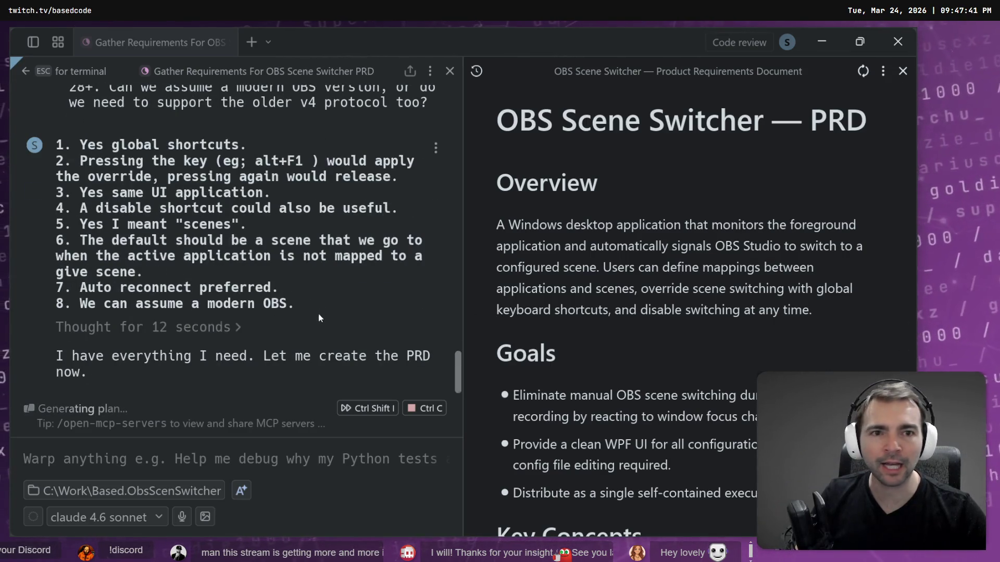
pyautogui.scroll(-10, 636, 308)
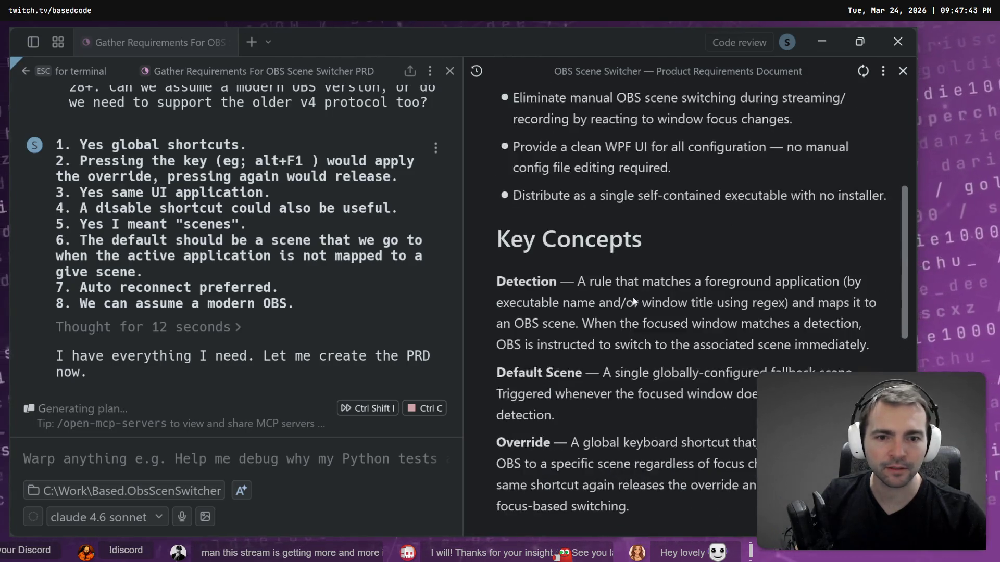
# Step: Scroll through the PRD's feature sections and drag the divider to widen its pane
pyautogui.scroll(-7, 635, 306)
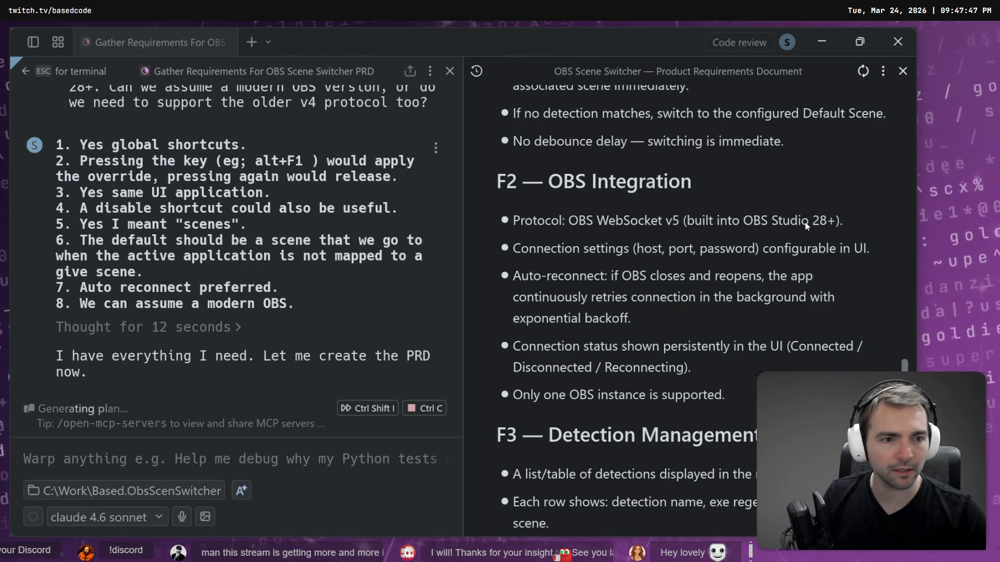
pyautogui.scroll(-3, 636, 307)
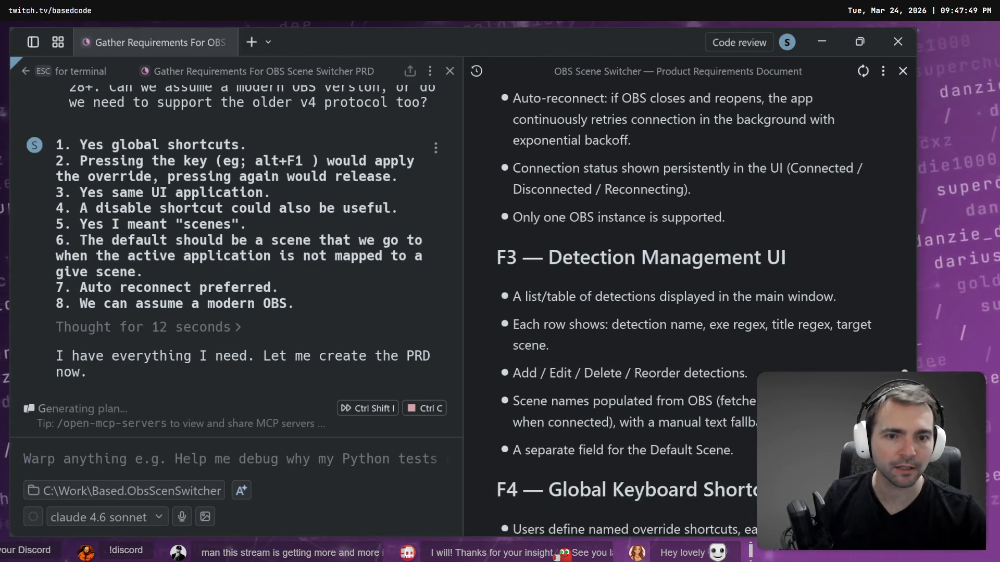
pyautogui.scroll(-7, 727, 356)
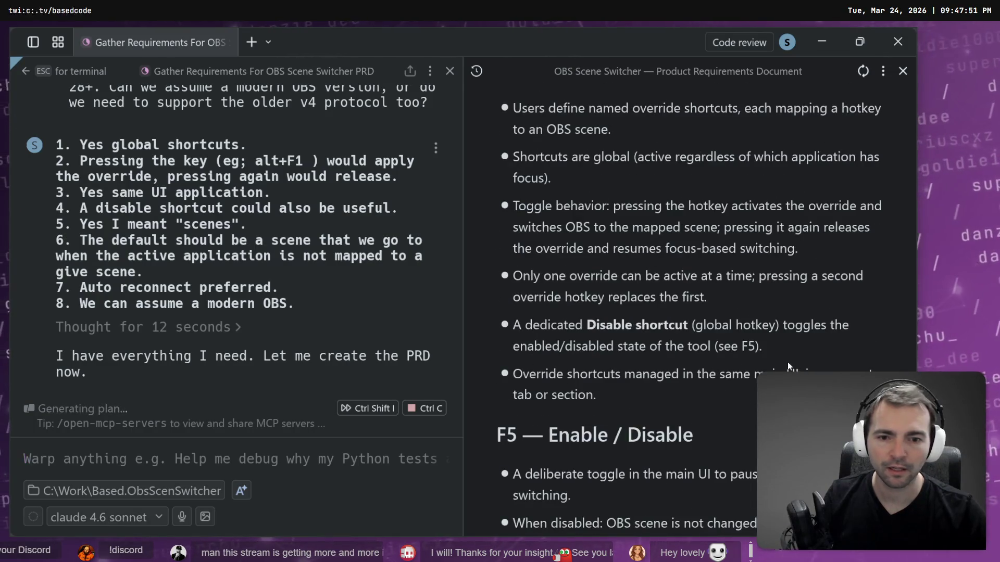
pyautogui.scroll(-1, 727, 355)
pyautogui.moveTo(462, 250)
pyautogui.mouseDown()
pyautogui.moveTo(273, 241)
pyautogui.moveTo(394, 229)
pyautogui.mouseUp()
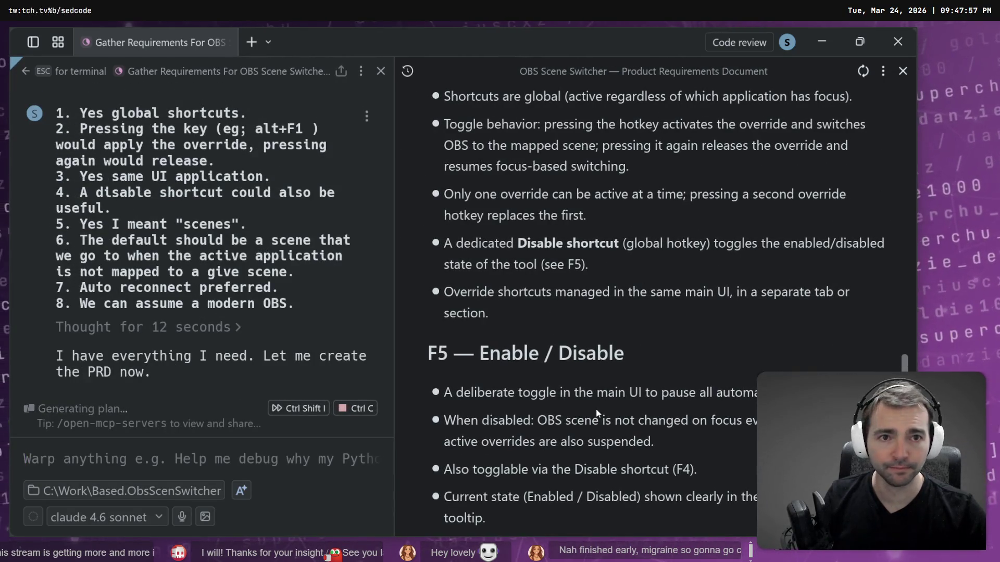
pyautogui.scroll(-2, 597, 401)
pyautogui.scroll(-10, 597, 399)
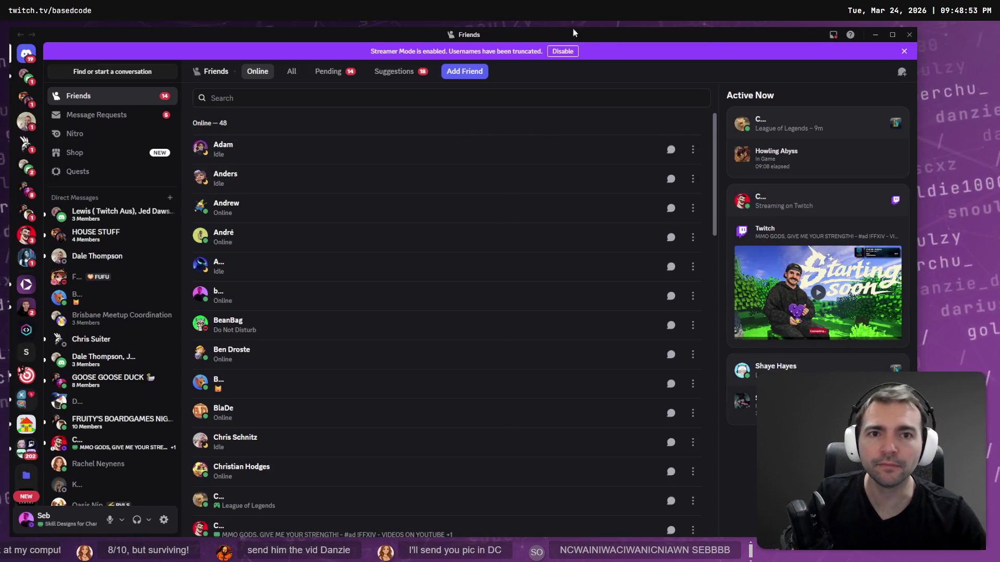
pyautogui.hotkey('alt', 'Tab')
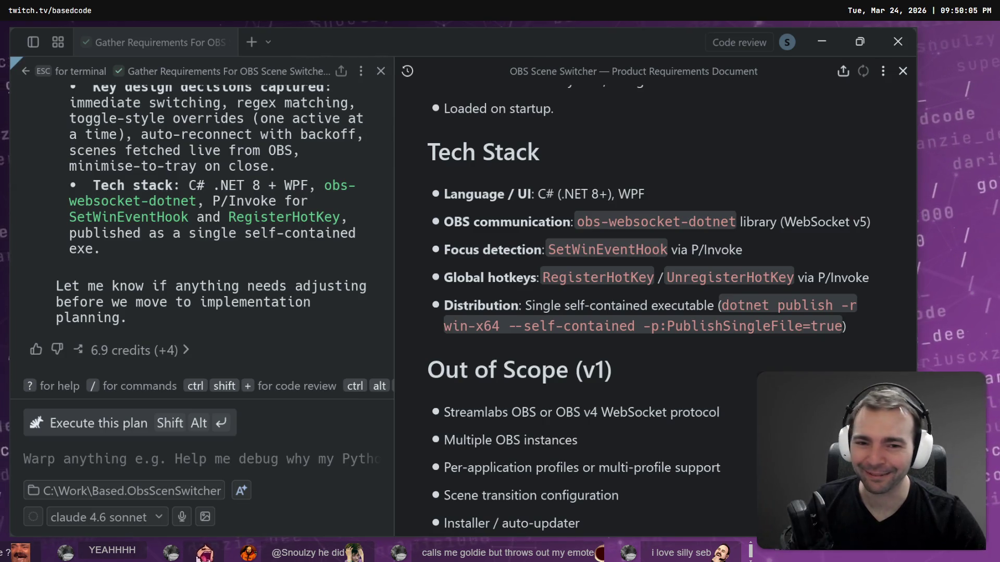
# Step: Scroll to the end of the PRD and hide the Warp window to reveal the desktop
pyautogui.scroll(-1, 664, 395)
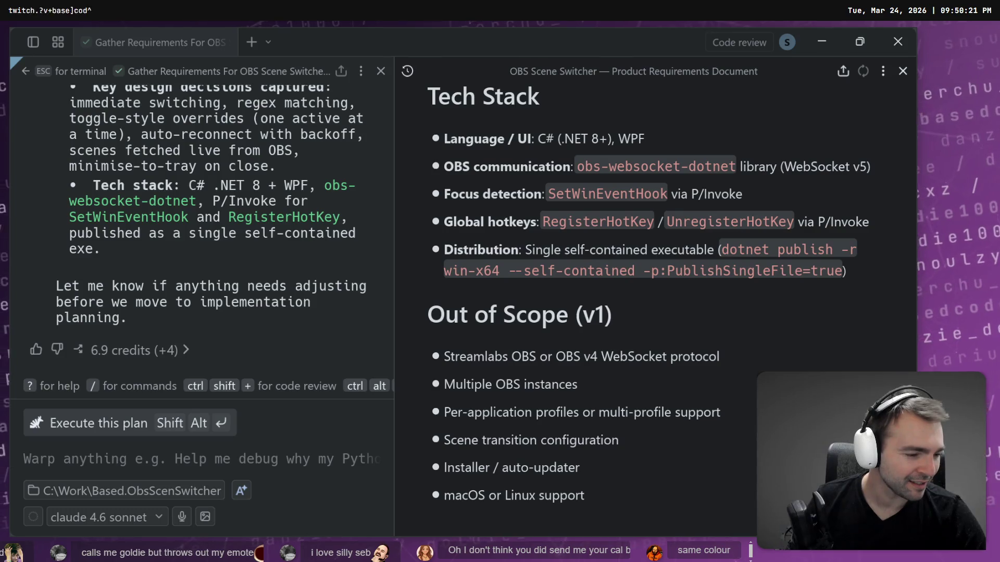
pyautogui.press('super+d')
pyautogui.press('super+d')
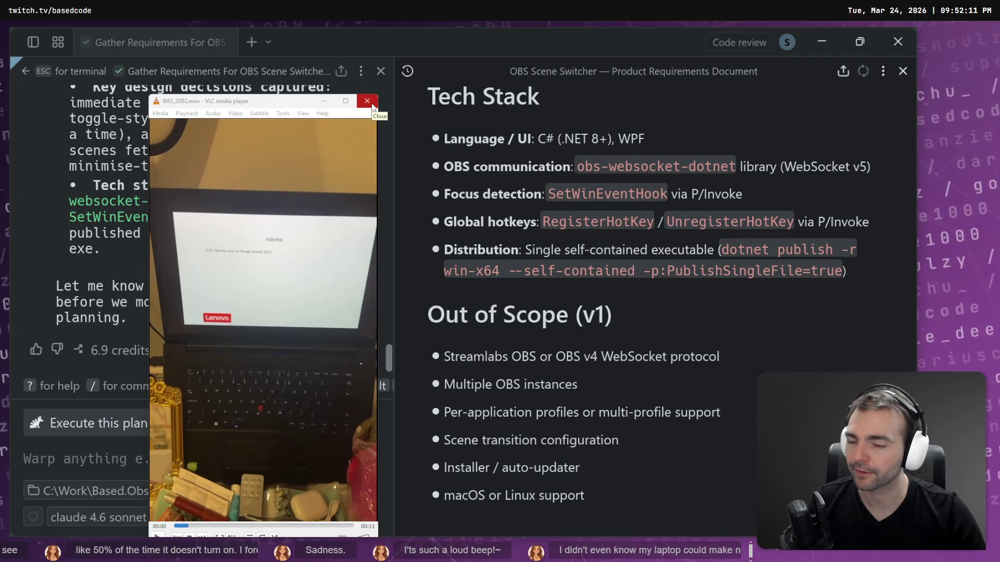
# Step: Close VLC after watching the short laptop warning-screen clip
pyautogui.click(367, 101)
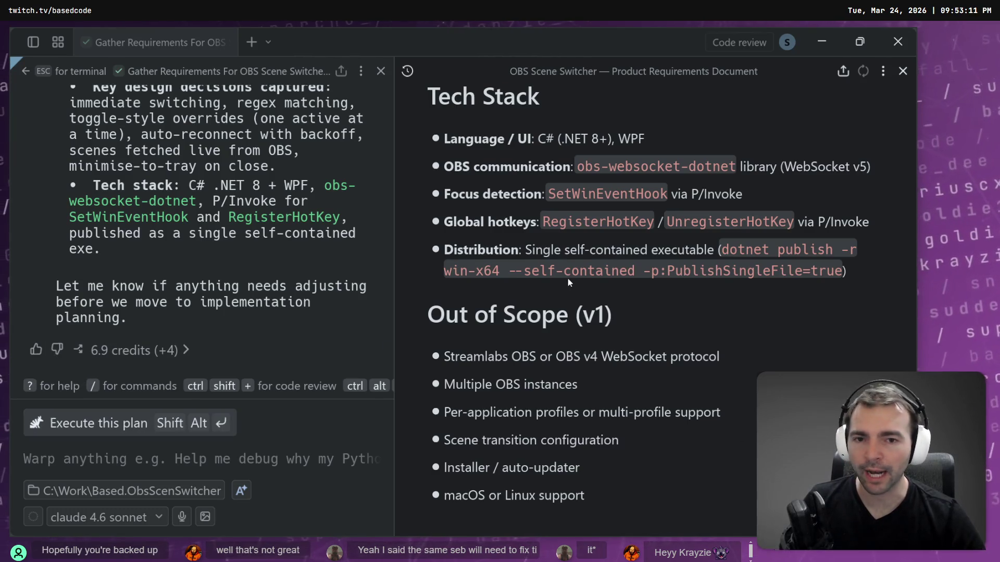
pyautogui.click(488, 339)
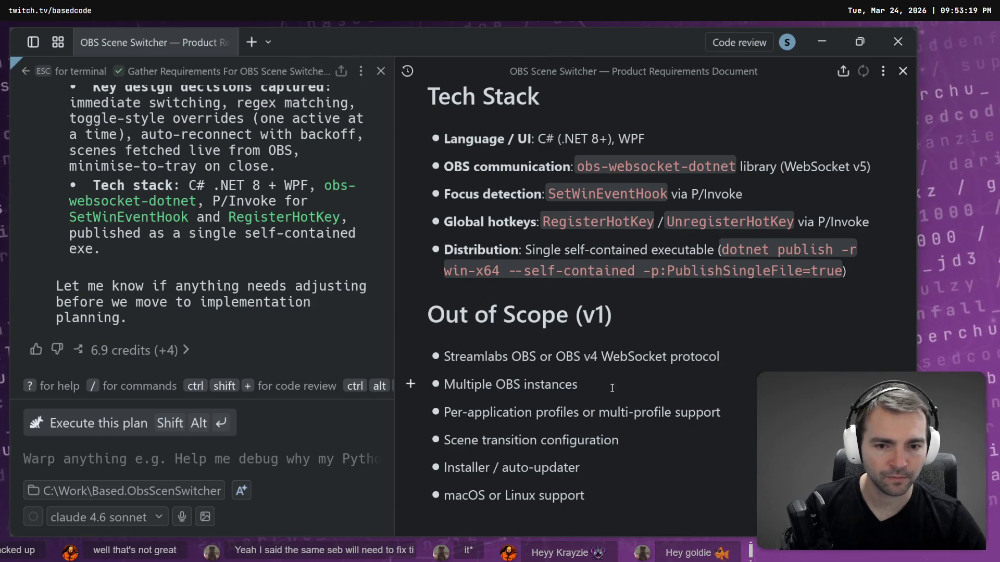
pyautogui.moveTo(541, 521)
pyautogui.mouseDown()
pyautogui.moveTo(526, 440)
pyautogui.moveTo(447, 327)
pyautogui.mouseUp()
pyautogui.click(650, 475)
pyautogui.scroll(15, 678, 462)
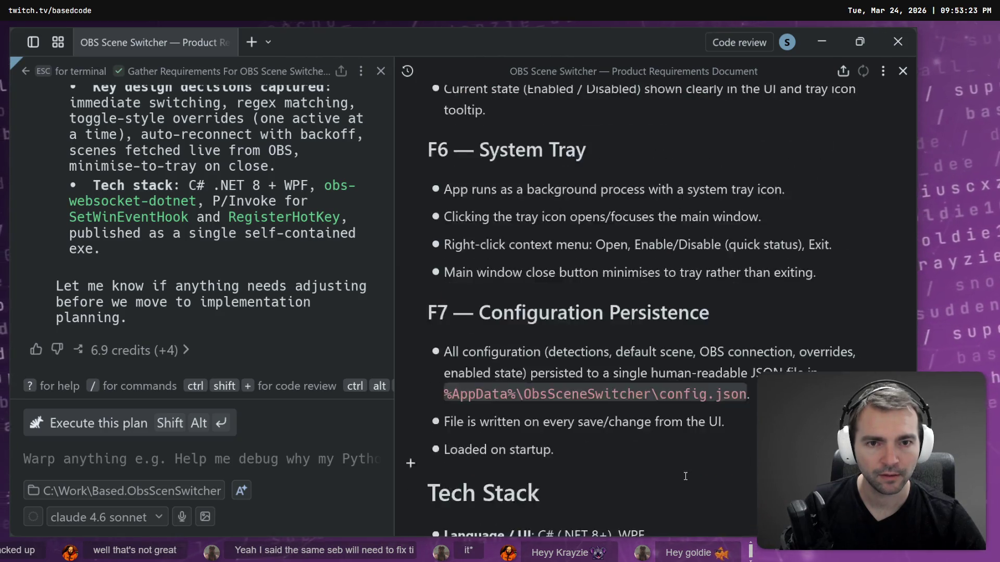
pyautogui.scroll(15, 678, 462)
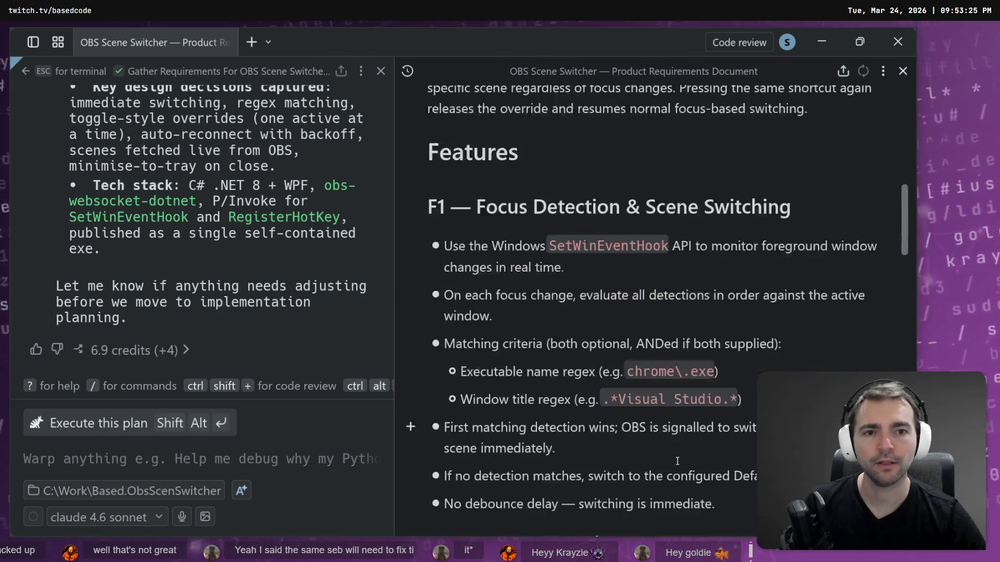
pyautogui.scroll(3, 726, 413)
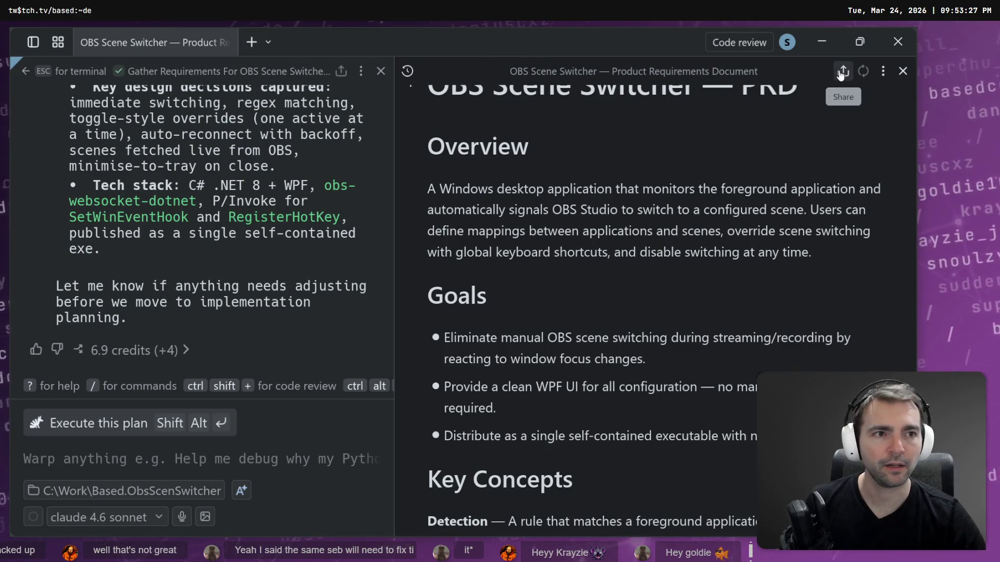
pyautogui.click(883, 71)
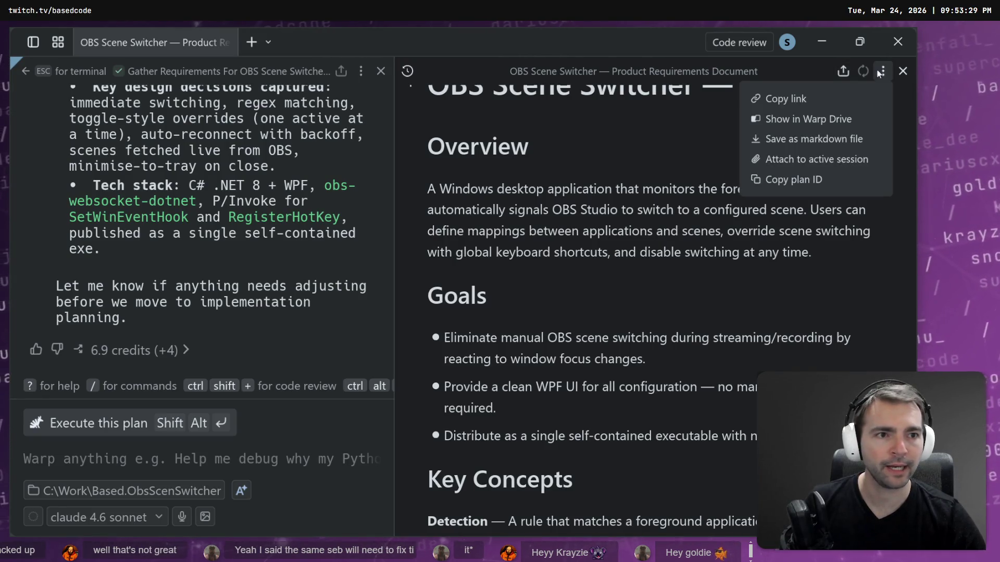
pyautogui.click(854, 139)
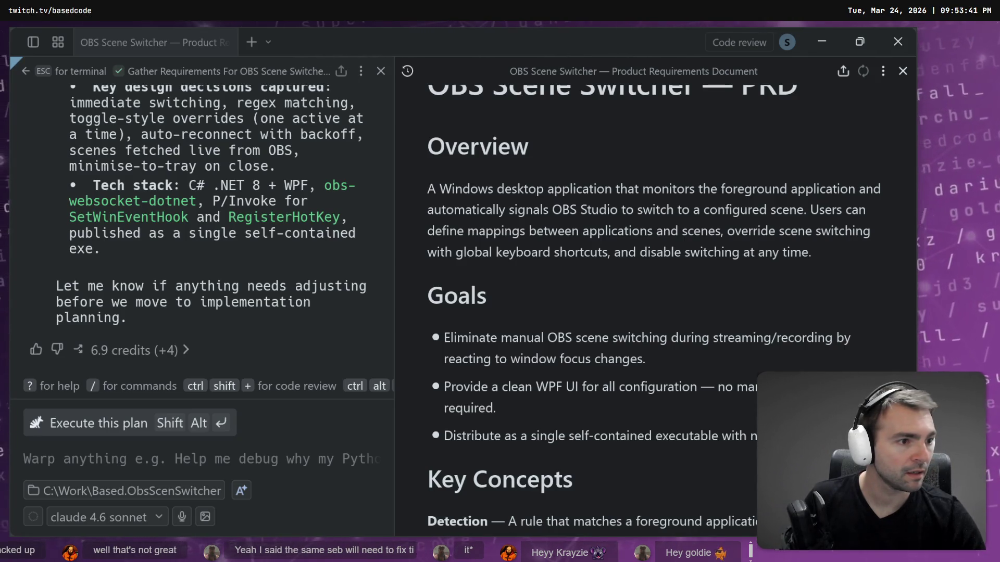
pyautogui.hotkey('alt', 'Tab')
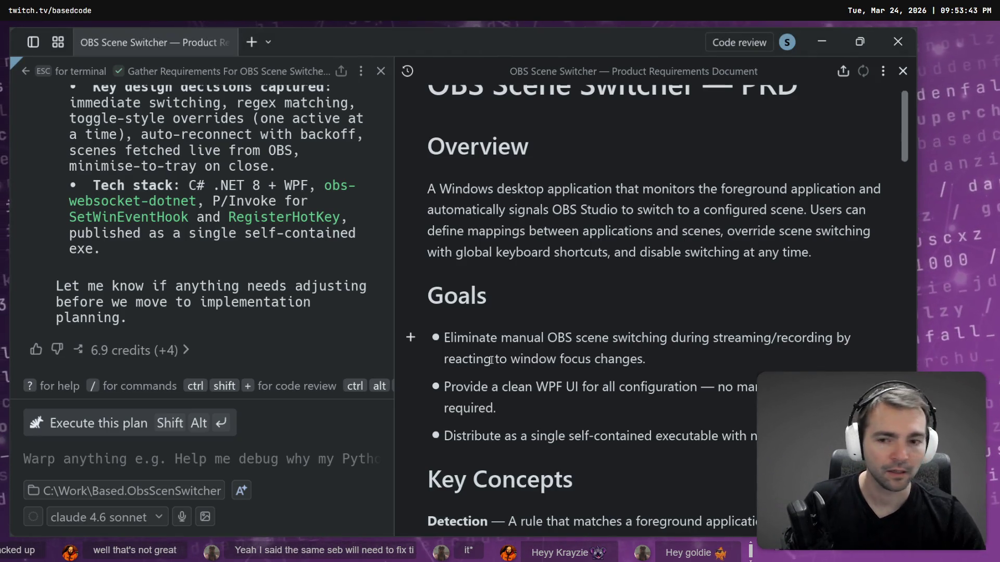
# Step: Discard a mistyped draft message to the agent and close the PRD side panel
pyautogui.click(151, 471)
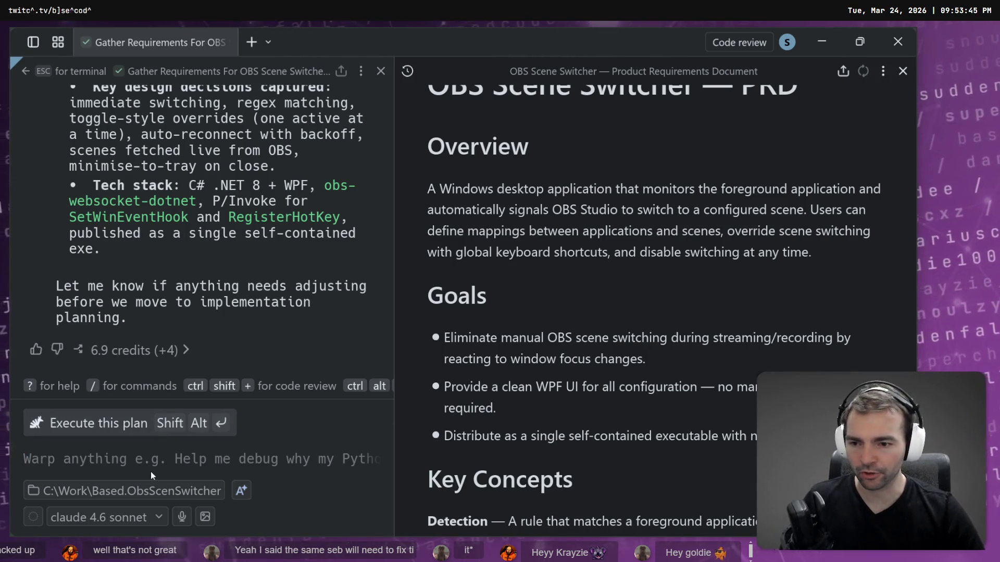
pyautogui.write('Go ahgea')
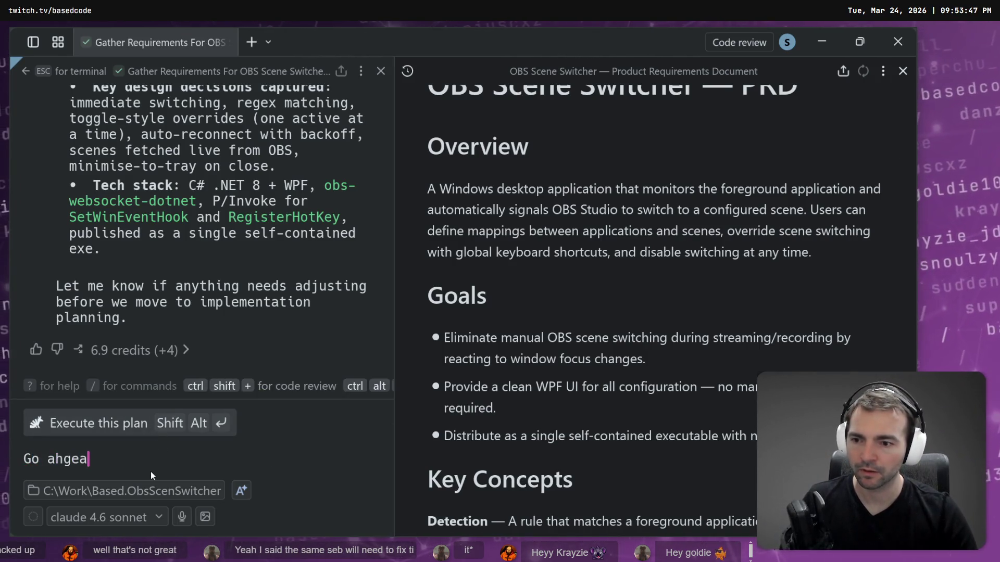
pyautogui.press('BackSpace')
pyautogui.press('BackSpace')
pyautogui.press('BackSpace')
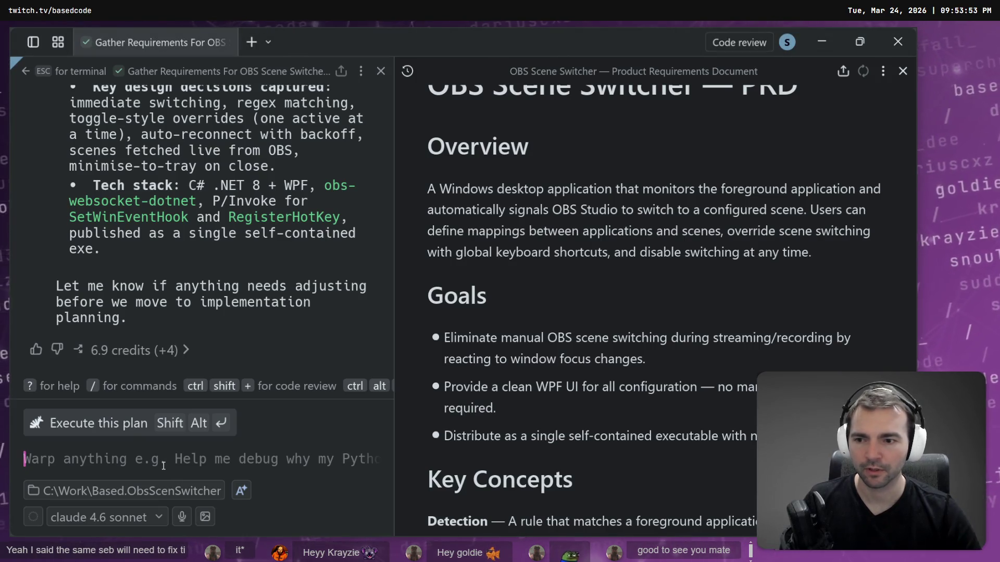
pyautogui.click(904, 70)
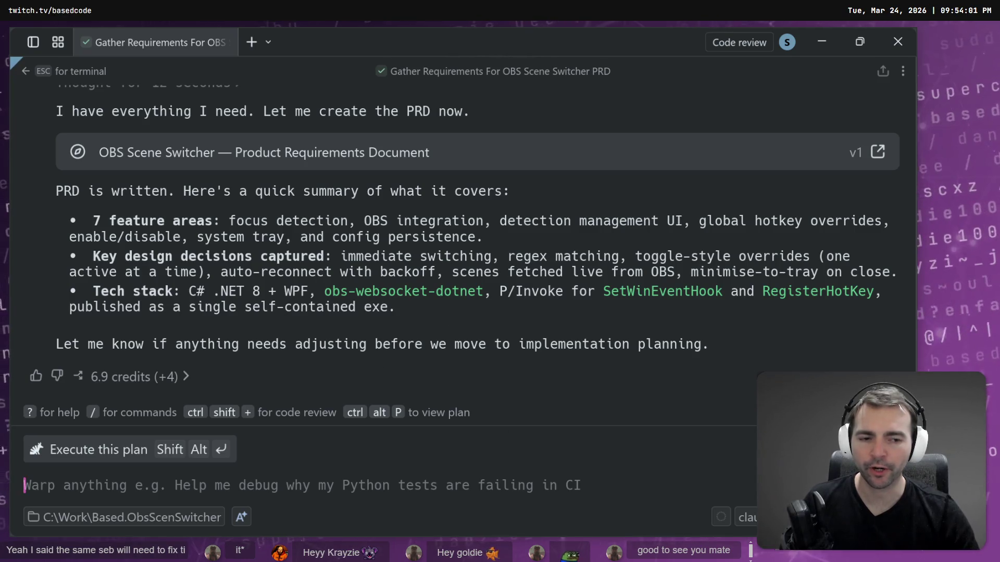
# Step: Keep the current model, send the agent 'Go ahead and implement.', and switch to tldraw
pyautogui.click(747, 517)
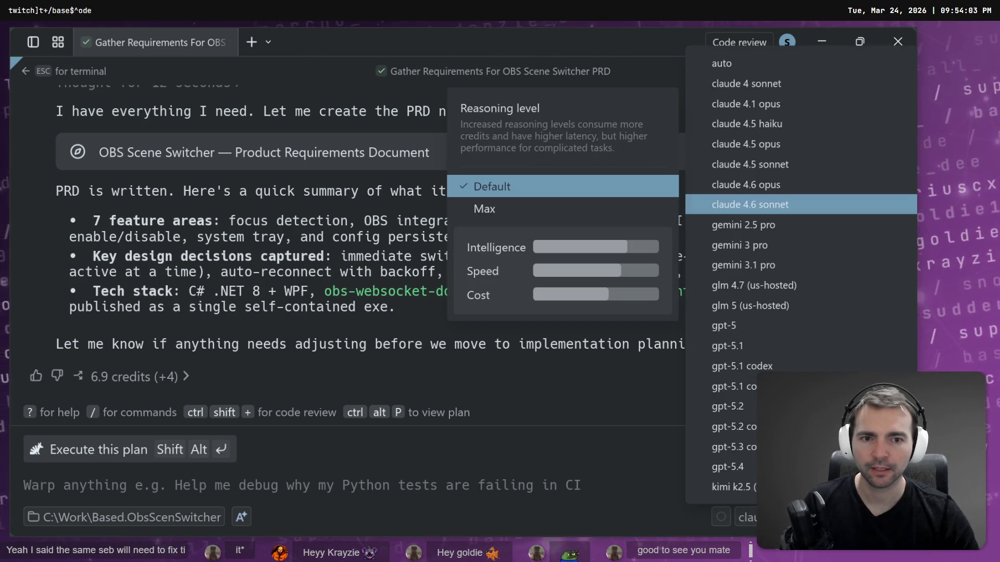
pyautogui.click(360, 473)
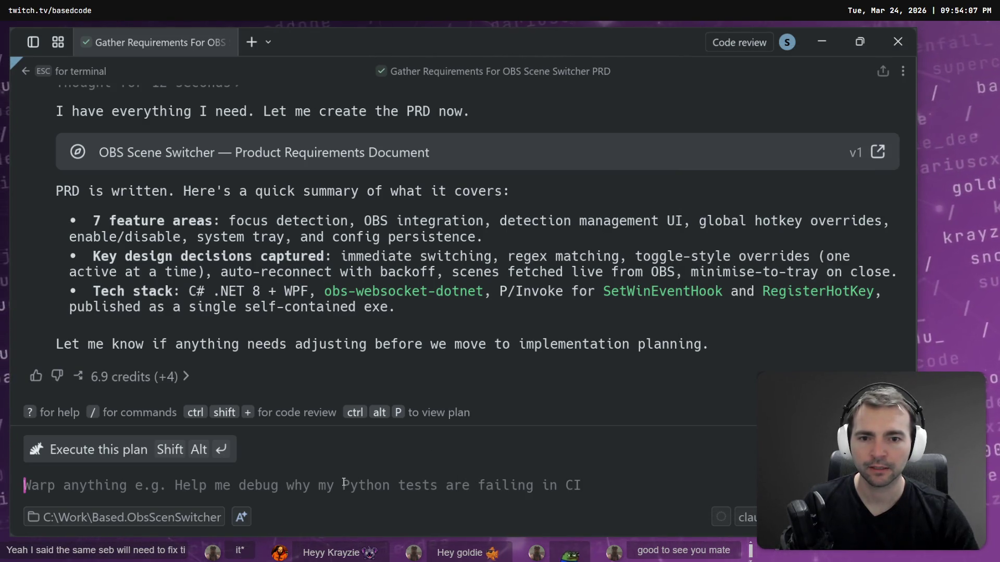
pyautogui.write('Go ahead')
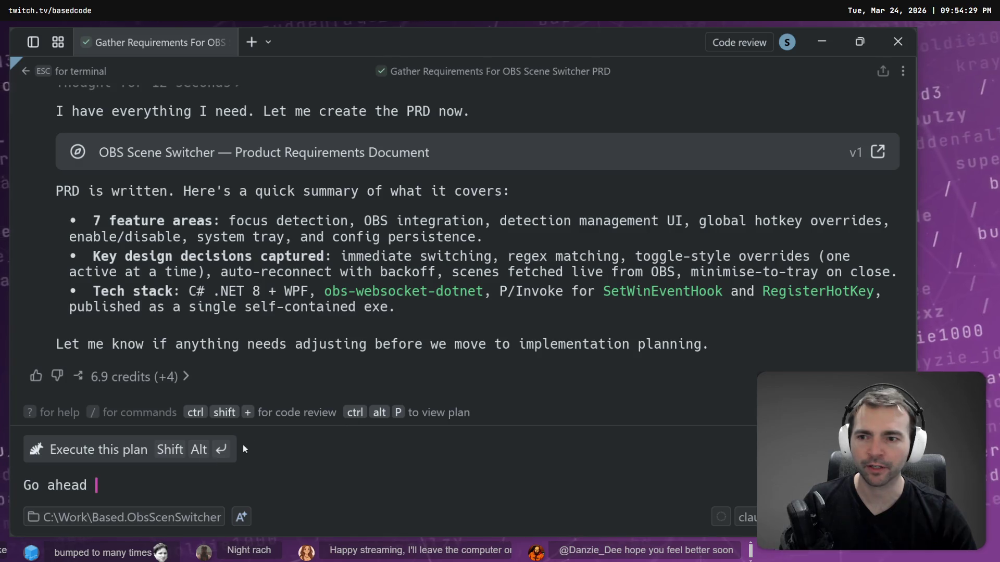
pyautogui.write('and implement.')
pyautogui.press('Return')
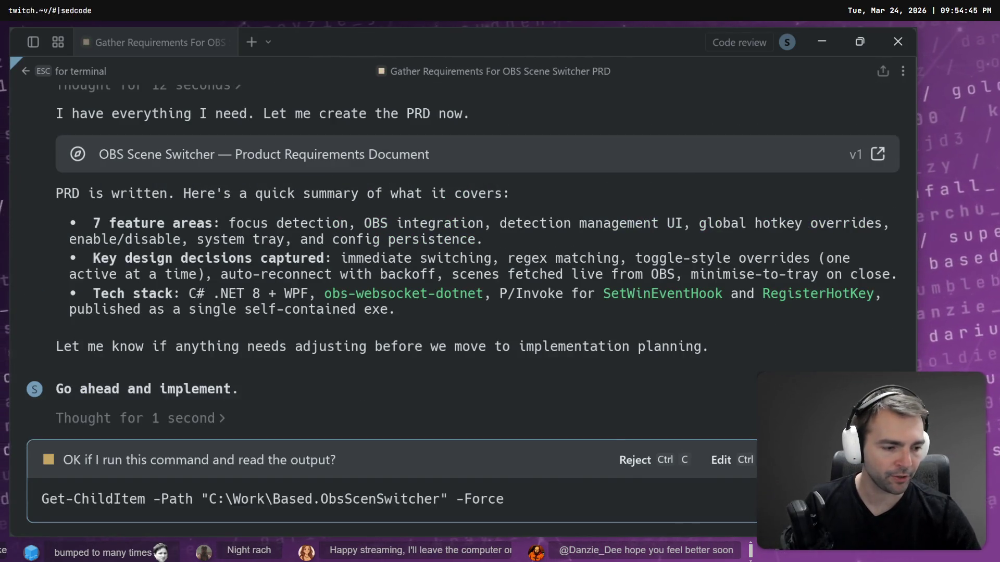
pyautogui.hotkey('alt', 'Tab')
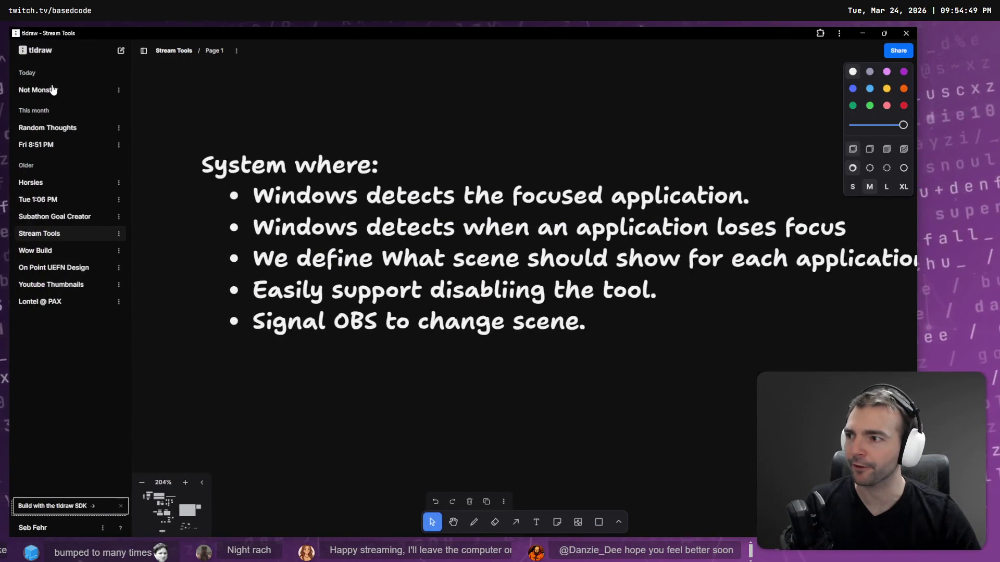
# Step: Open the Not Monster board and scroll to its TODO notes above KEY DATES
pyautogui.click(67, 91)
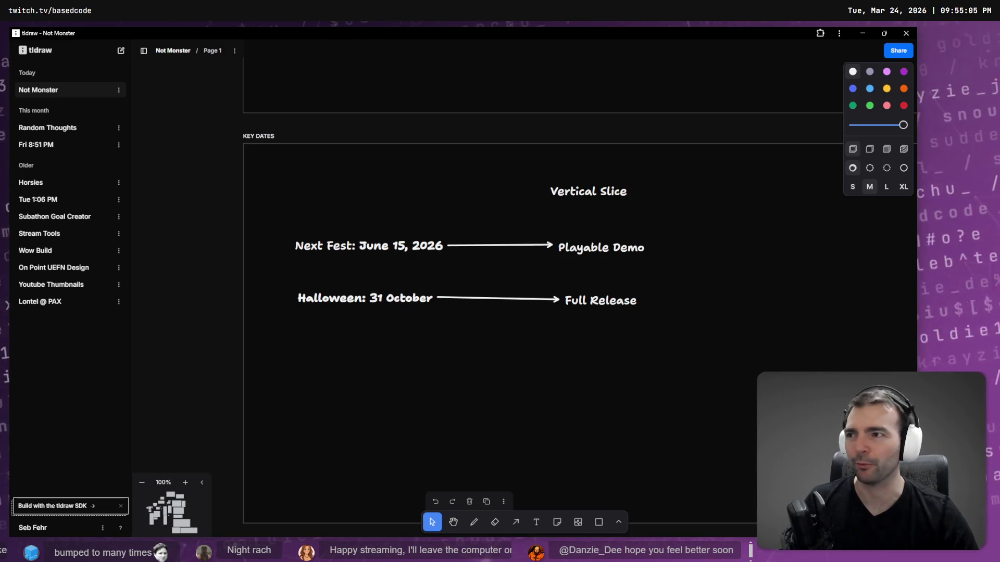
pyautogui.scroll(5, 477, 383)
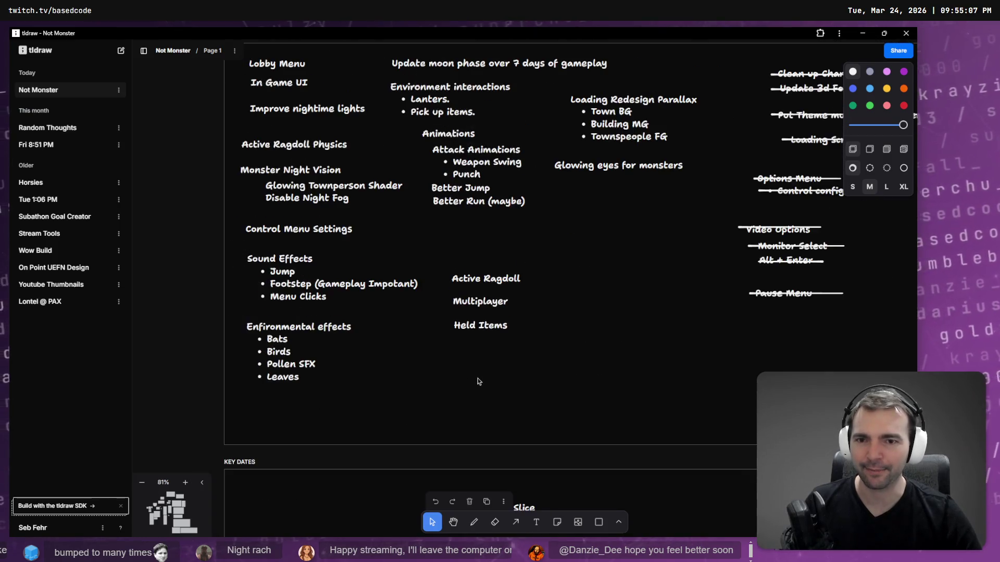
pyautogui.scroll(-8, 585, 244)
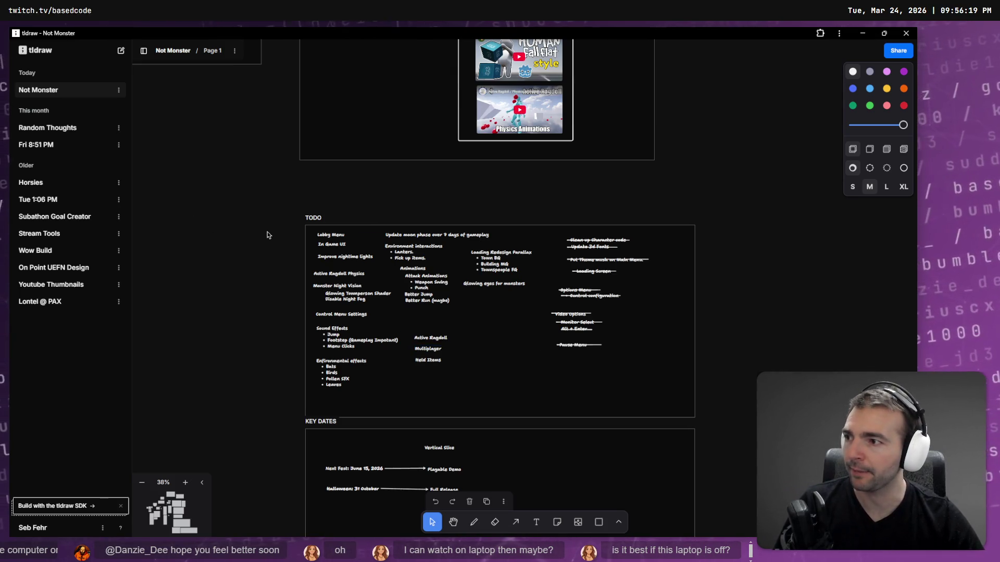
# Step: Zoom out so the TODO, KEY DATES frames and Resources video links fit on screen
pyautogui.scroll(10, 286, 361)
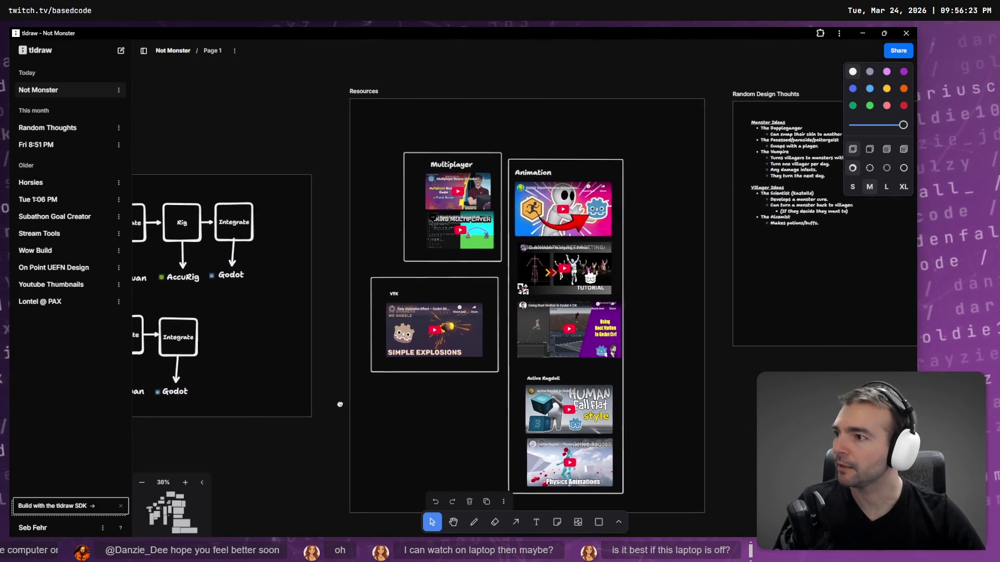
# Step: Pan over to the Pipeline board and look around it
pyautogui.moveTo(336, 411)
pyautogui.mouseDown()
pyautogui.moveTo(666, 448)
pyautogui.moveTo(667, 429)
pyautogui.moveTo(364, 427)
pyautogui.moveTo(317, 417)
pyautogui.moveTo(299, 208)
pyautogui.moveTo(332, 341)
pyautogui.mouseUp()
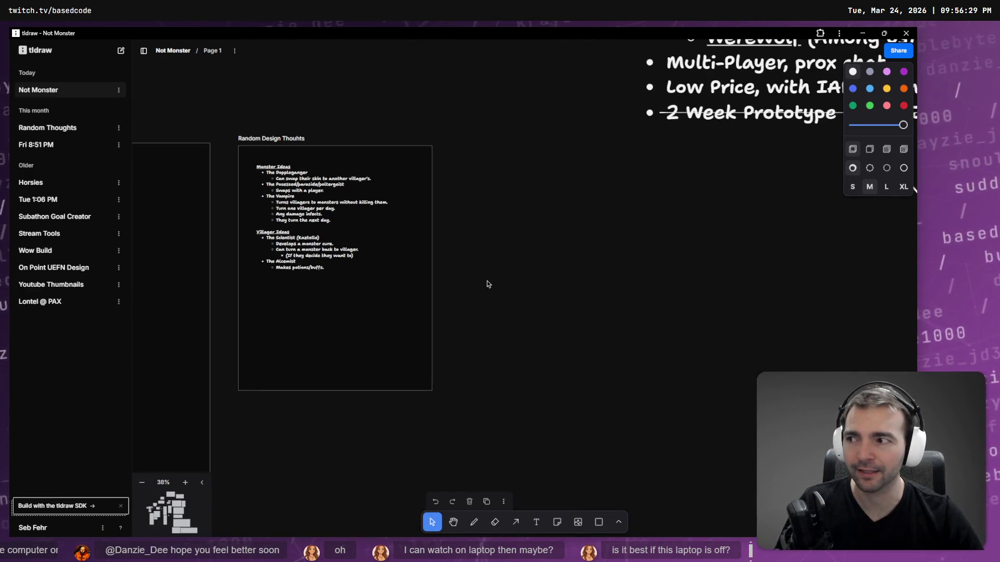
pyautogui.scroll(-2, 495, 273)
pyautogui.scroll(3, 507, 260)
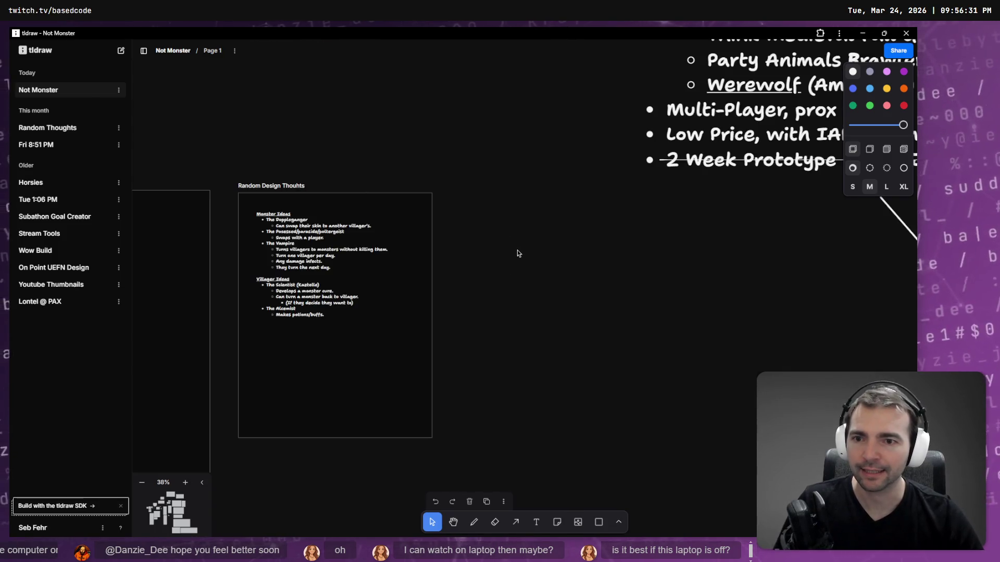
pyautogui.scroll(-5, 517, 253)
pyautogui.hscroll(5, 346, 328)
pyautogui.scroll(2, 370, 277)
pyautogui.scroll(-4, 306, 400)
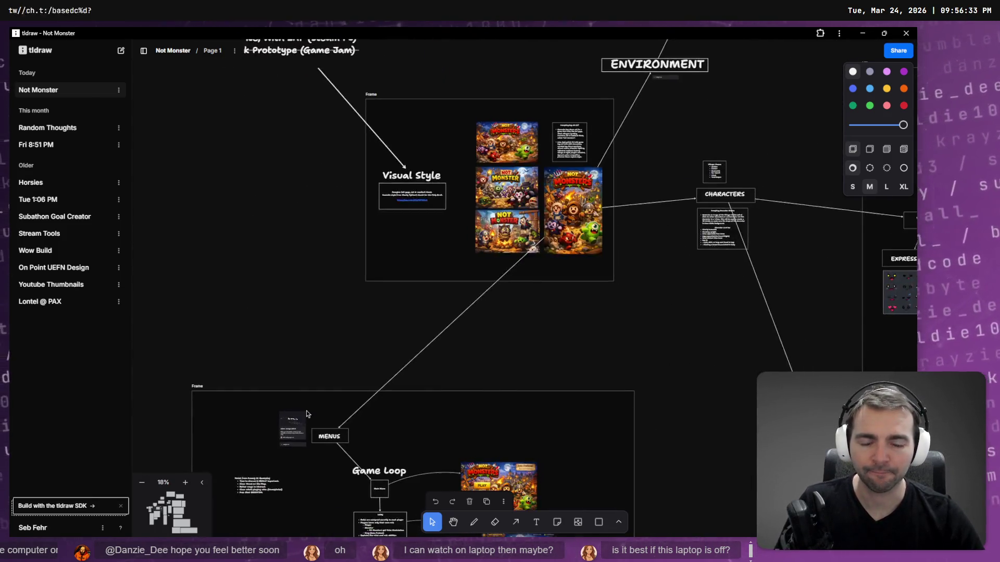
pyautogui.scroll(-7, 307, 401)
pyautogui.hscroll(-1, 322, 260)
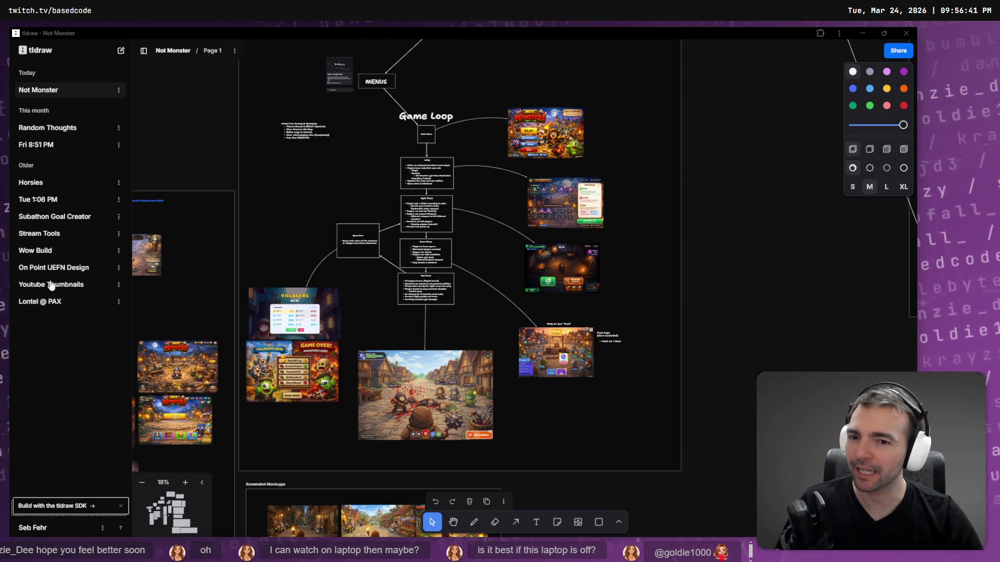
pyautogui.scroll(-5, 291, 291)
pyautogui.hscroll(-3, 291, 292)
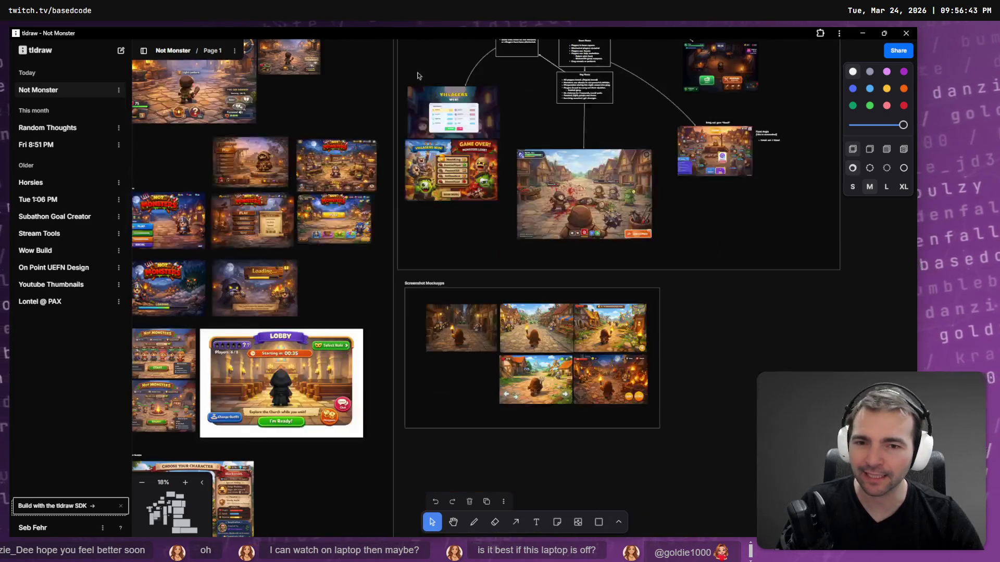
pyautogui.scroll(-3, 322, 348)
pyautogui.hscroll(8, 598, 311)
pyautogui.scroll(-10, 461, 395)
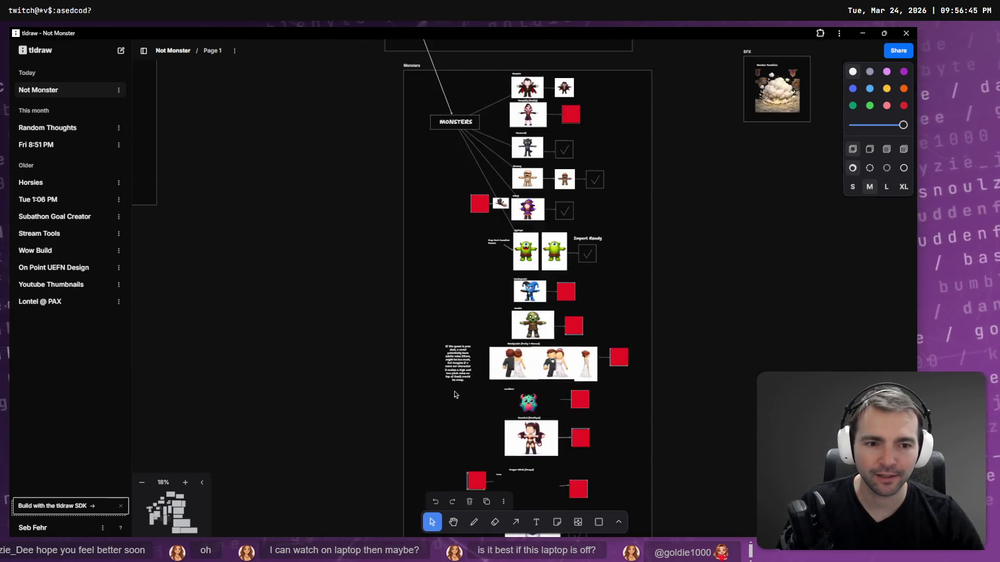
pyautogui.hscroll(-5, 357, 385)
pyautogui.scroll(5, 617, 364)
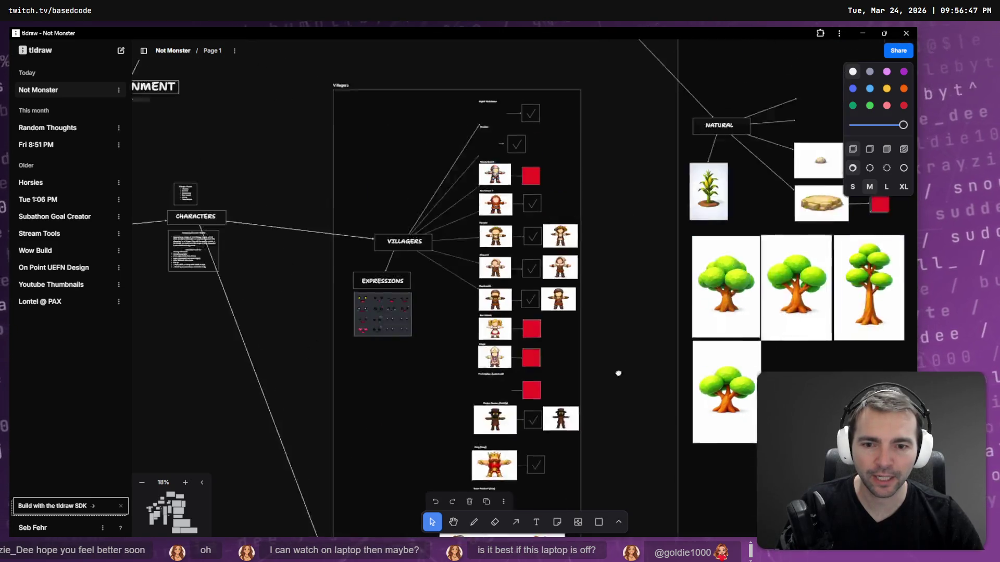
# Step: Pan to the Ground Decoration and Graveyard frames and scan the nearby sections
pyautogui.moveTo(615, 340)
pyautogui.mouseDown()
pyautogui.moveTo(432, 115)
pyautogui.moveTo(339, 325)
pyautogui.mouseUp()
pyautogui.scroll(-5, 644, 239)
pyautogui.hscroll(2, 645, 238)
pyautogui.hscroll(5, 521, 391)
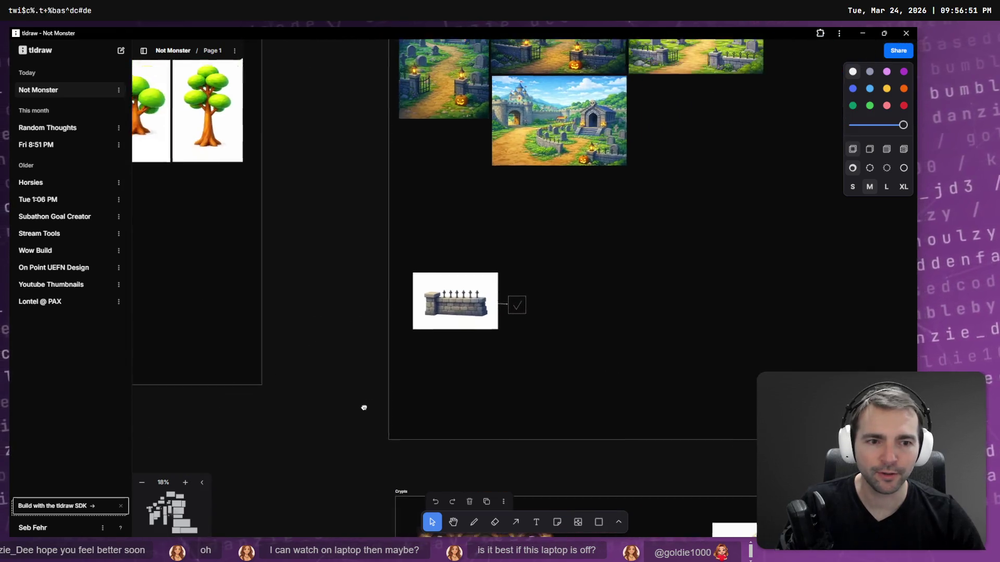
pyautogui.scroll(-6, 361, 408)
pyautogui.hscroll(5, 313, 260)
pyautogui.hscroll(2, 364, 260)
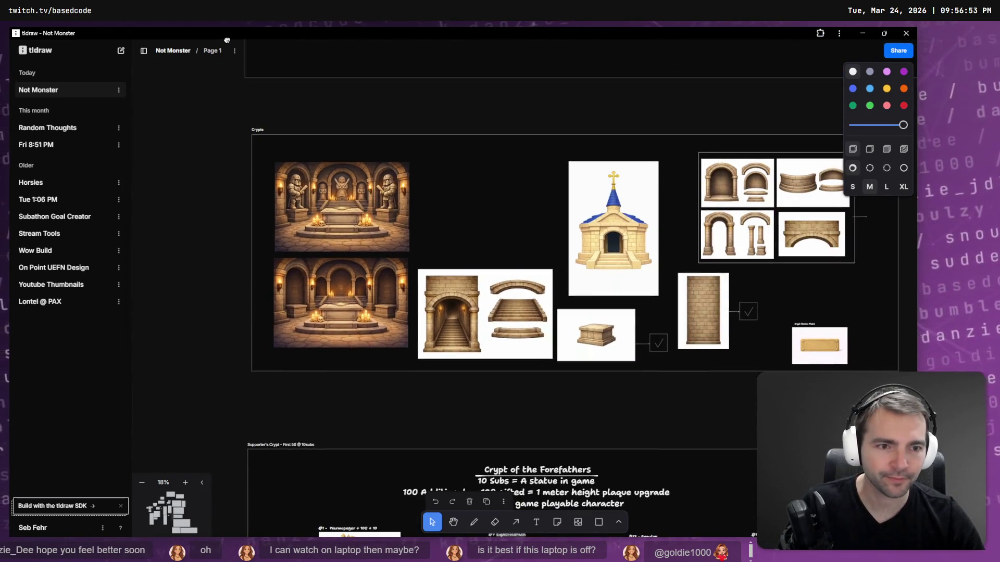
pyautogui.hscroll(-8, 395, 413)
pyautogui.scroll(-10, 460, 224)
pyautogui.scroll(-5, 458, 223)
pyautogui.hscroll(5, 521, 261)
pyautogui.hscroll(-5, 573, 312)
pyautogui.scroll(3, 607, 327)
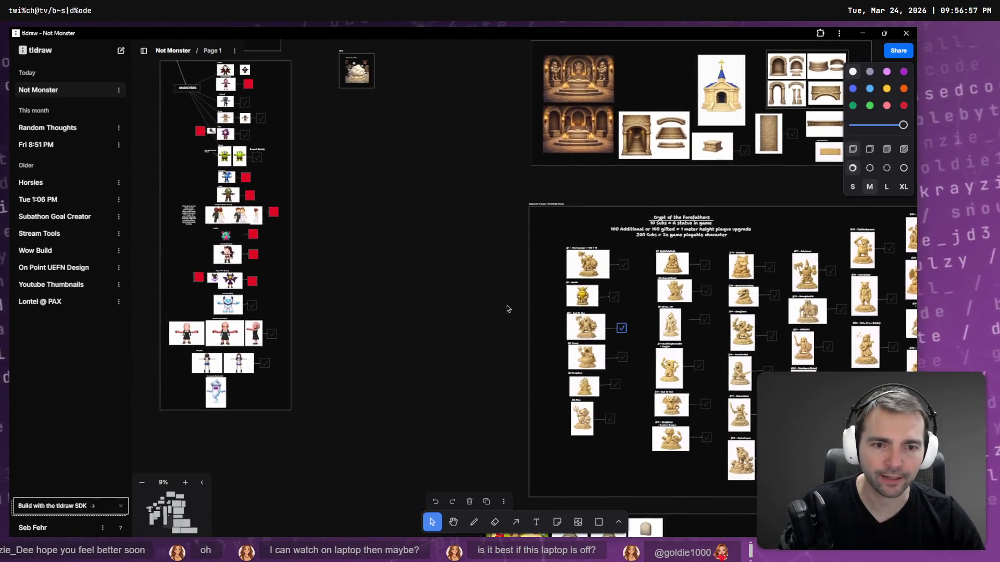
pyautogui.hscroll(-10, 468, 312)
pyautogui.scroll(3, 440, 320)
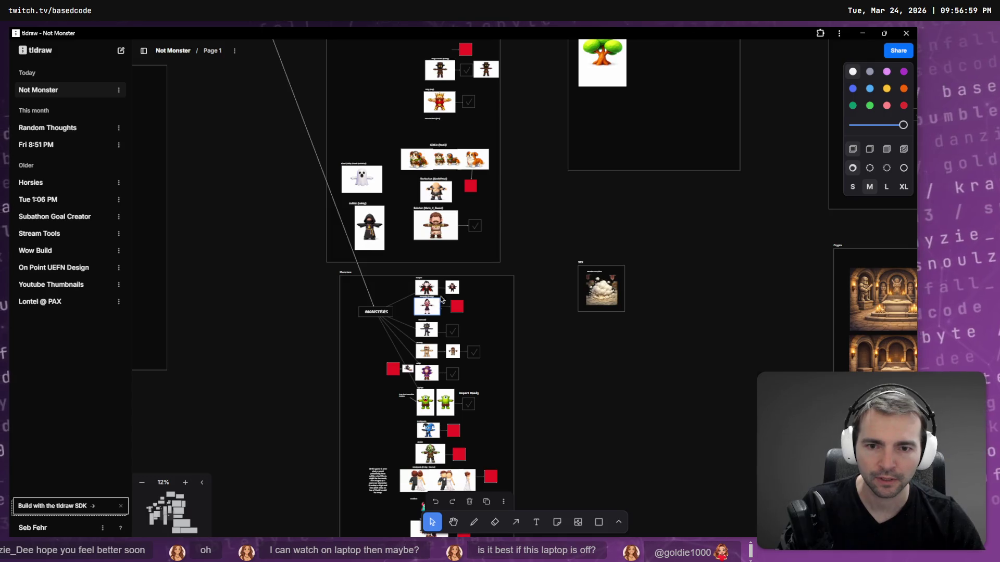
pyautogui.scroll(5, 486, 289)
pyautogui.scroll(3, 479, 312)
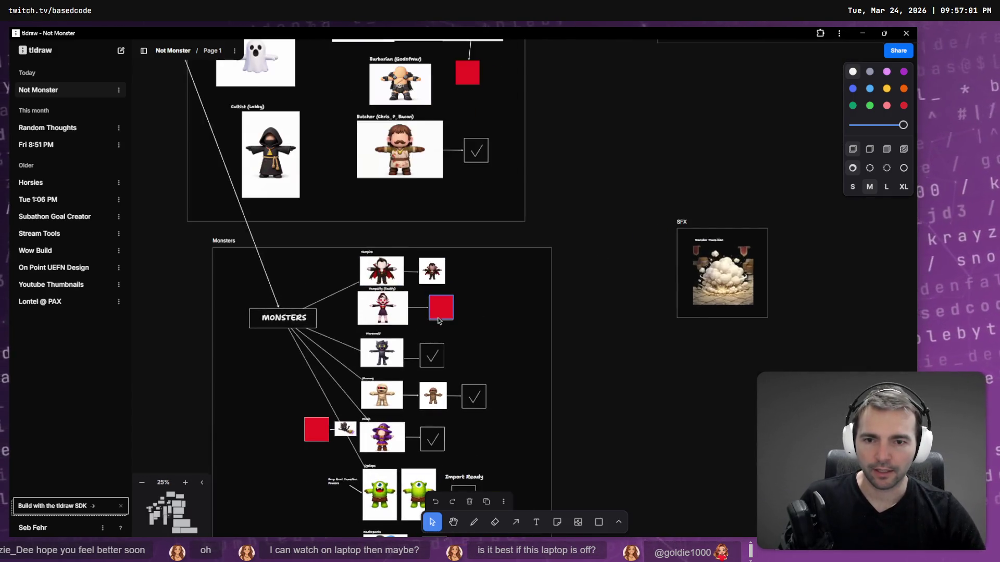
pyautogui.scroll(-3, 474, 311)
pyautogui.hscroll(5, 475, 311)
# Step: Move the SFX frame further right and zoom in on the Monsters frame's Vampire group
pyautogui.moveTo(444, 85); pyautogui.dragTo(659, 315)
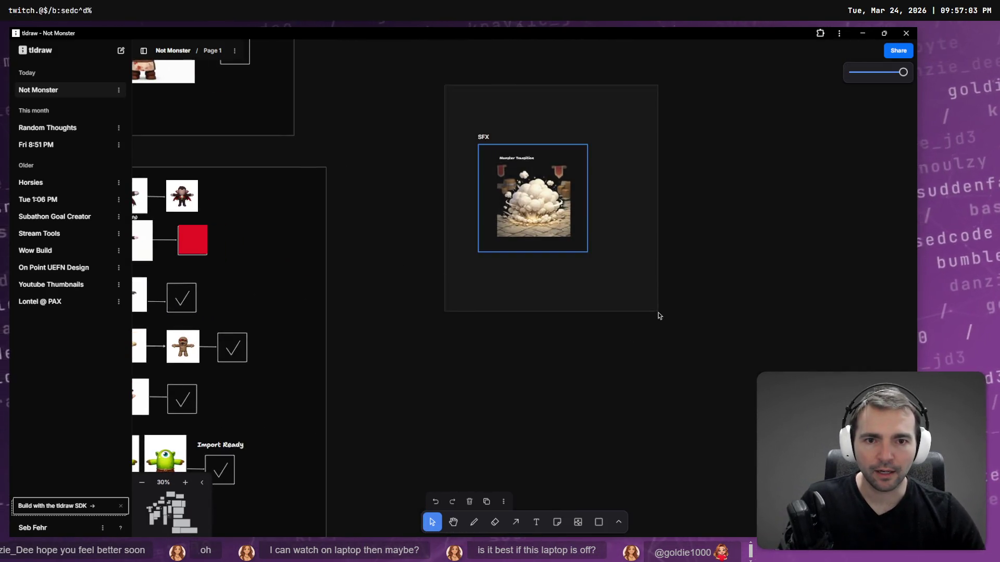
pyautogui.moveTo(548, 154); pyautogui.dragTo(719, 167)
pyautogui.hscroll(-5, 245, 211)
pyautogui.scroll(-3, 246, 210)
pyautogui.scroll(-5, 602, 208)
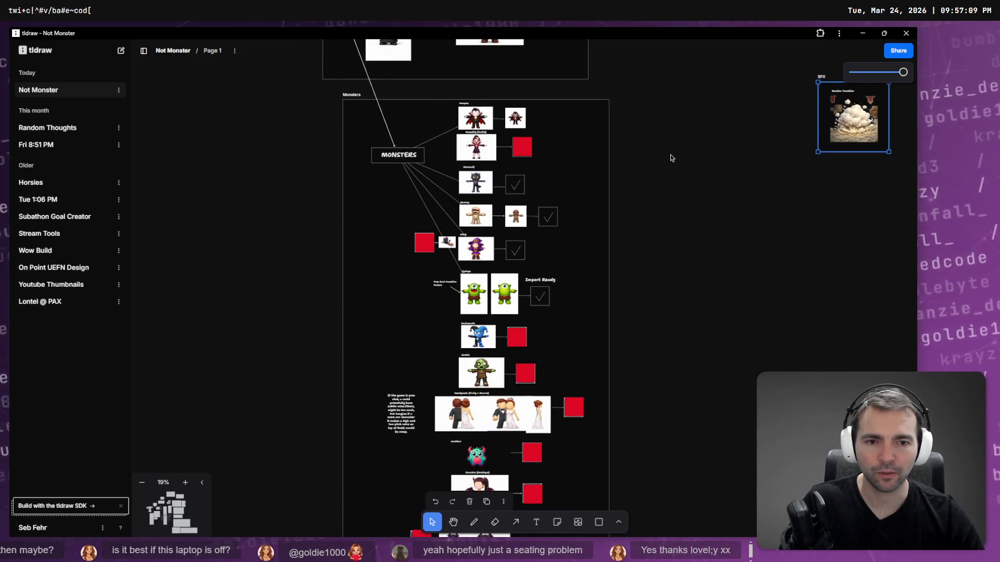
pyautogui.scroll(3, 576, 226)
pyautogui.hscroll(2, 576, 225)
pyautogui.scroll(3, 526, 243)
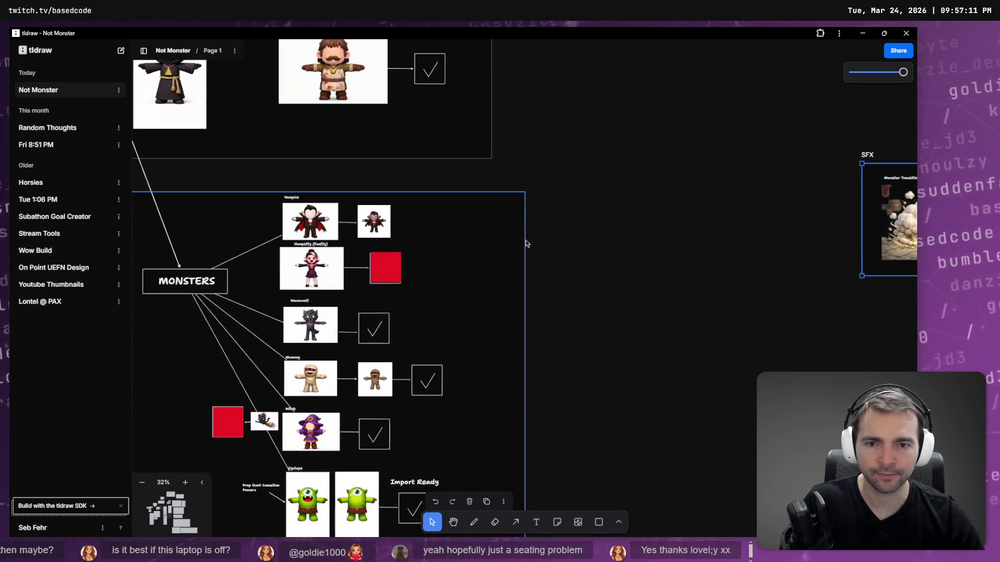
pyautogui.click(384, 233)
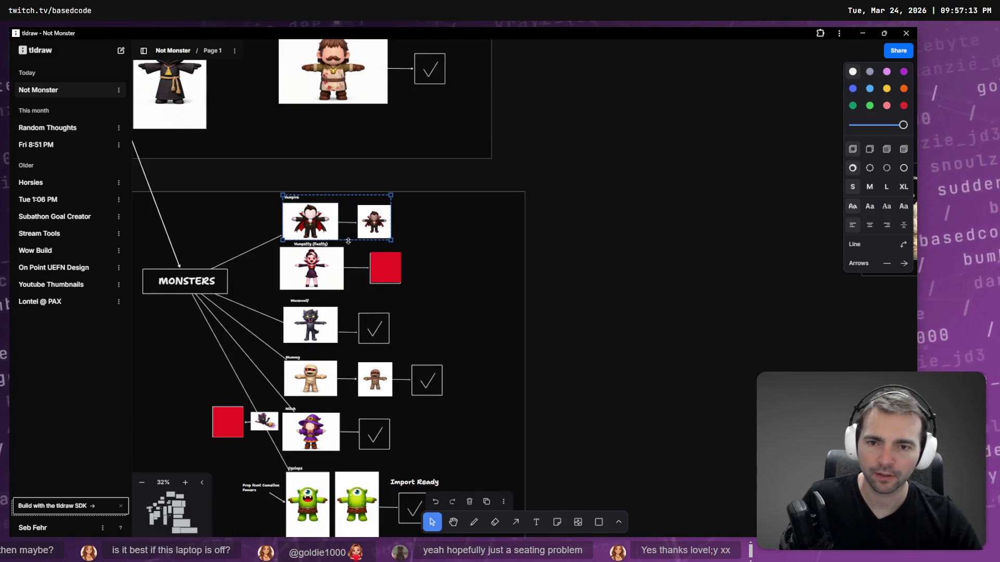
# Step: Delete the small vampire video beside the Vampire image
pyautogui.scroll(3, 386, 231)
pyautogui.click(391, 225)
pyautogui.click(480, 211)
pyautogui.click(389, 187)
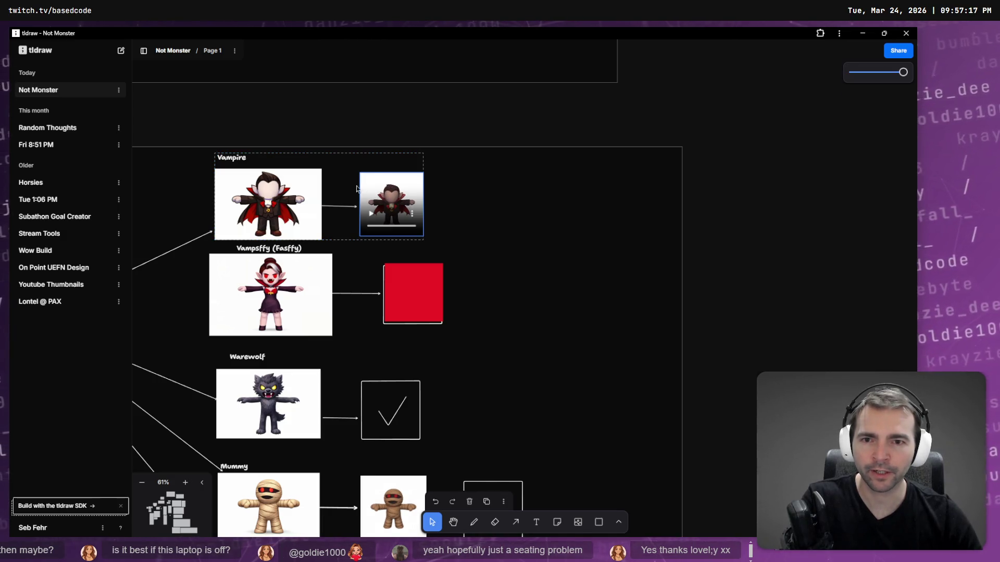
pyautogui.press('Delete')
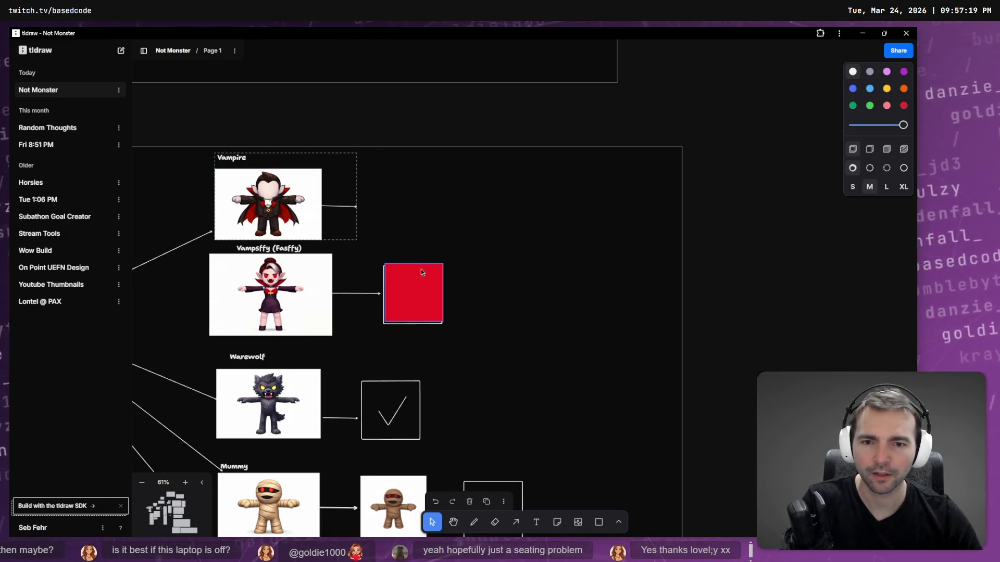
# Step: Place a copy of the Vampsffy row's red square beside Vampire
pyautogui.click(420, 268)
pyautogui.moveTo(422, 286); pyautogui.dragTo(395, 197)
pyautogui.scroll(2, 495, 284)
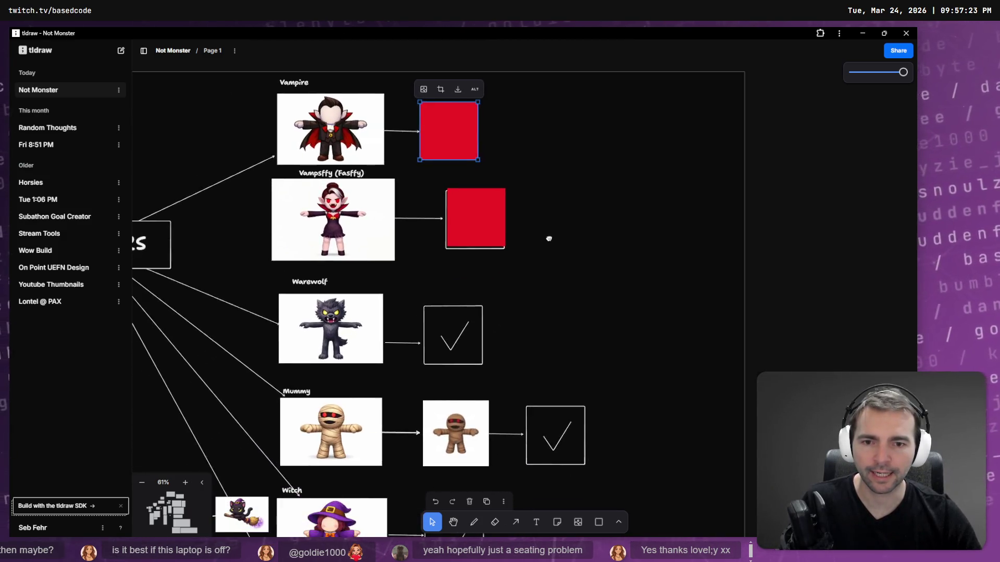
pyautogui.click(728, 230)
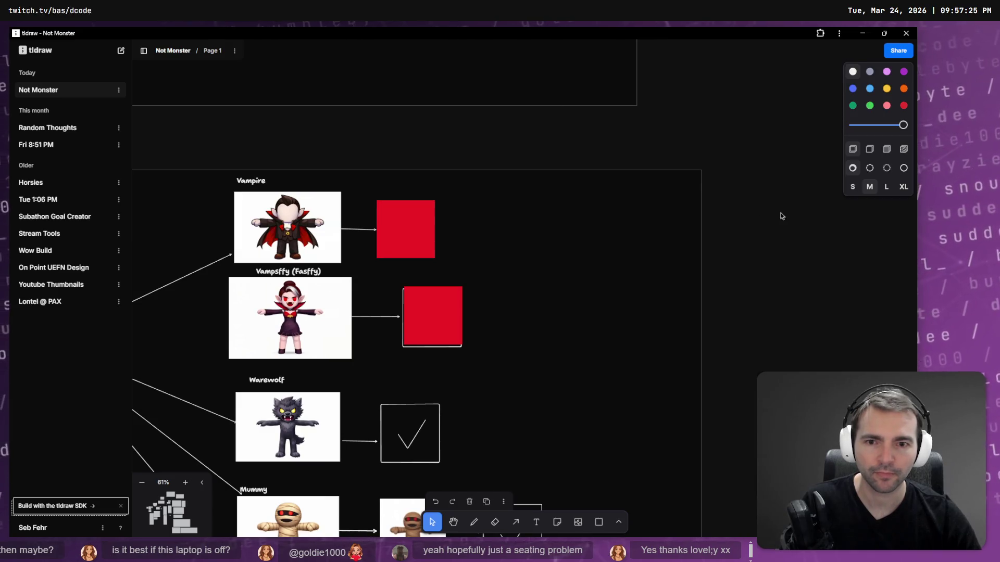
# Step: Widen the Monsters frame by dragging its right edge outward
pyautogui.click(702, 235)
pyautogui.moveTo(702, 234); pyautogui.dragTo(840, 235)
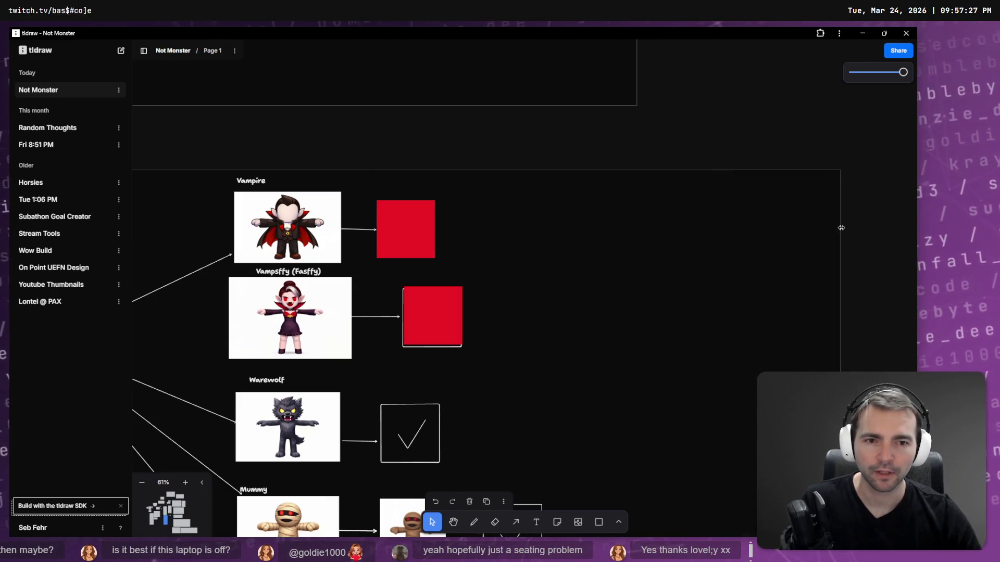
pyautogui.press('t')
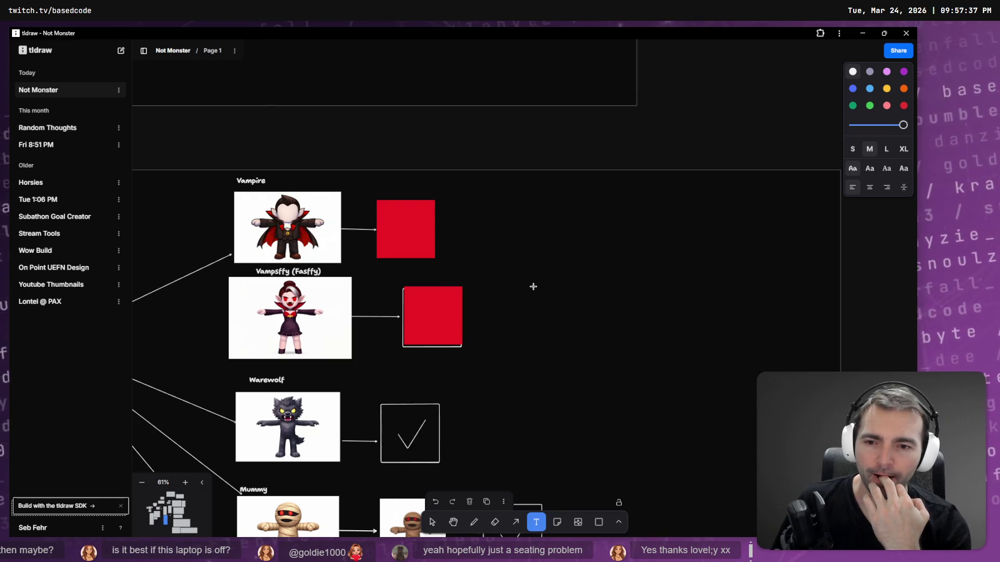
# Step: Add a box right of the Werewolf checkmark reading 'Howles at the moon'
pyautogui.scroll(-3, 442, 282)
pyautogui.scroll(2, 480, 357)
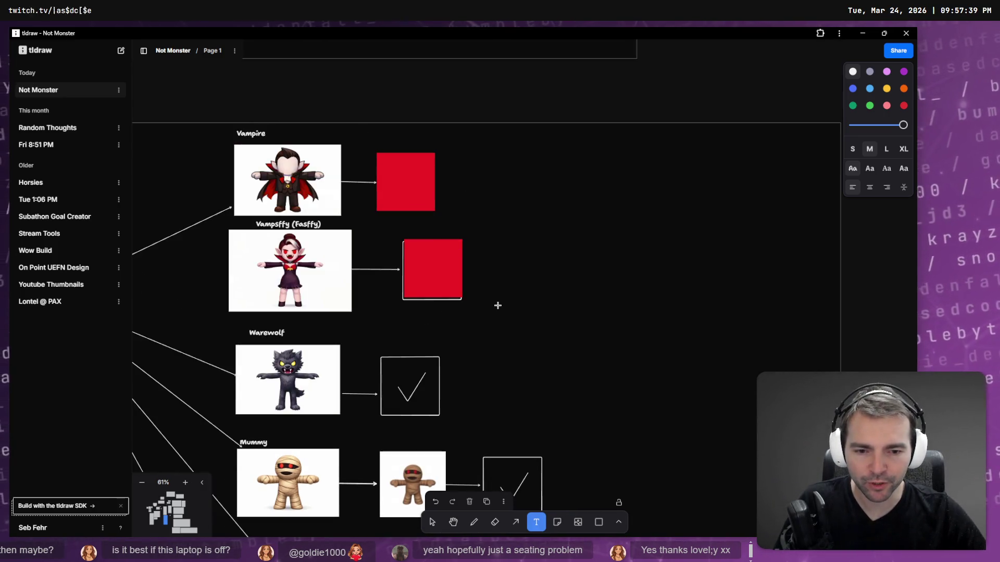
pyautogui.scroll(-1, 498, 327)
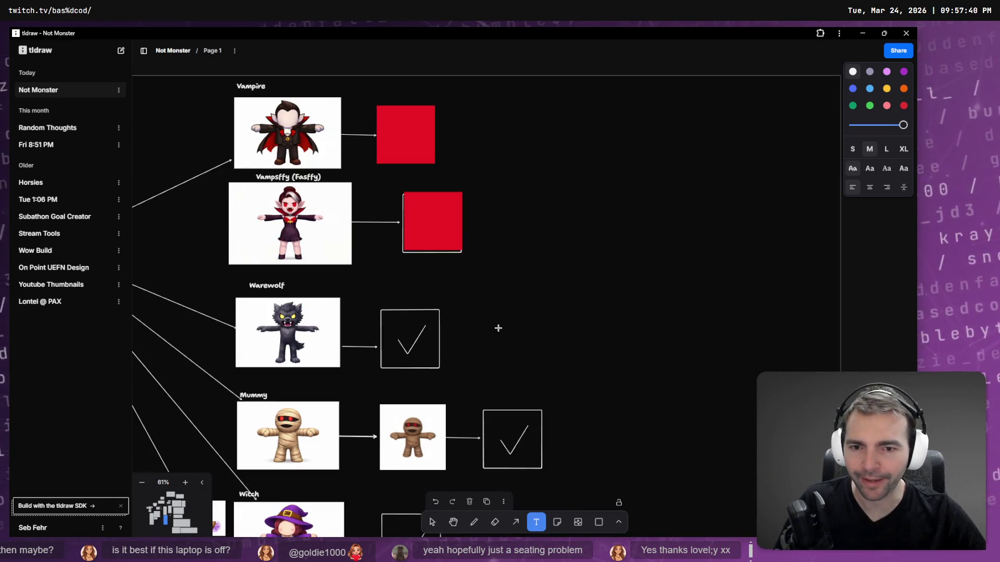
pyautogui.click(537, 333)
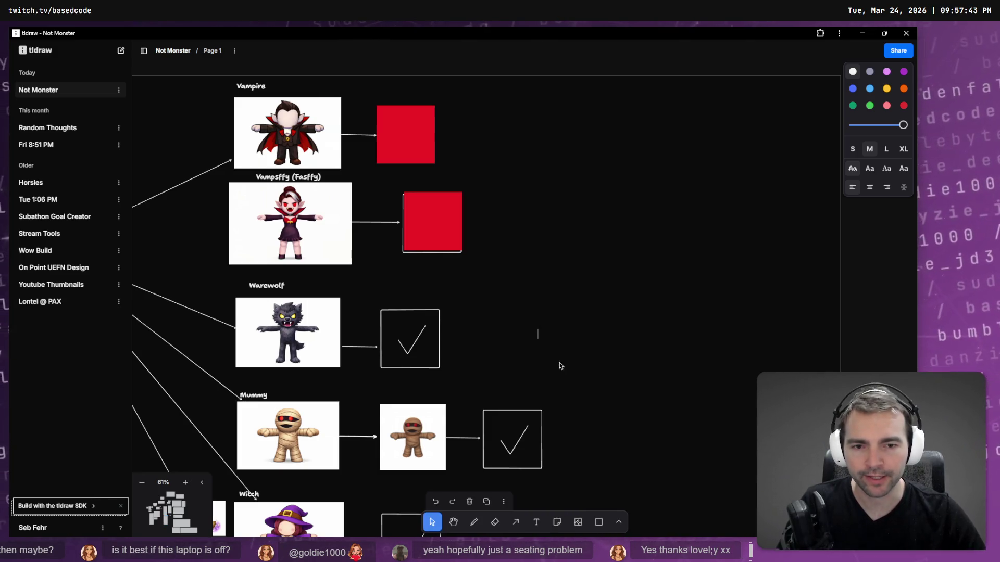
pyautogui.click(599, 523)
pyautogui.click(475, 324)
pyautogui.moveTo(481, 333); pyautogui.dragTo(498, 339)
pyautogui.doubleClick(496, 339)
pyautogui.write('Howles at the moon')
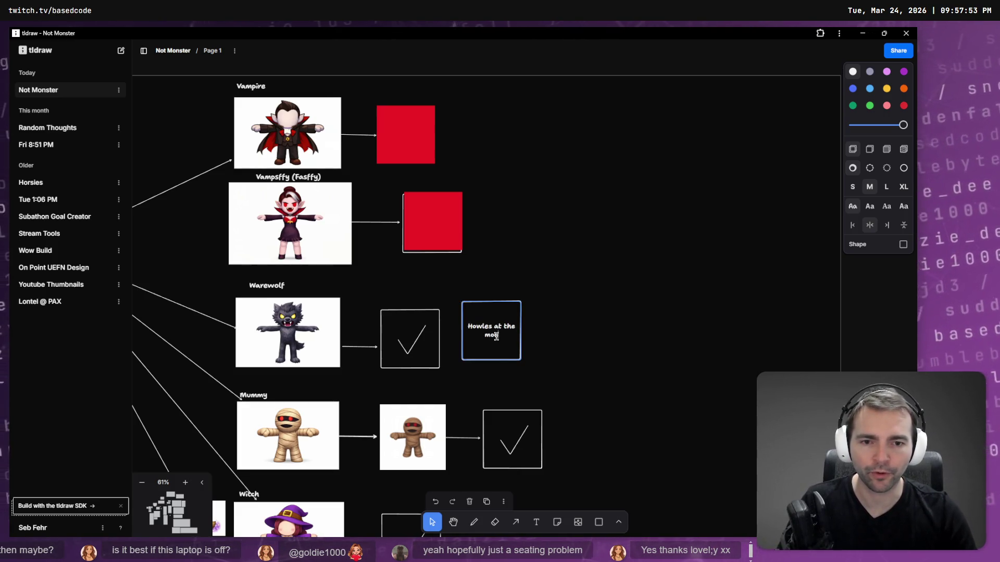
pyautogui.click(144, 51)
pyautogui.press('Escape')
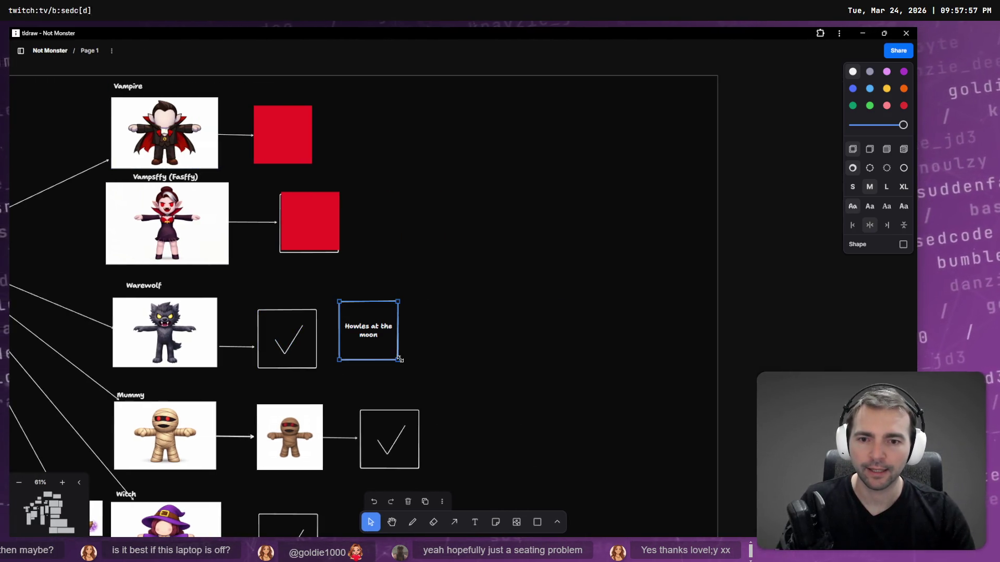
# Step: Enlarge the note and append 'with a long cooldown. Each howle slightly increases damage and health (and model scale).'
pyautogui.moveTo(399, 360); pyautogui.dragTo(455, 373)
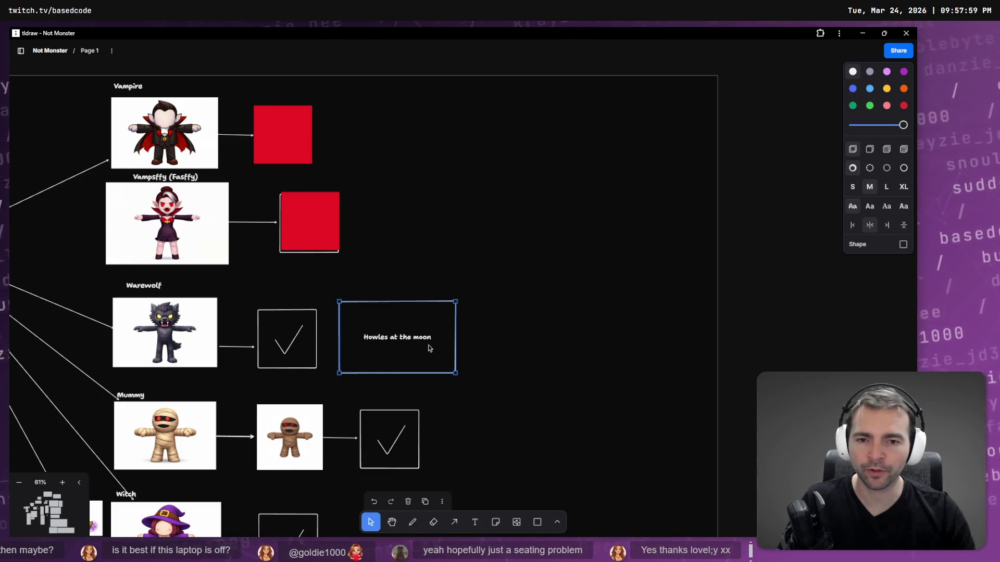
pyautogui.doubleClick(430, 348)
pyautogui.click(431, 348)
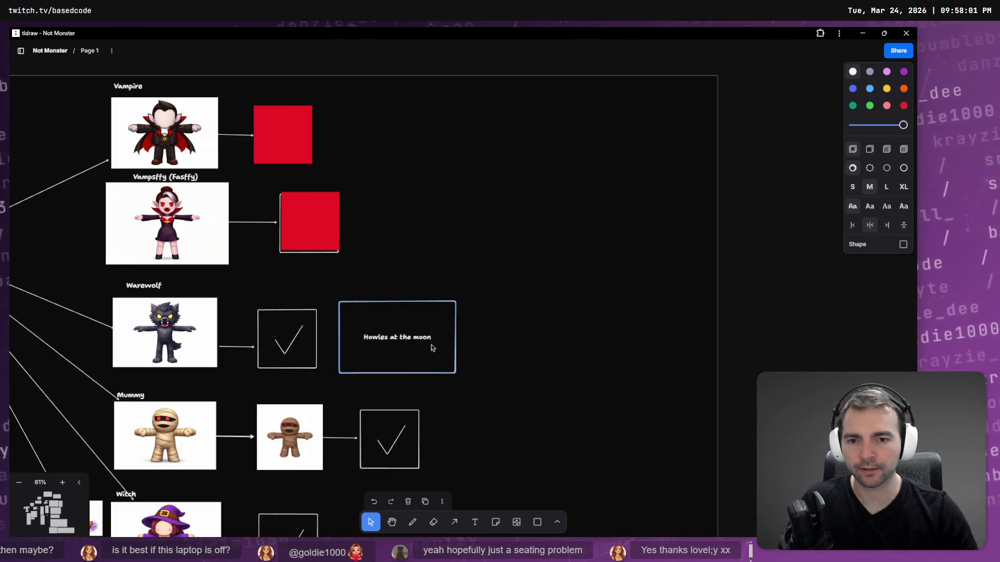
pyautogui.write(' with a long')
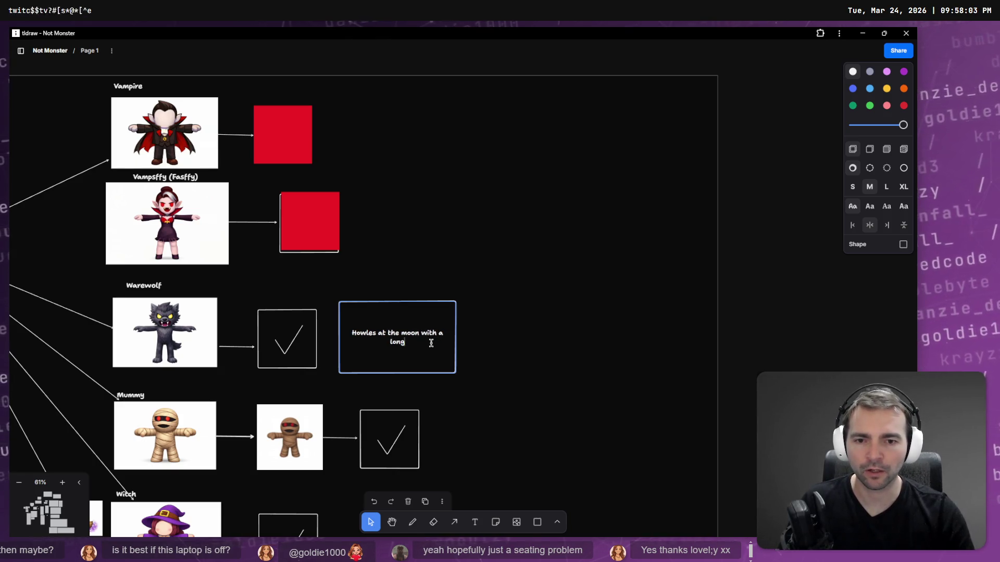
pyautogui.write(' cooldown. ')
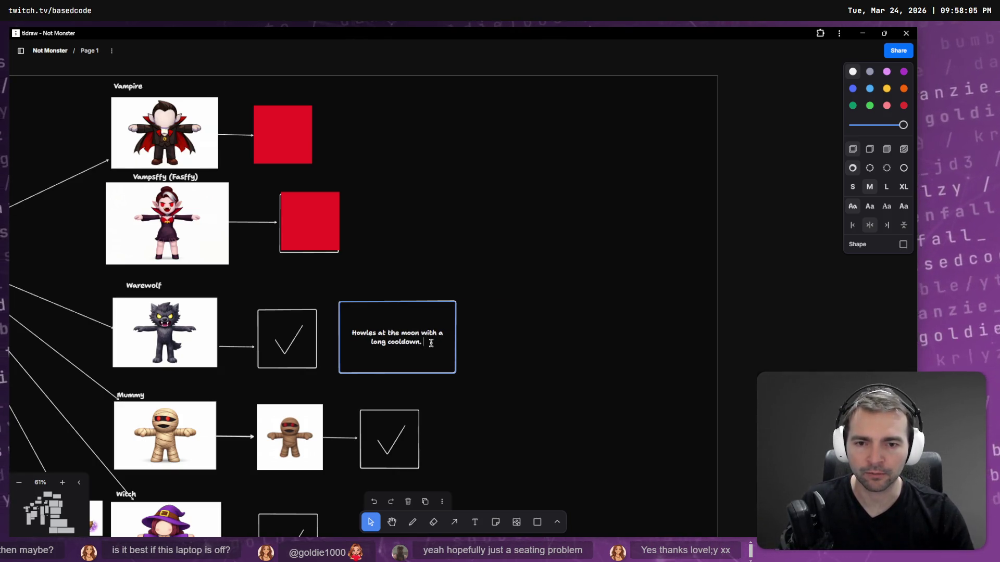
pyautogui.write('Each How')
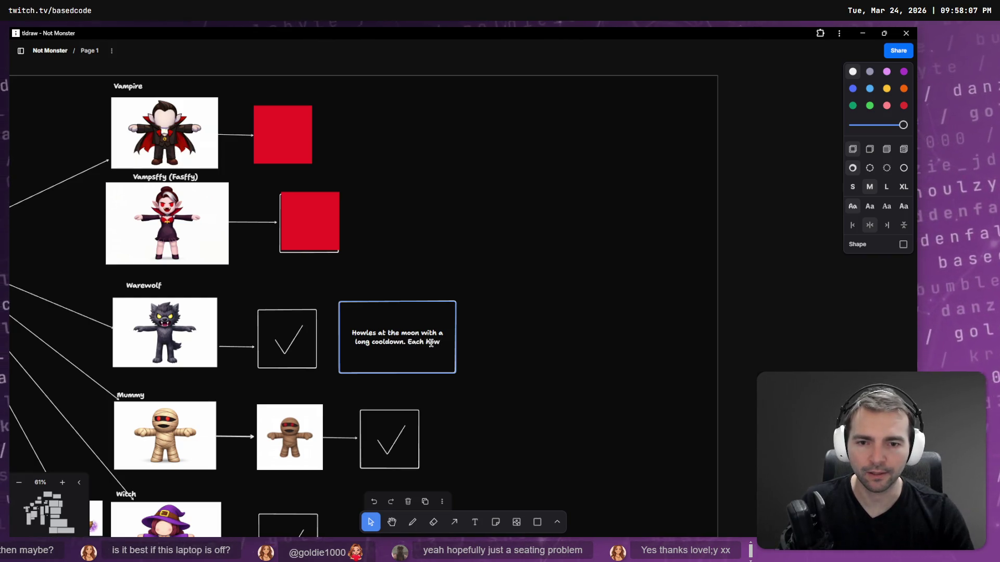
pyautogui.press('BackSpace')
pyautogui.press('BackSpace')
pyautogui.press('BackSpace')
pyautogui.write('howle')
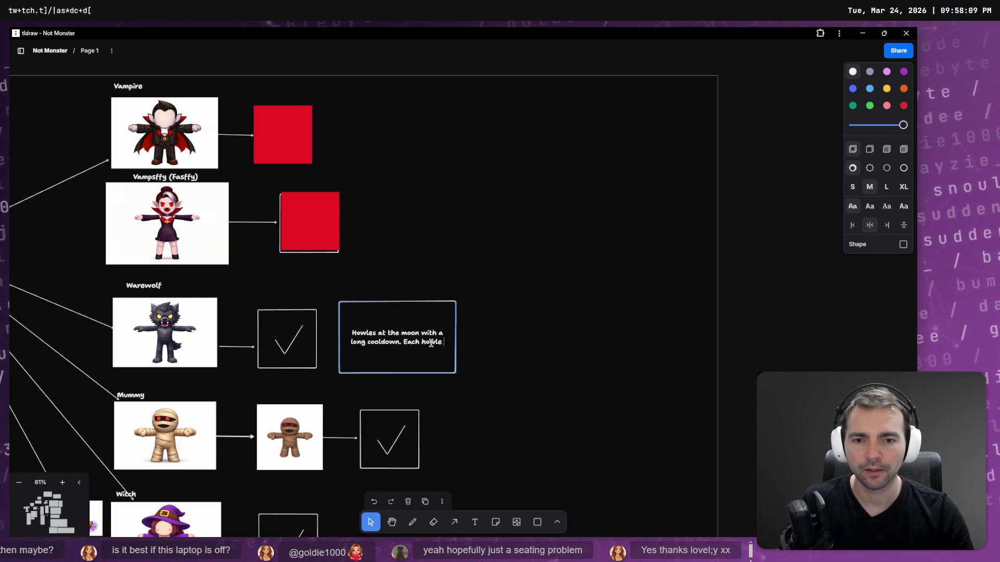
pyautogui.write(' slight')
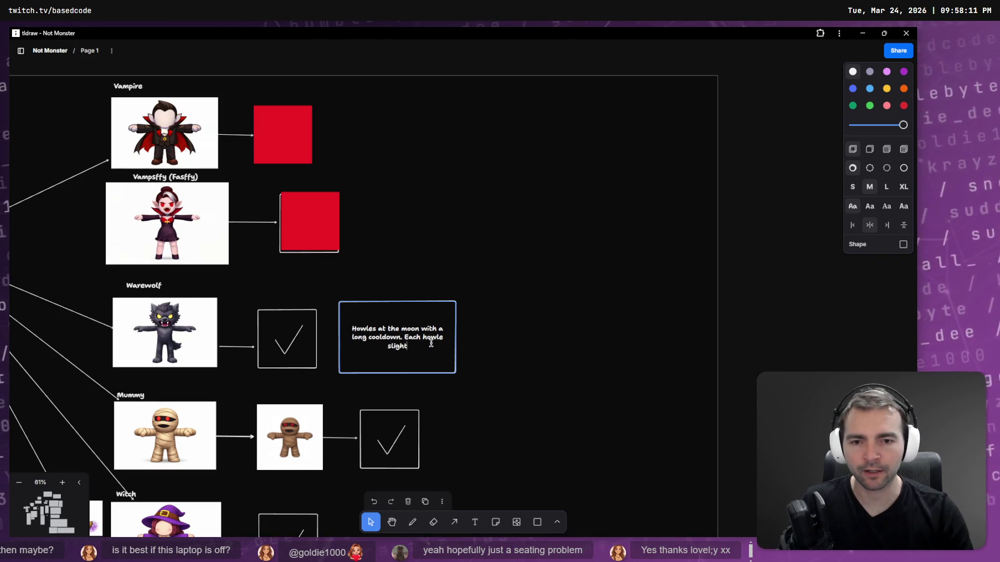
pyautogui.write('ly inc')
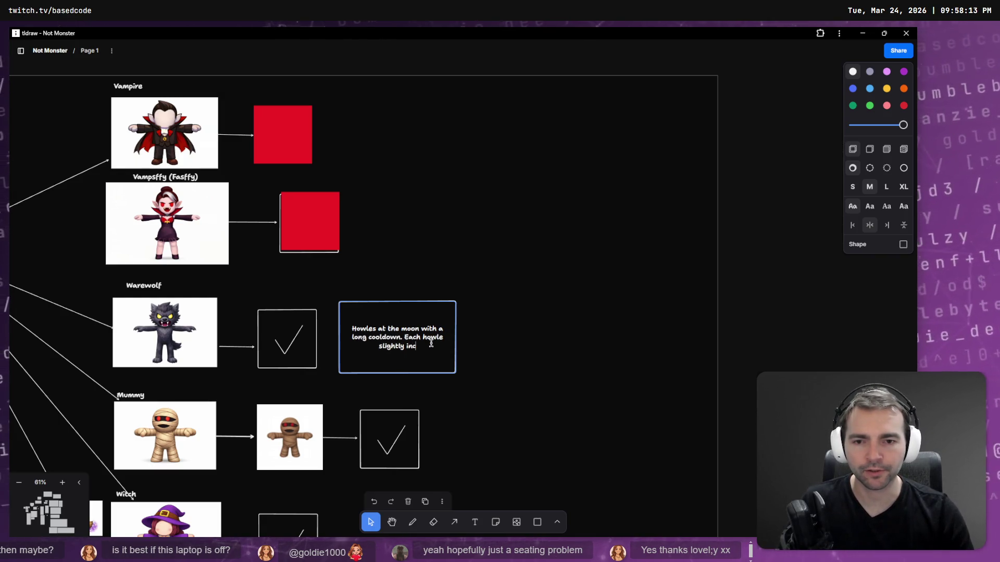
pyautogui.write('reases dama')
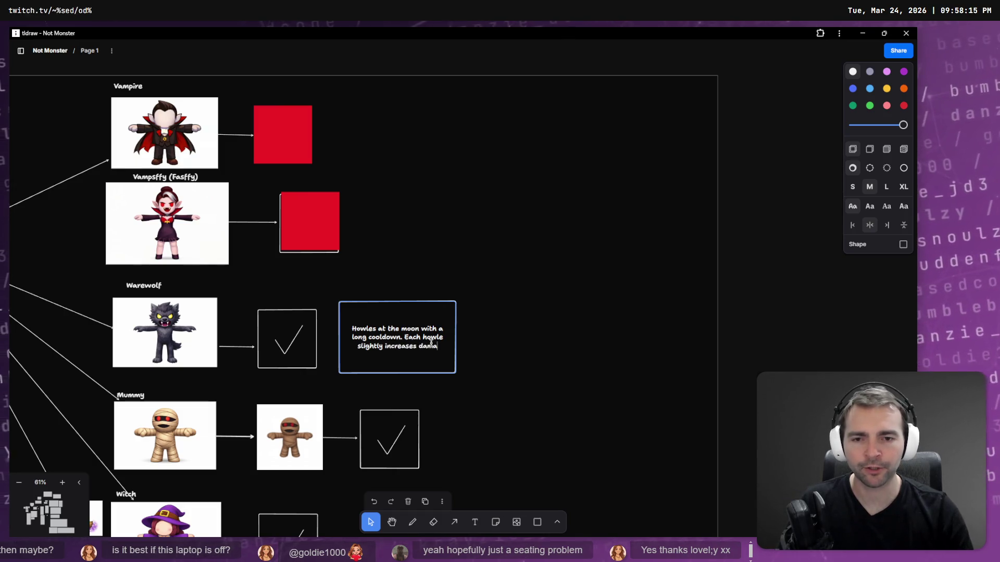
pyautogui.write('ge and heal')
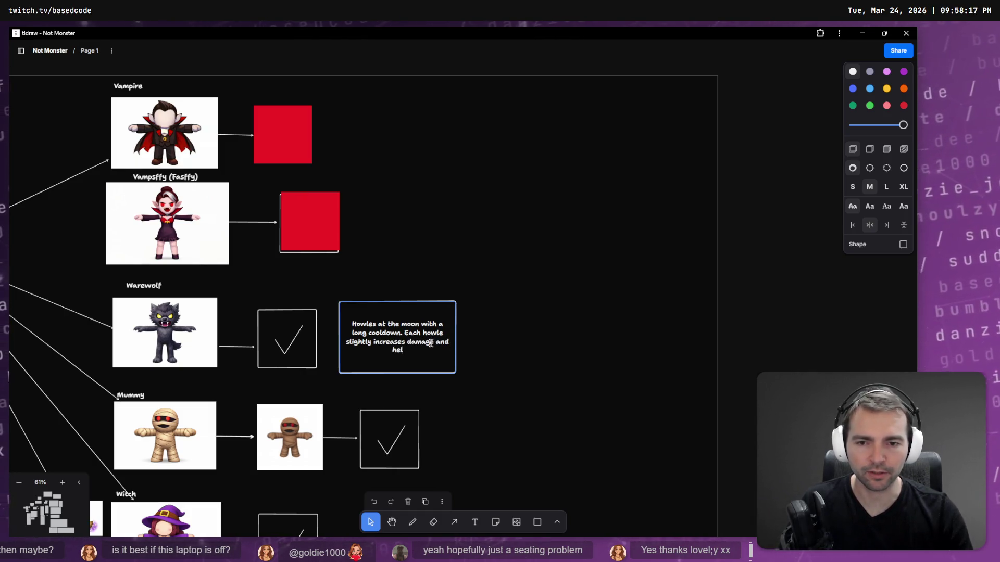
pyautogui.write('th')
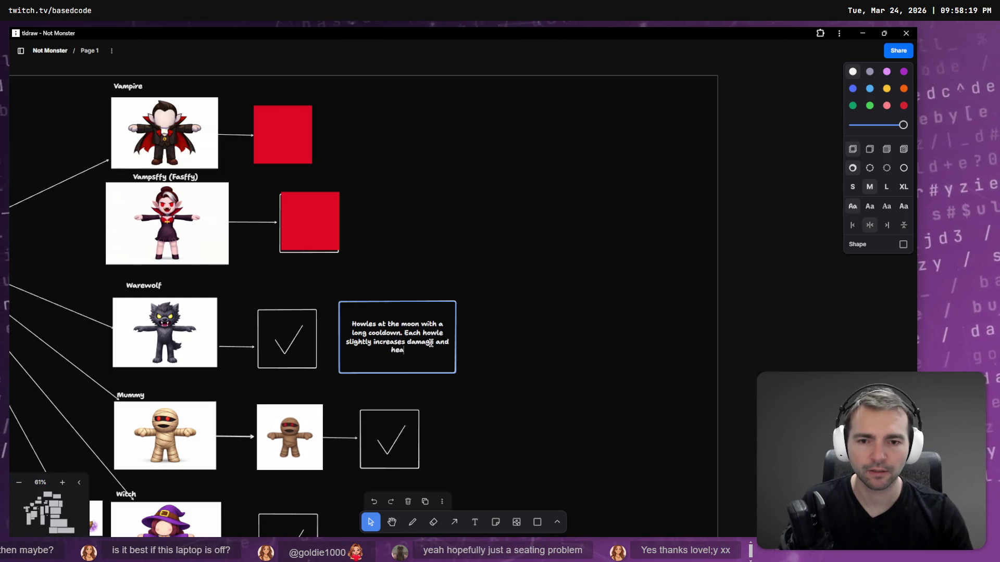
pyautogui.write(' (and')
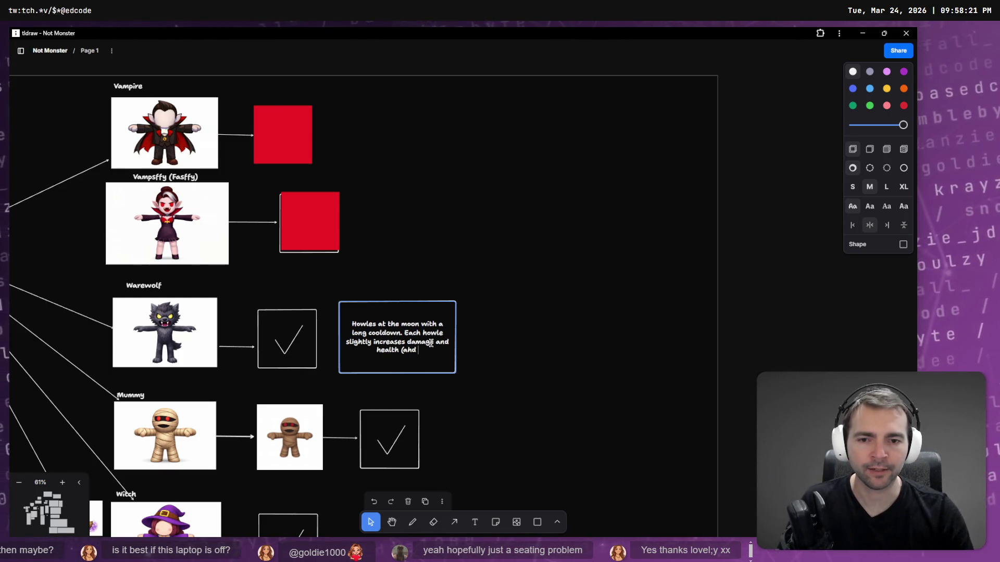
pyautogui.write(' s')
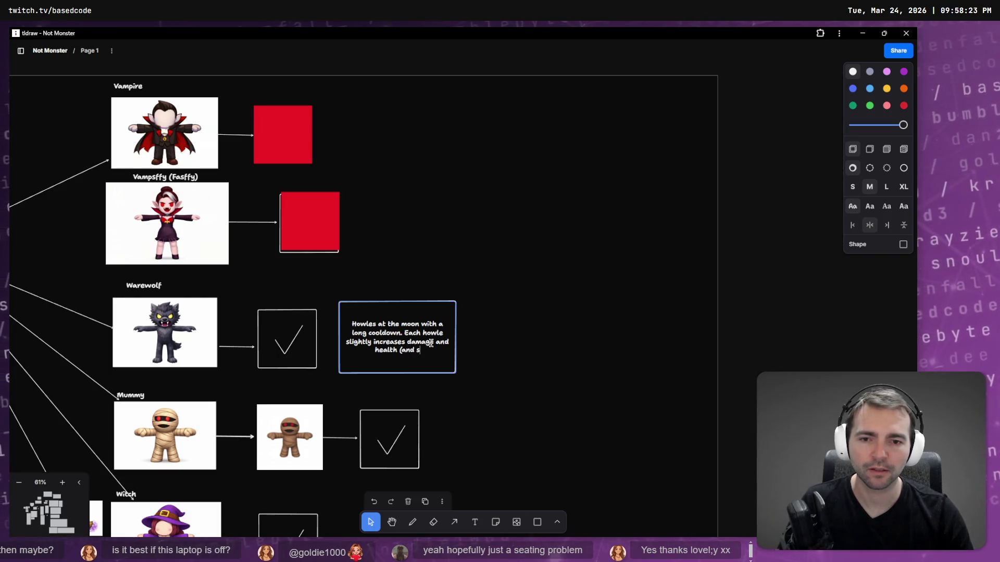
pyautogui.press('BackSpace')
pyautogui.write('model scale).')
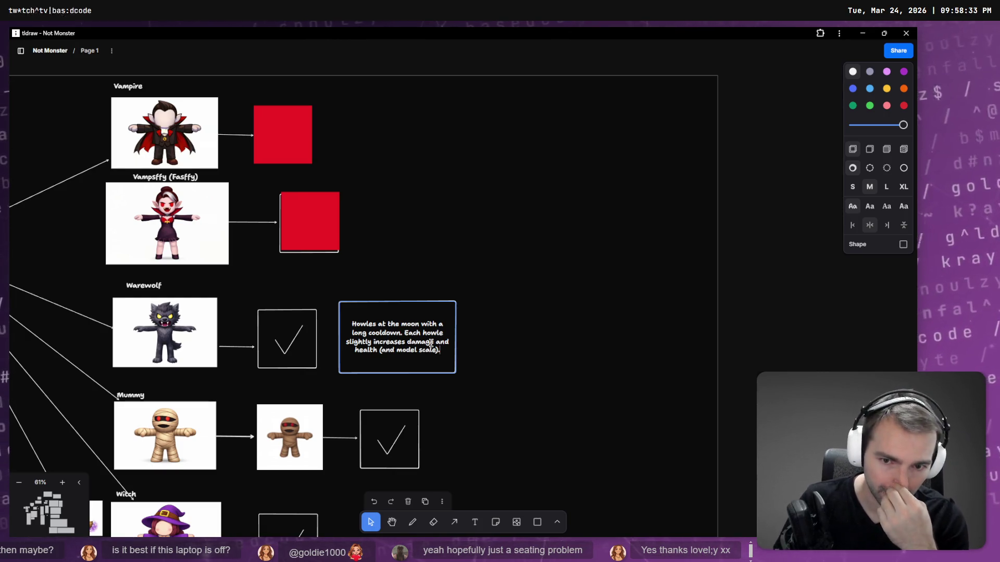
# Step: Shift the Werewolf note right and draw an arrow from the Werewolf checkbox to it
pyautogui.click(515, 383)
pyautogui.click(428, 373)
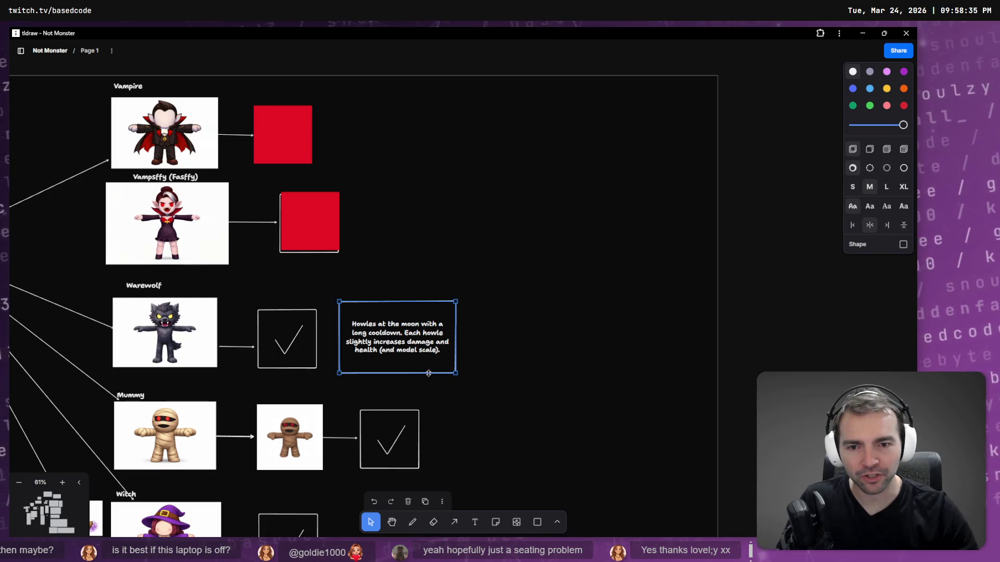
pyautogui.moveTo(402, 365); pyautogui.dragTo(426, 367)
pyautogui.click(485, 416)
pyautogui.press('a')
pyautogui.moveTo(287, 339); pyautogui.dragTo(368, 341)
pyautogui.click(368, 390)
# Step: Delete the small mummy image and the leftover short arrow
pyautogui.scroll(-5, 476, 292)
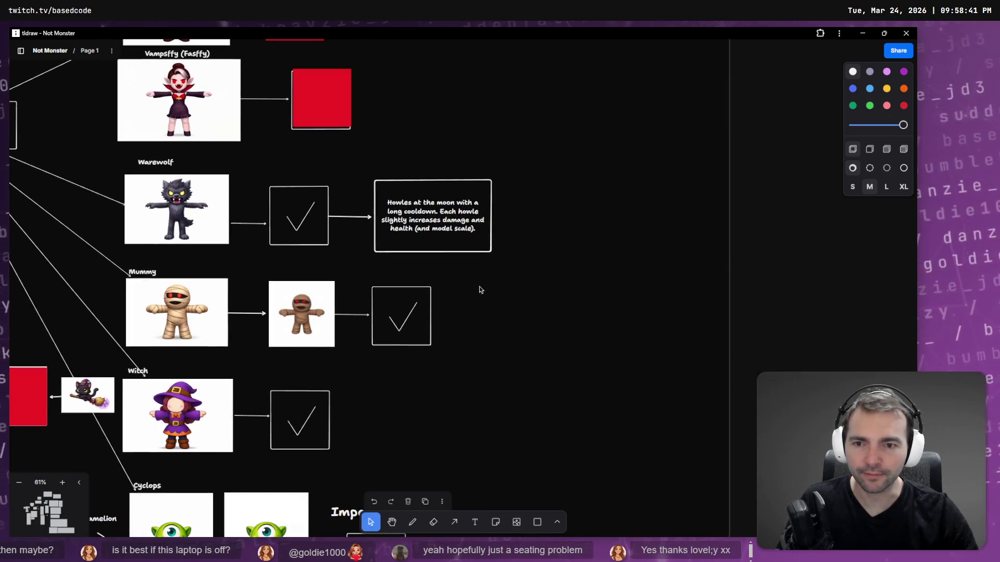
pyautogui.click(314, 331)
pyautogui.press('Delete')
pyautogui.click(340, 314)
pyautogui.press('Delete')
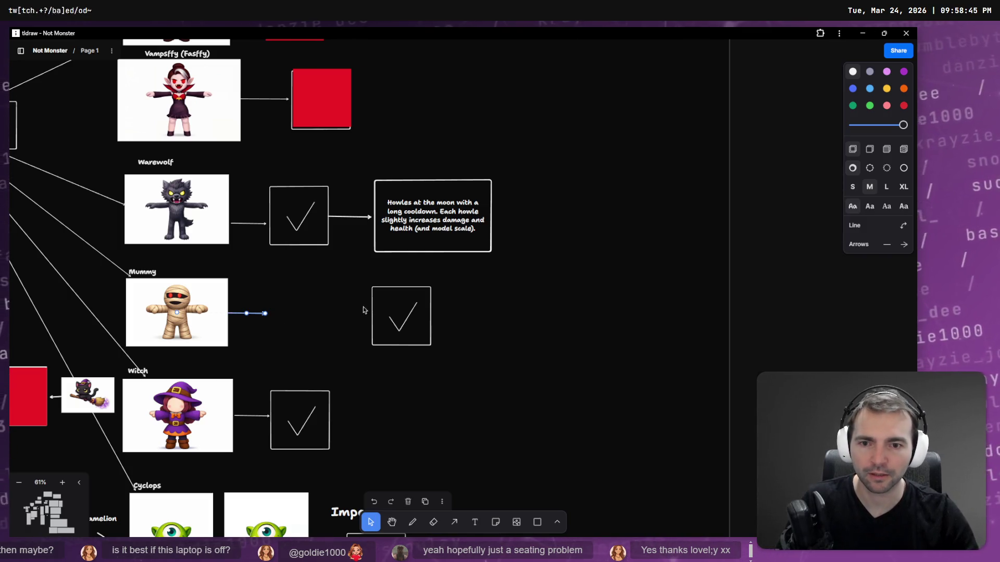
# Step: Move the Mummy checkbox left so the Mummy arrow points straight at it
pyautogui.moveTo(382, 301); pyautogui.dragTo(290, 299)
pyautogui.click(244, 322)
pyautogui.click(257, 314)
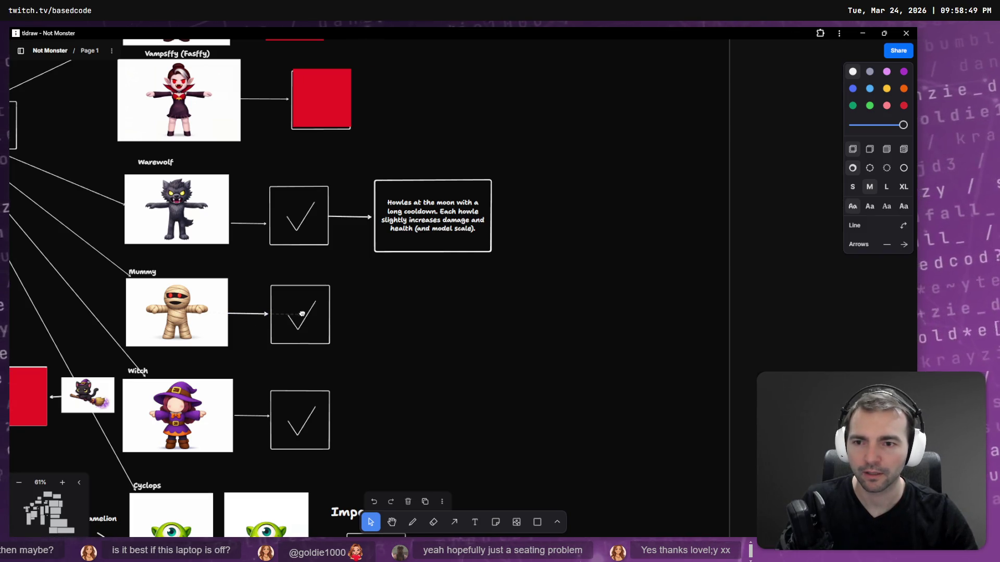
pyautogui.click(452, 320)
pyautogui.click(424, 245)
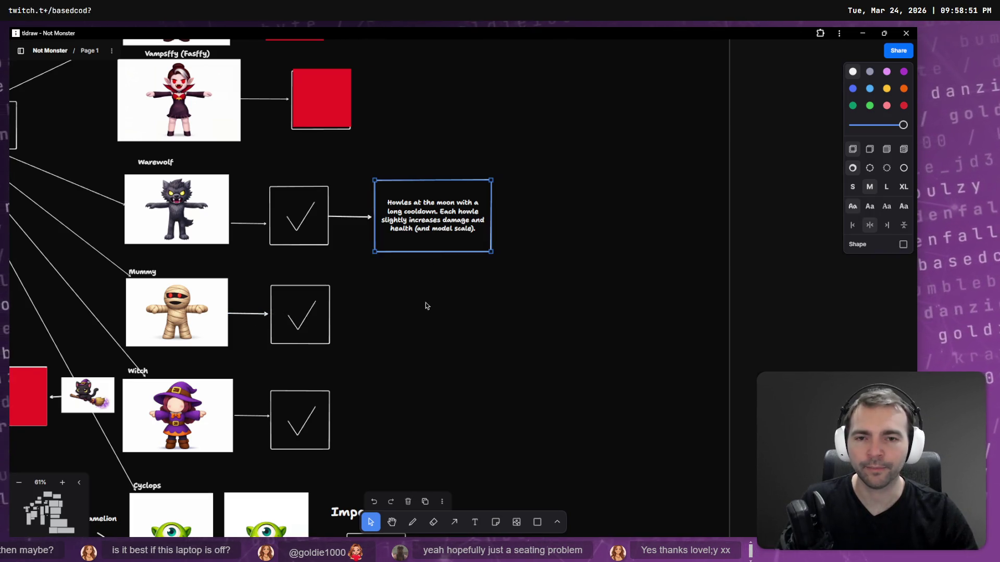
pyautogui.hscroll(-2, 425, 302)
# Step: Rewrite the wolf note's opening as 'With each howl, the wolf grows bigger, with'
pyautogui.keyDown('ctrl'); pyautogui.scroll(5, 446, 227); pyautogui.keyUp('ctrl')
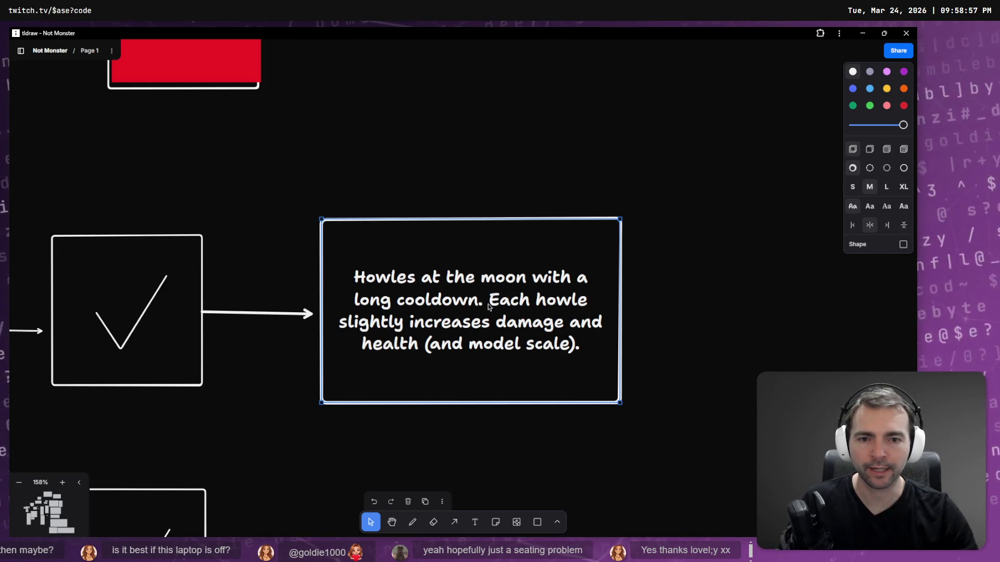
pyautogui.click(589, 349)
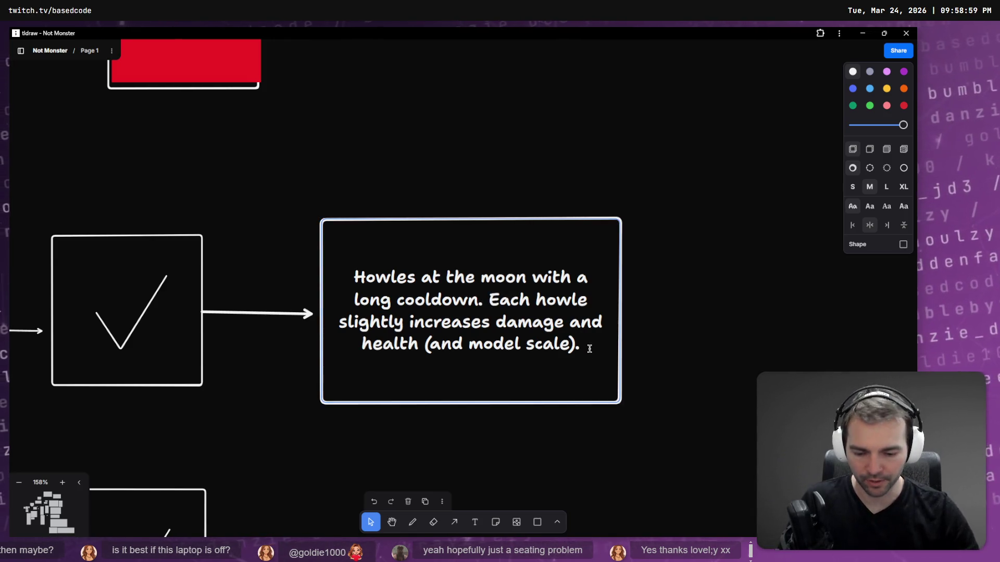
pyautogui.press('Return')
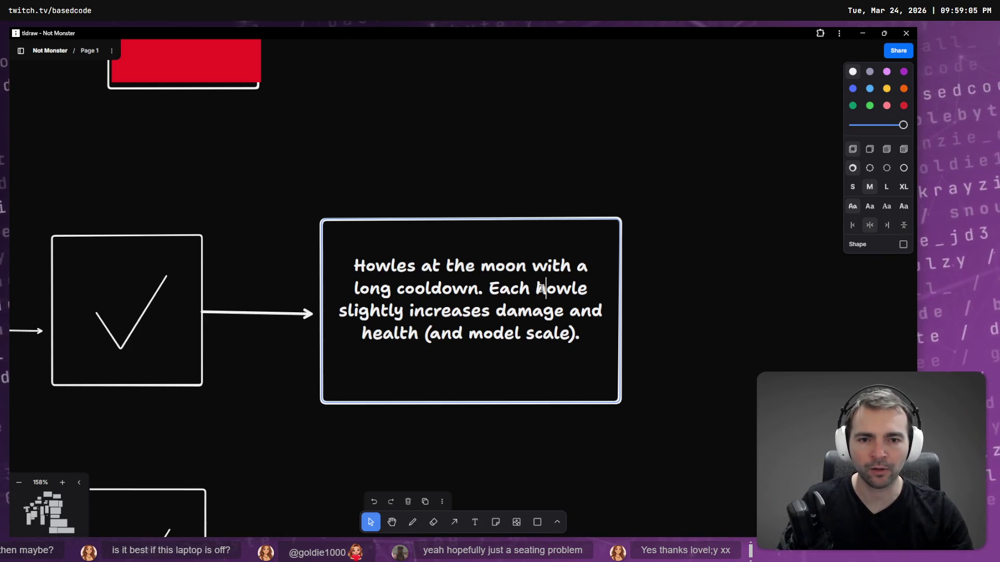
pyautogui.click(488, 288)
pyautogui.write('With each')
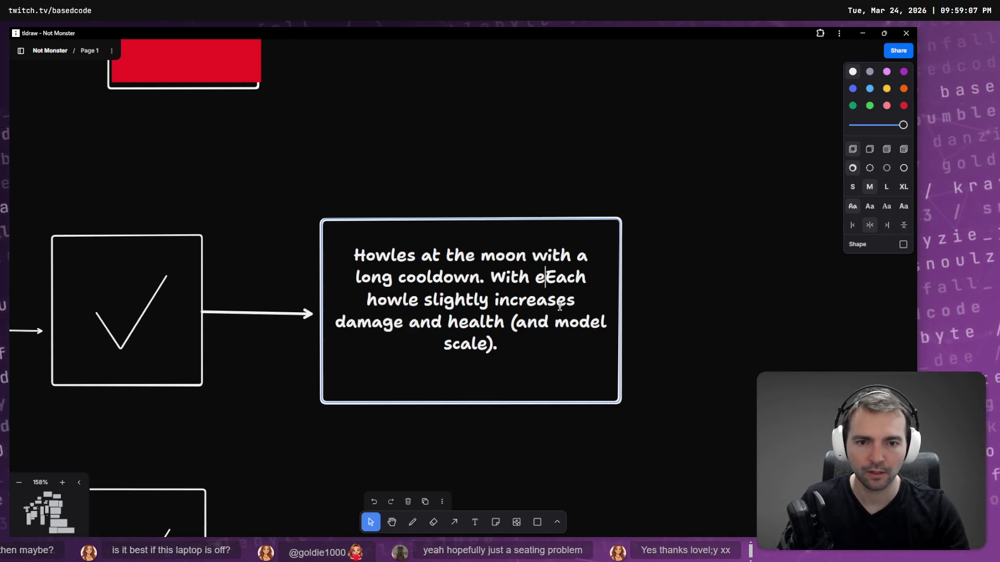
pyautogui.press('Delete')
pyautogui.press('Delete')
pyautogui.press('Delete')
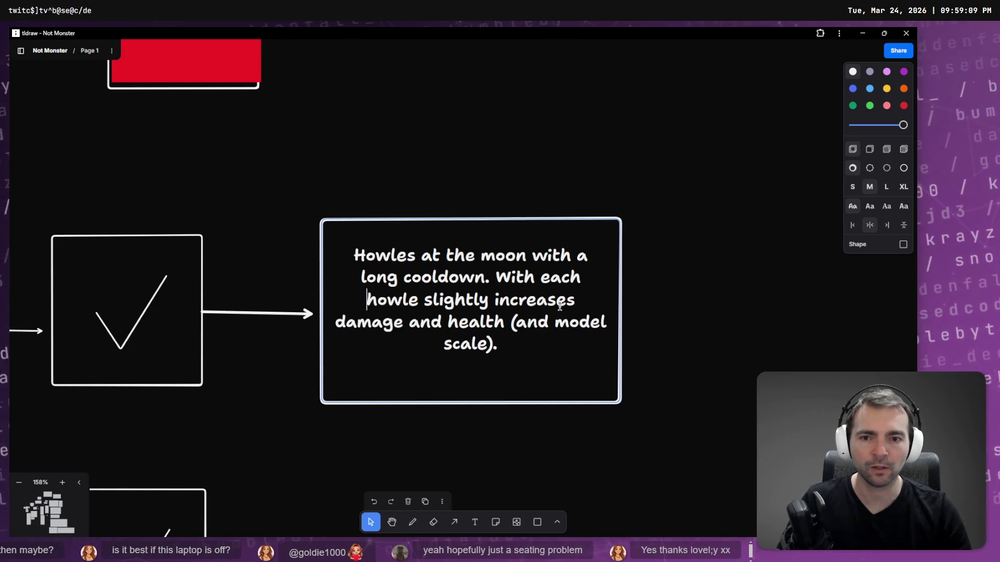
pyautogui.press('Delete')
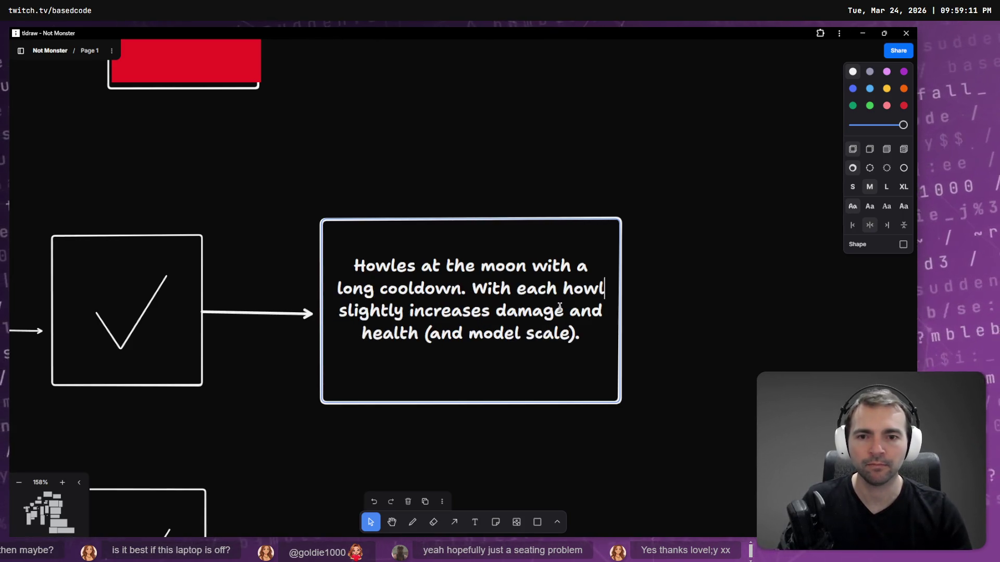
pyautogui.write(', the wolf gro')
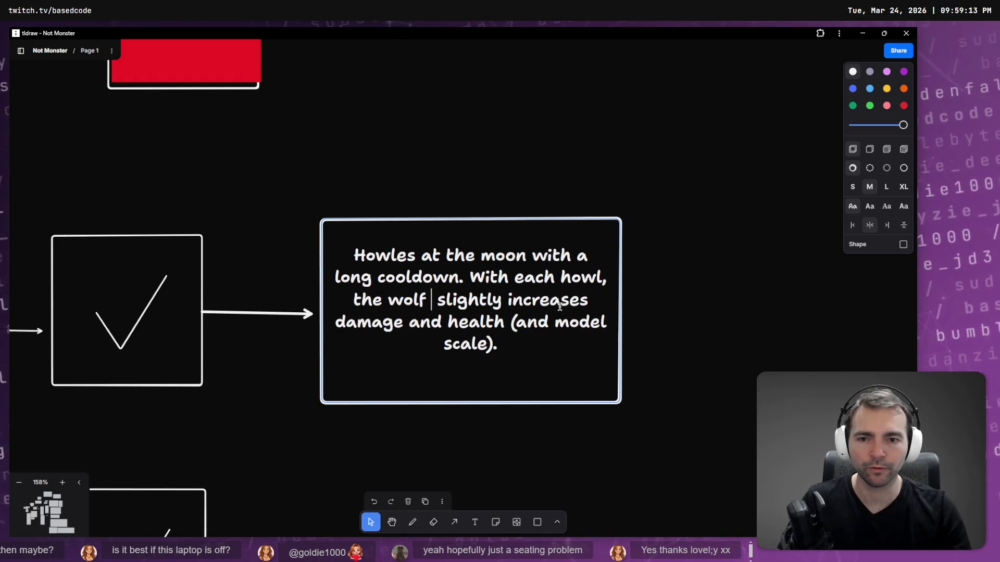
pyautogui.write('ws bigger,')
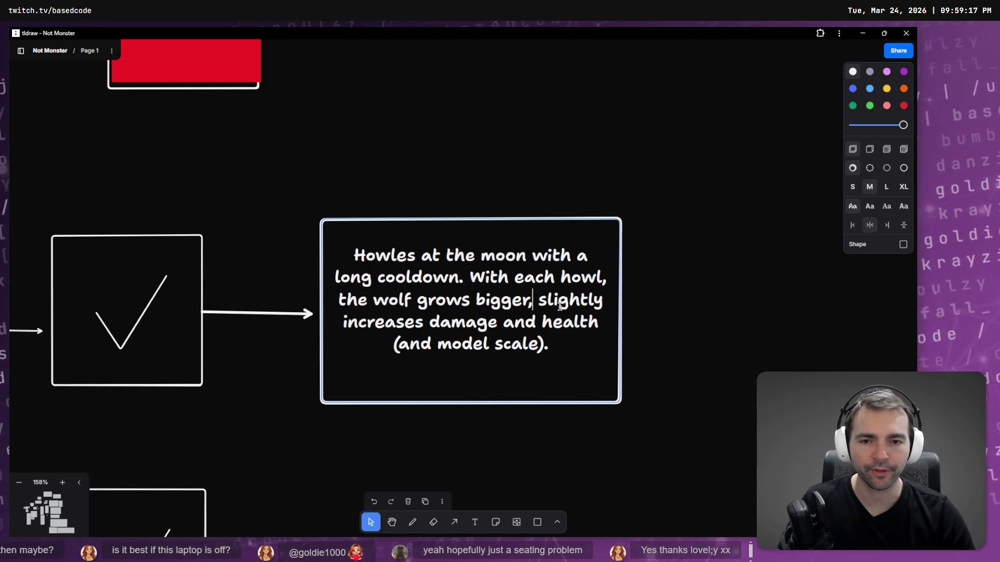
pyautogui.doubleClick(560, 306)
pyautogui.write('wth')
pyautogui.press('BackSpace')
pyautogui.press('BackSpace')
pyautogui.write('ith')
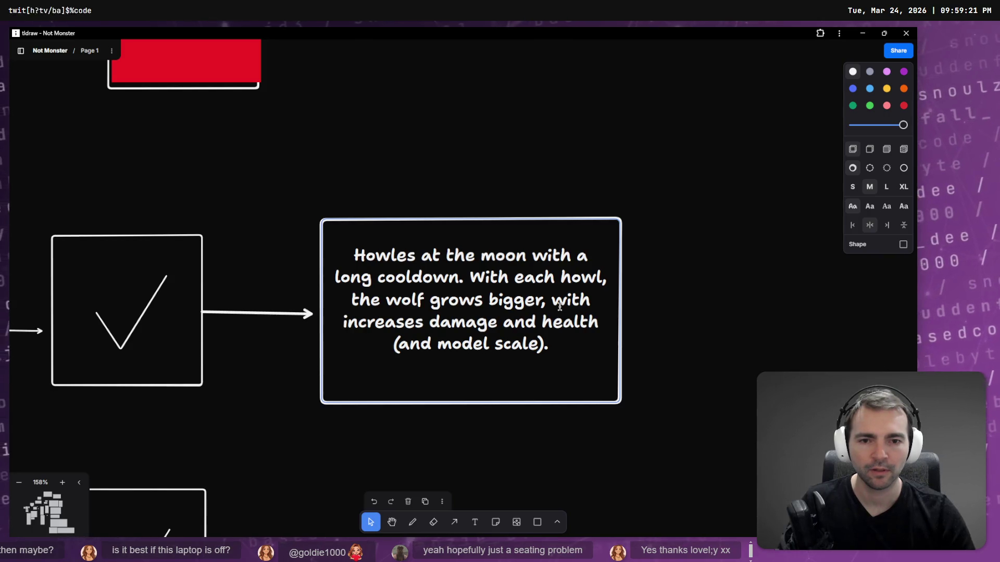
# Step: Delete '(and model scale)', change 'increases' to 'increasing', and add 'loud' before 'howl'
pyautogui.hotkey('ctrl', 'End')
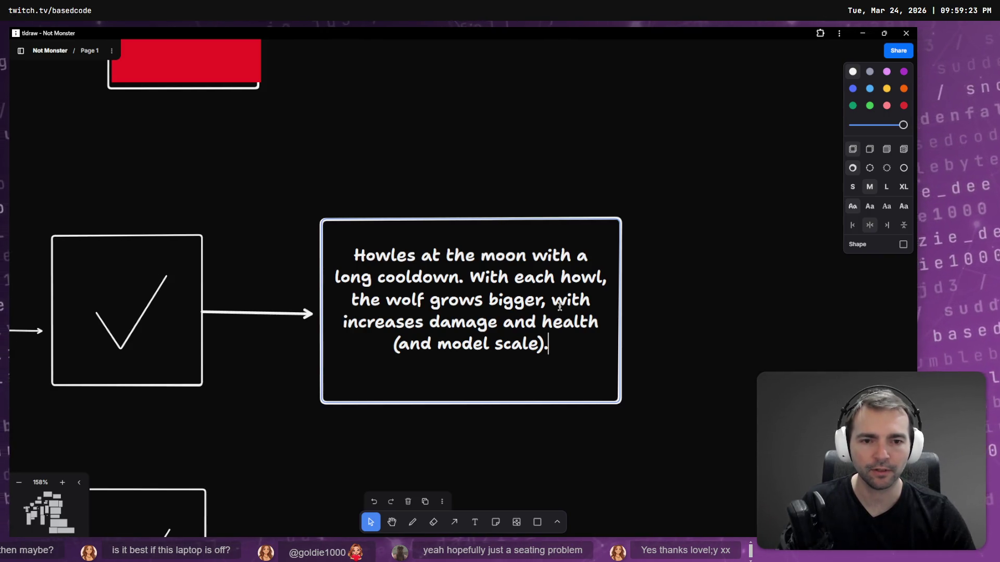
pyautogui.hotkey('ctrl', 'shift', 'Left')
pyautogui.hotkey('ctrl', 'shift', 'Left')
pyautogui.hotkey('ctrl', 'shift', 'Left')
pyautogui.press('BackSpace')
pyautogui.press('BackSpace')
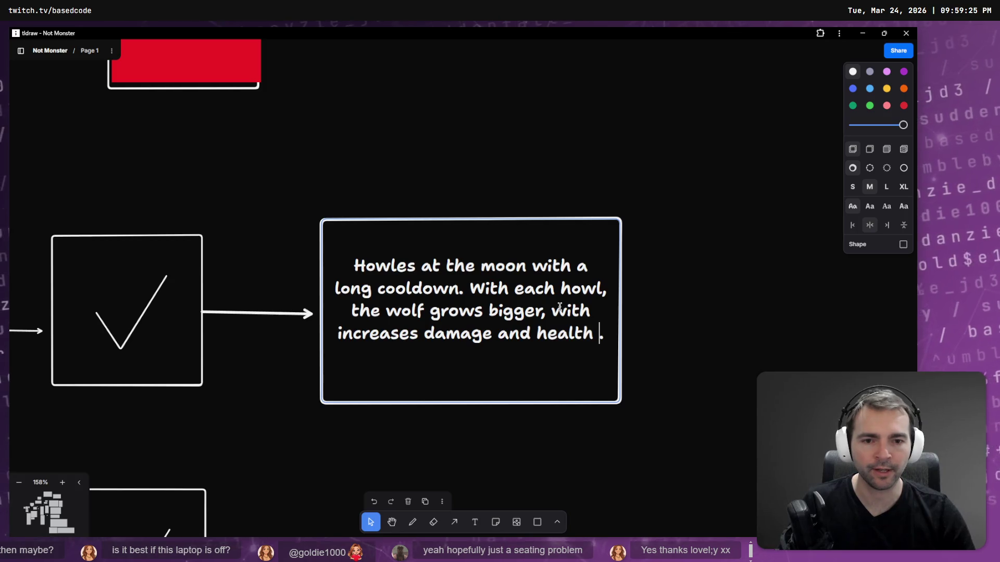
pyautogui.hotkey('ctrl', 'Left')
pyautogui.hotkey('ctrl', 'Left')
pyautogui.hotkey('ctrl', 'Left')
pyautogui.press('BackSpace')
pyautogui.press('BackSpace')
pyautogui.press('BackSpace')
pyautogui.write('creasing')
pyautogui.press('End')
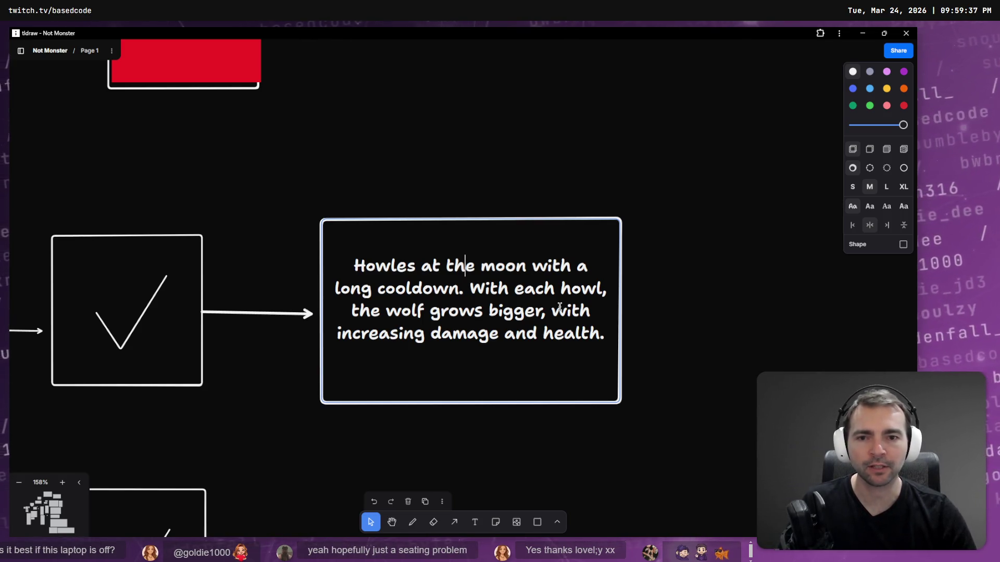
pyautogui.press('Down')
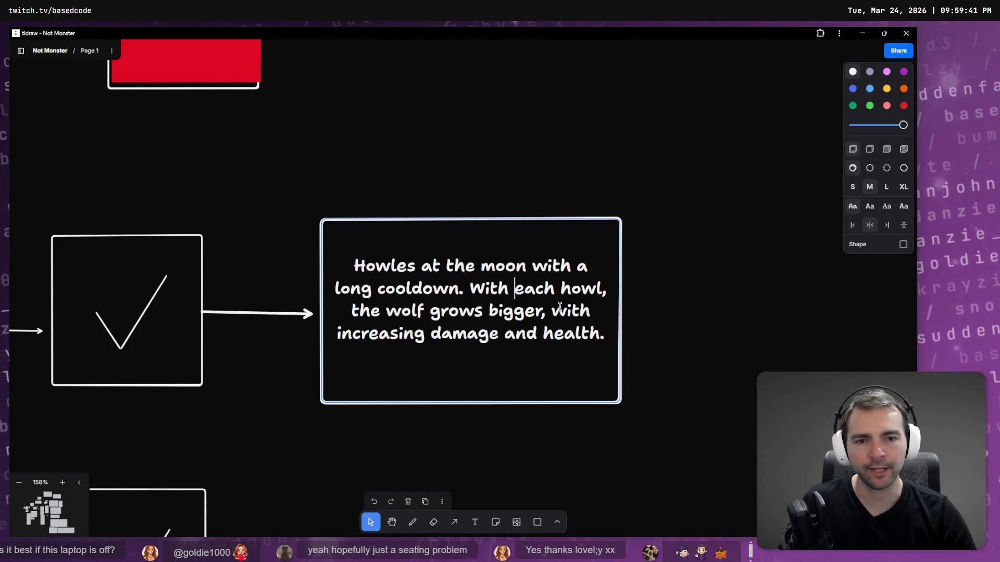
pyautogui.write('loud')
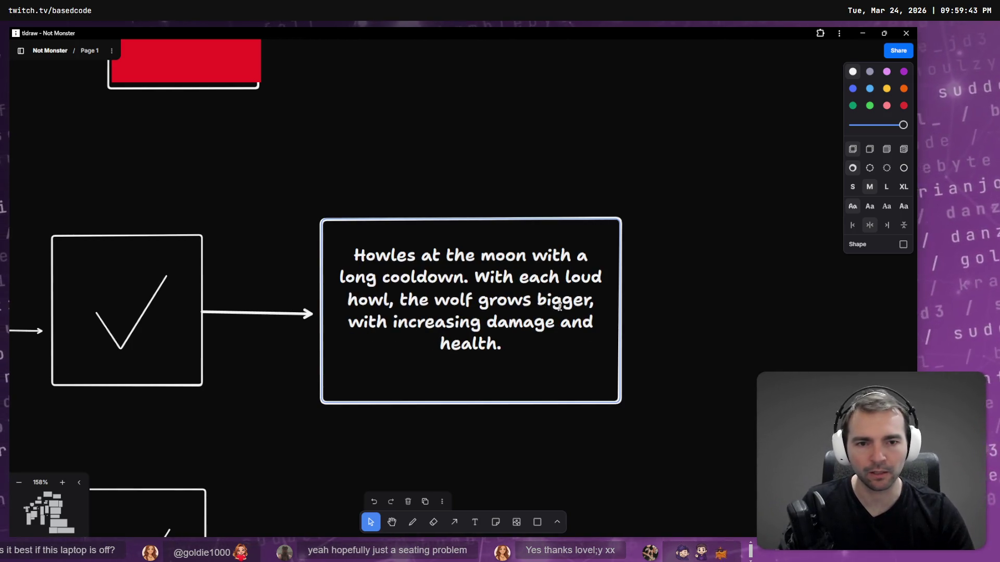
pyautogui.click(558, 409)
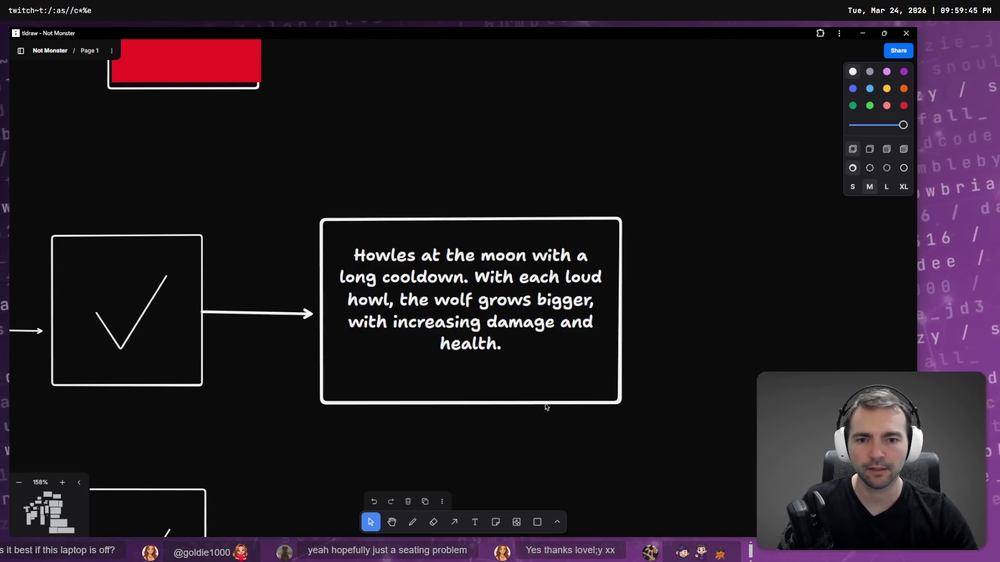
pyautogui.doubleClick(503, 351)
pyautogui.click(508, 373)
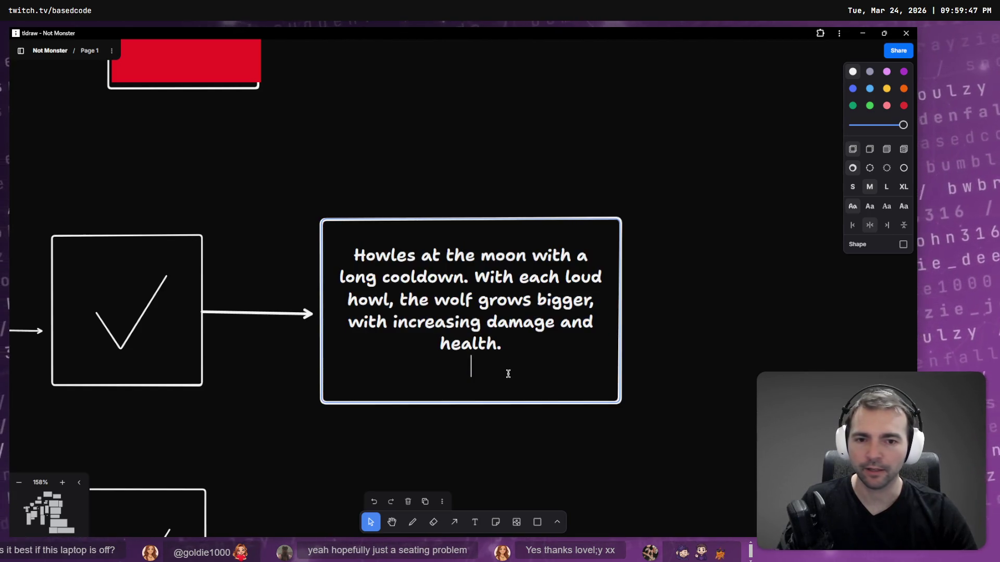
pyautogui.press('Return')
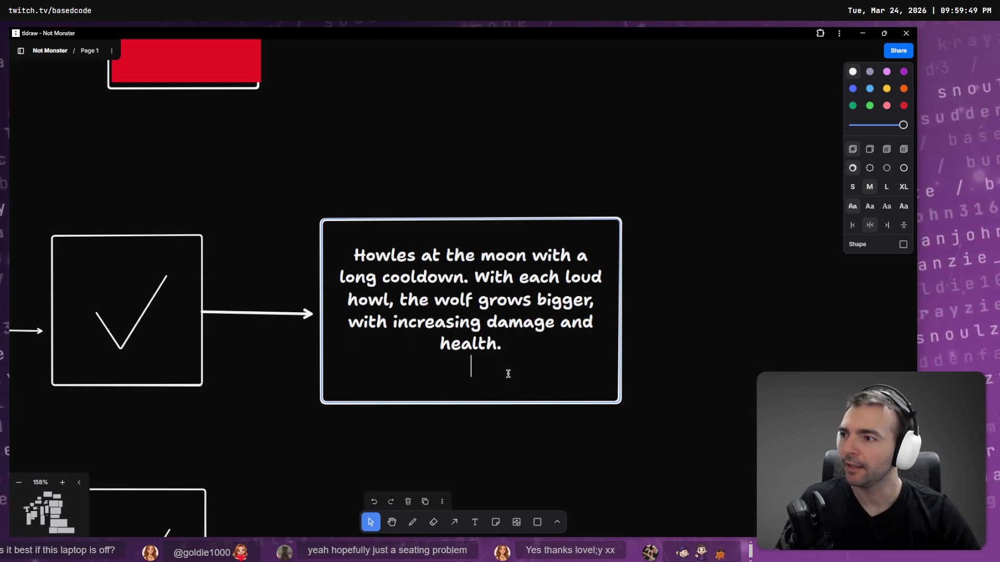
pyautogui.press('BackSpace')
pyautogui.press('Escape')
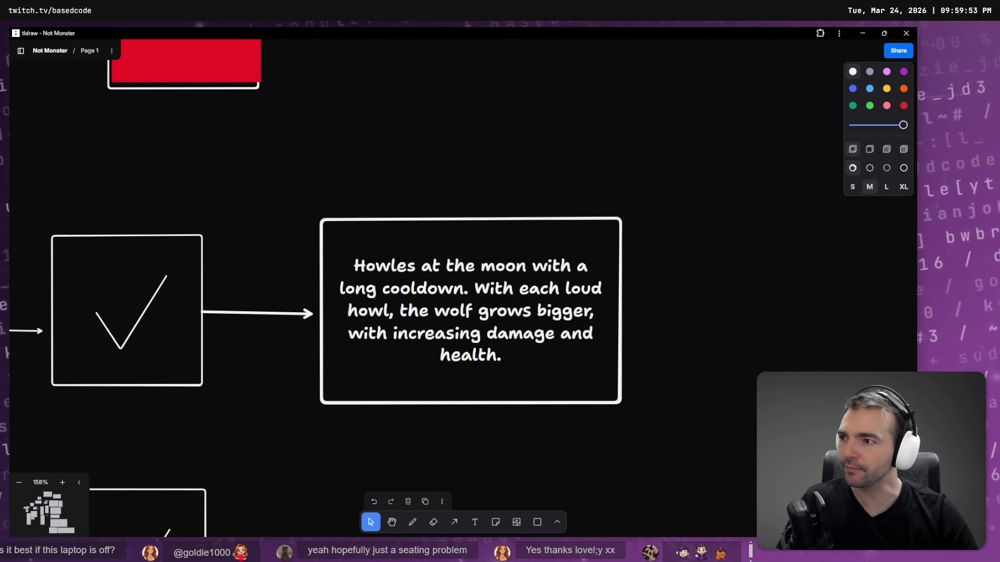
pyautogui.scroll(-5, 547, 330)
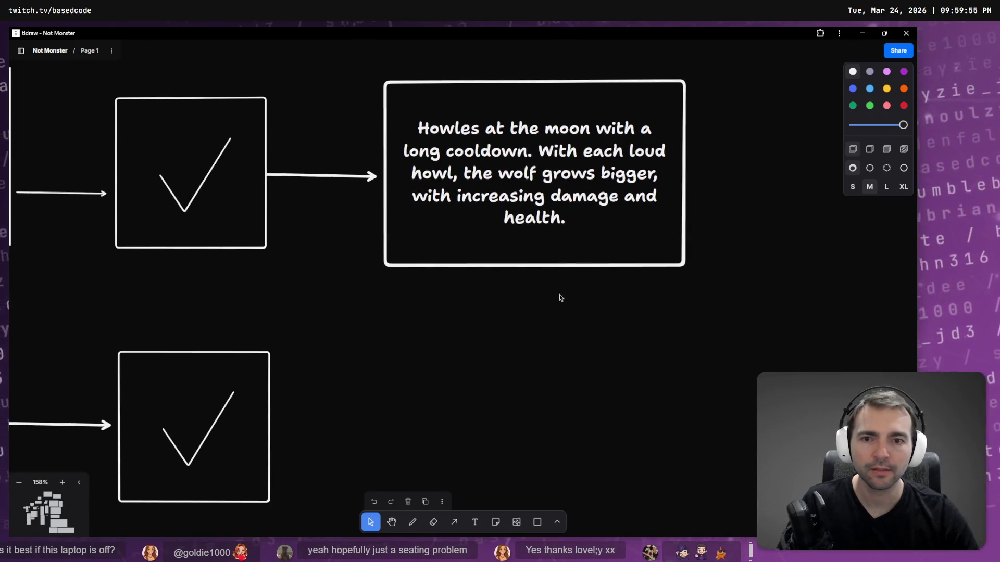
pyautogui.click(548, 266)
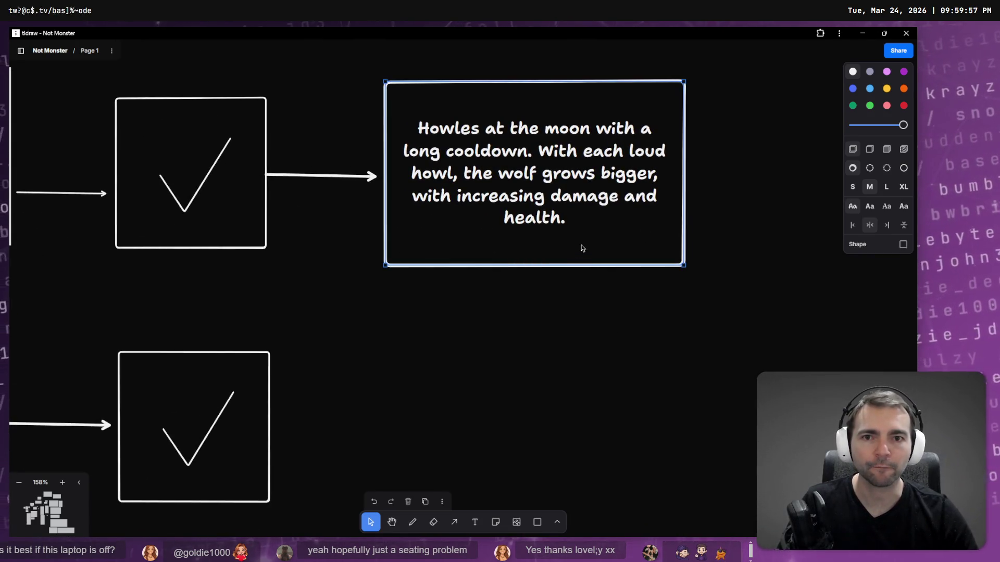
pyautogui.hscroll(-6, 582, 248)
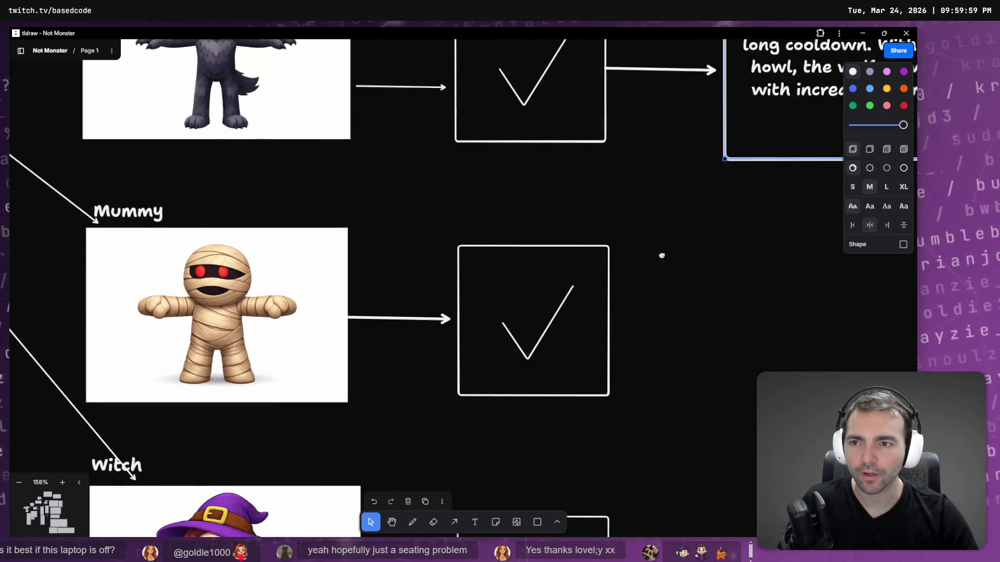
# Step: Shift the Zombie row's red status box slightly left
pyautogui.hscroll(6, 661, 252)
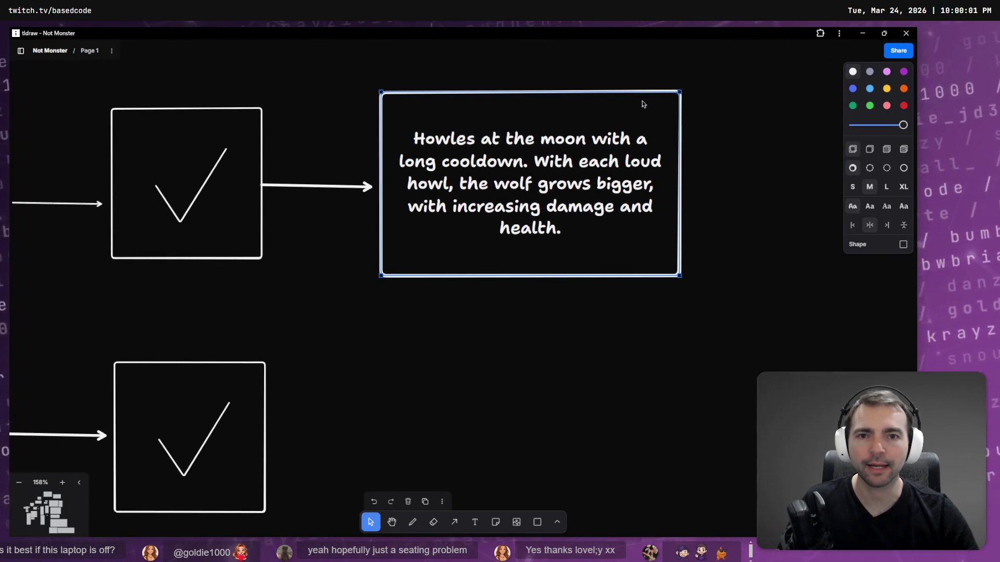
pyautogui.click(509, 284)
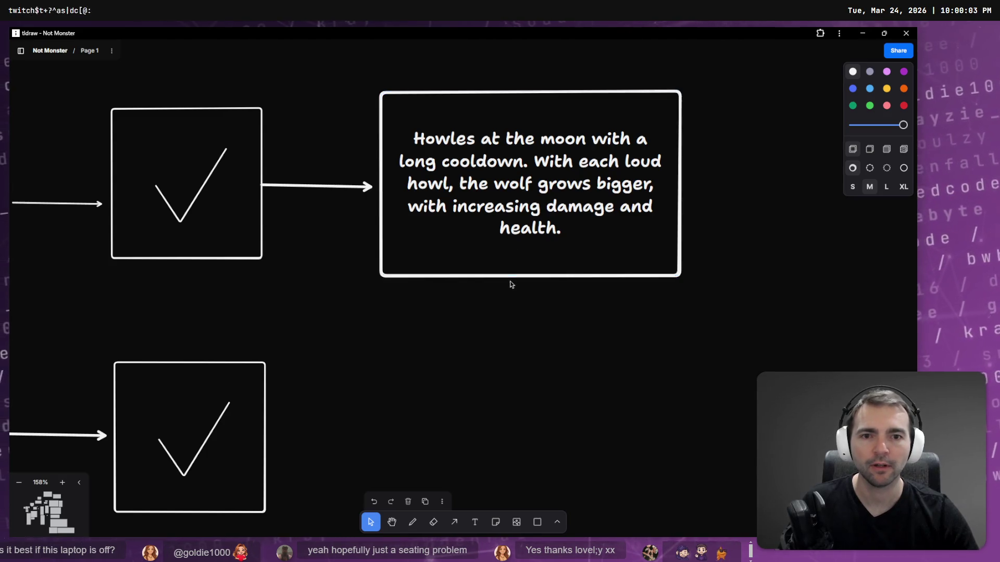
pyautogui.scroll(-5, 522, 334)
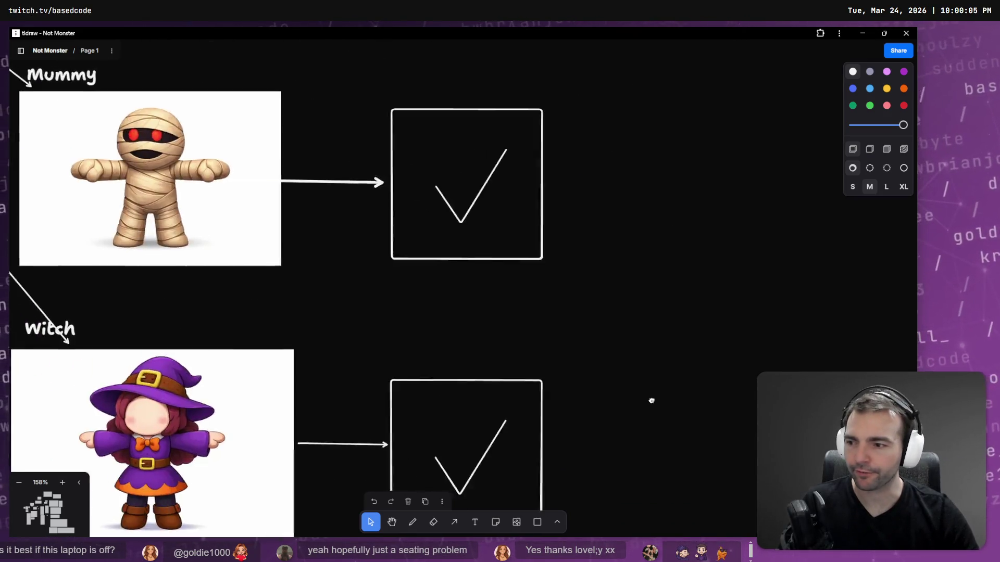
pyautogui.scroll(-10, 575, 192)
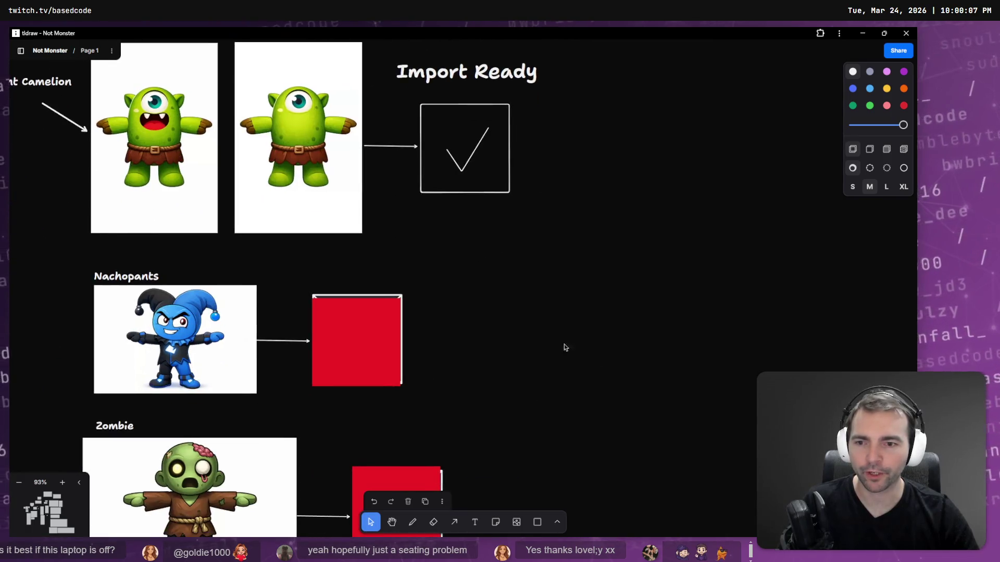
pyautogui.scroll(1, 513, 305)
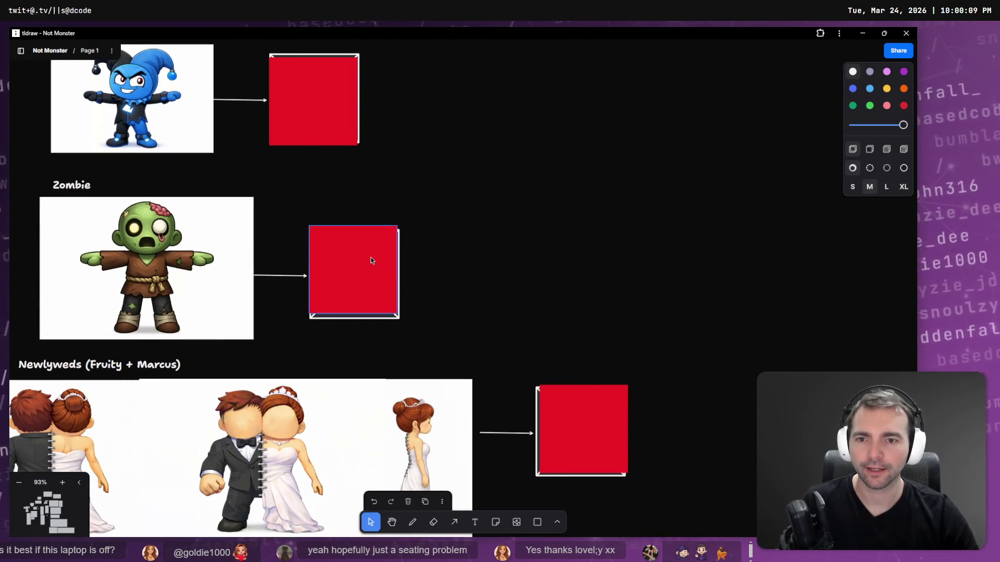
pyautogui.click(370, 263)
pyautogui.moveTo(379, 270); pyautogui.dragTo(373, 270)
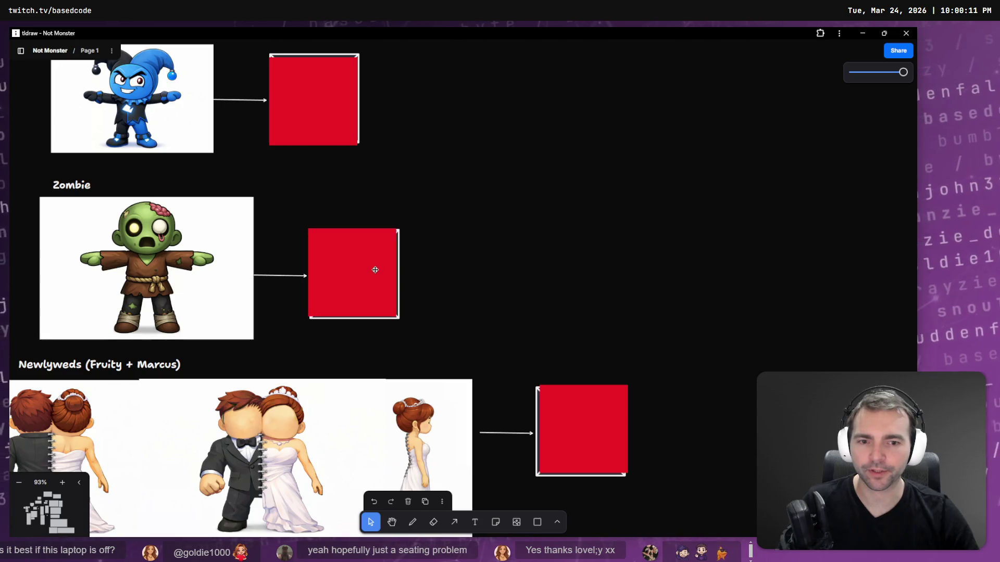
# Step: Move the wolf ability note down beside the Zombie's red box
pyautogui.scroll(6, 498, 172)
pyautogui.scroll(-5, 494, 132)
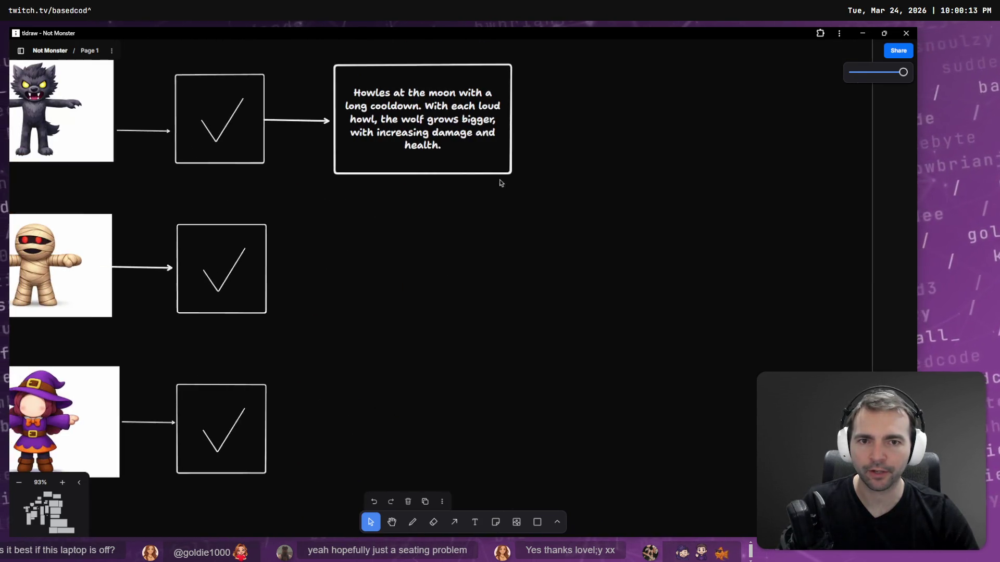
pyautogui.click(478, 152)
pyautogui.moveTo(484, 158)
pyautogui.mouseDown()
pyautogui.moveTo(592, 328)
pyautogui.moveTo(652, 488)
pyautogui.moveTo(658, 537)
pyautogui.moveTo(620, 538)
pyautogui.moveTo(589, 354)
pyautogui.moveTo(544, 393)
pyautogui.mouseUp()
pyautogui.scroll(-3, 698, 207)
# Step: Draw an arrow from the Zombie's red box to the note, then nudge the note slightly
pyautogui.hscroll(-1, 698, 208)
pyautogui.press('a')
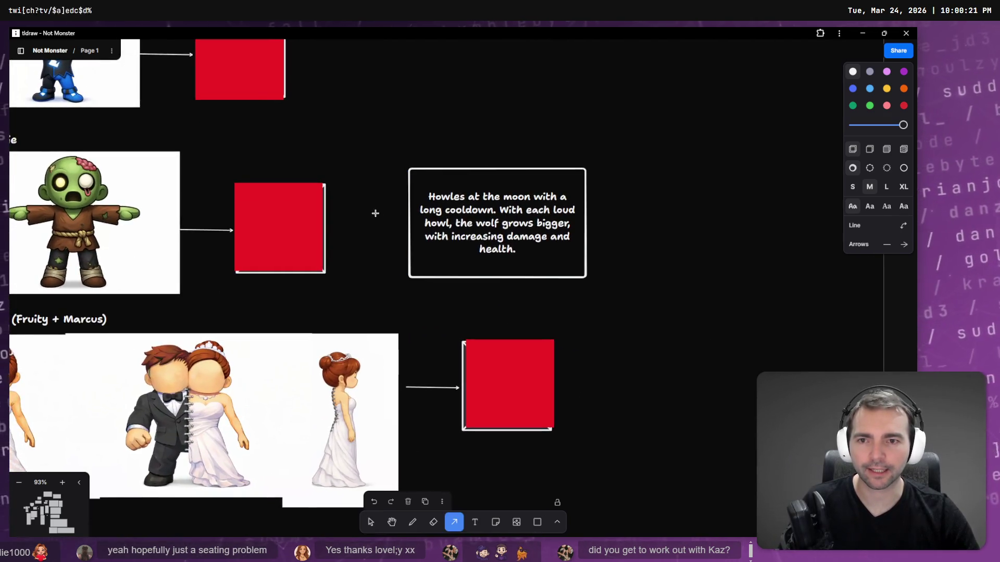
pyautogui.moveTo(398, 220); pyautogui.dragTo(445, 225)
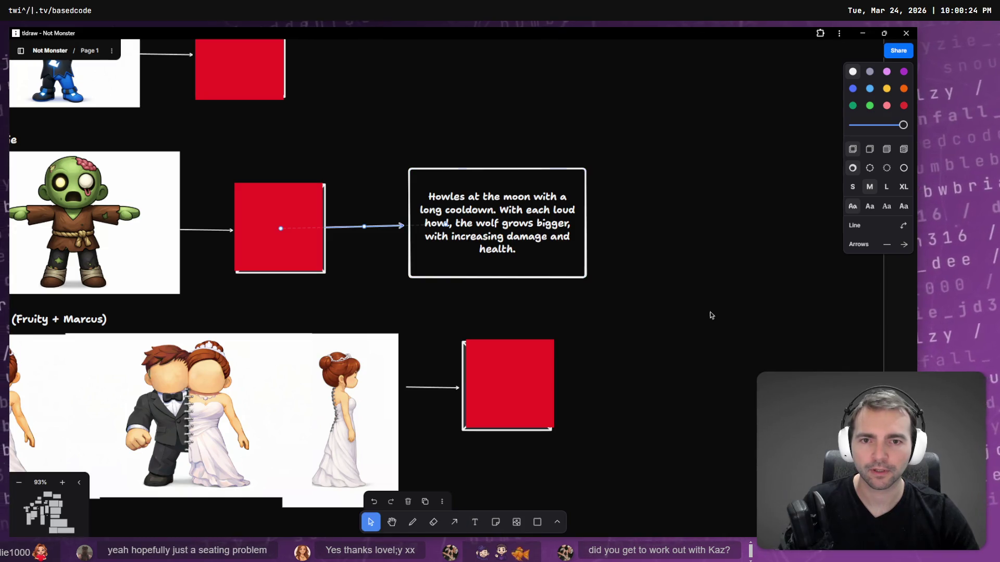
pyautogui.click(542, 180)
pyautogui.moveTo(479, 178); pyautogui.dragTo(484, 185)
# Step: Replace the wolf text with the Infection description ending 'If they die, they return as zombies.'
pyautogui.doubleClick(482, 212)
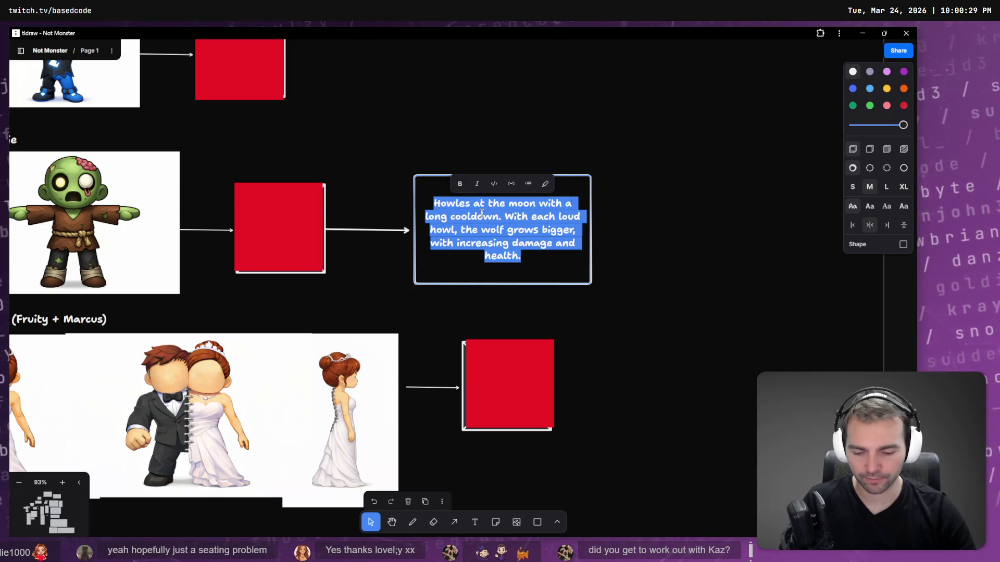
pyautogui.press('BackSpace')
pyautogui.write('reate')
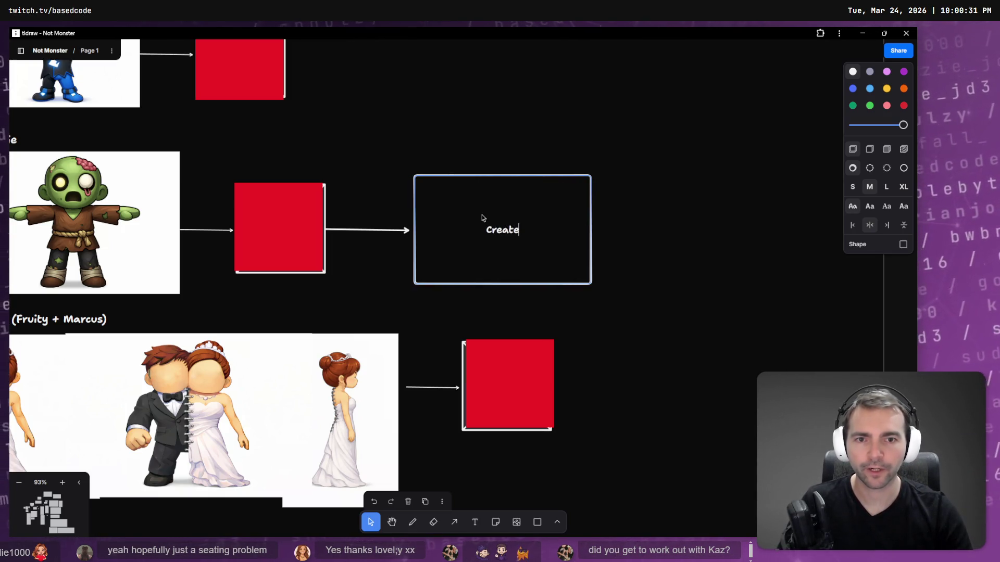
pyautogui.write('s "Te')
pyautogui.press('BackSpace')
pyautogui.press('BackSpace')
pyautogui.press('BackSpace')
pyautogui.write('as a ')
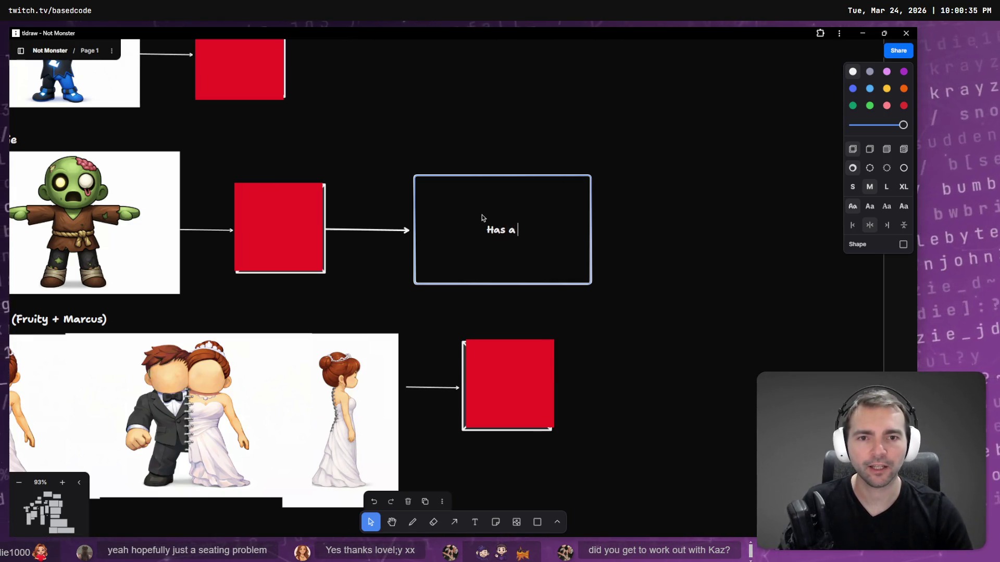
pyautogui.write('chance to cause "I')
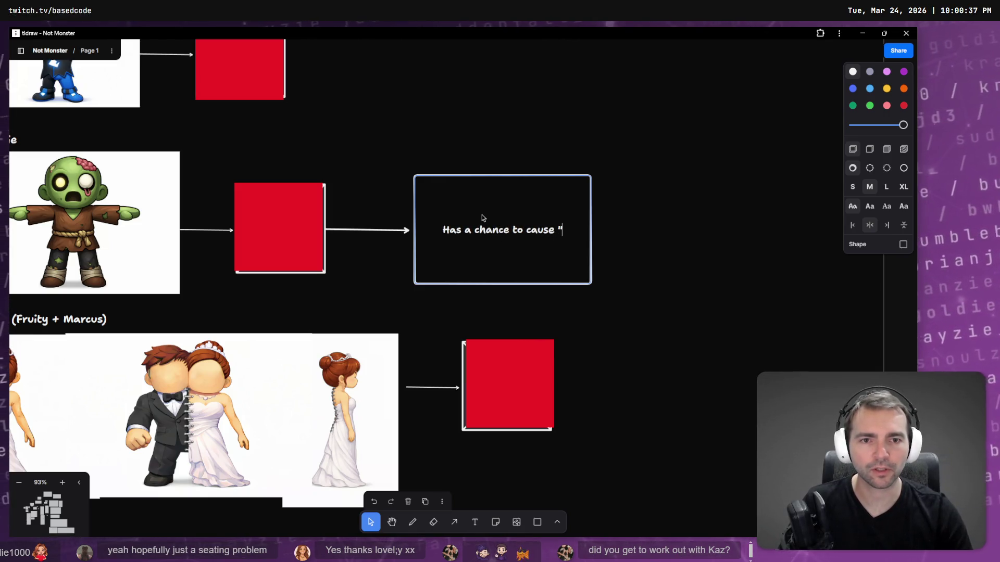
pyautogui.write('nfec')
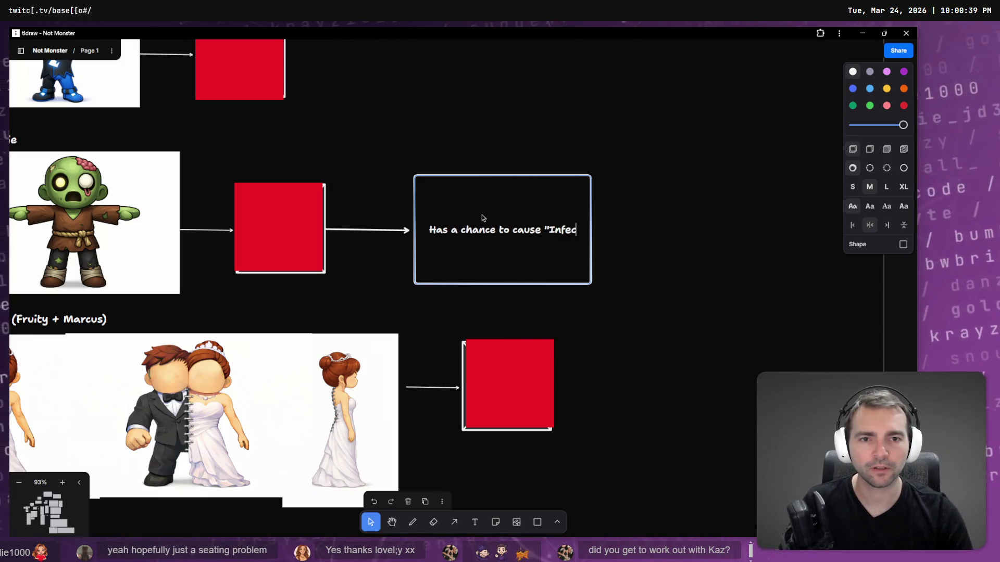
pyautogui.write('tion" with each hi')
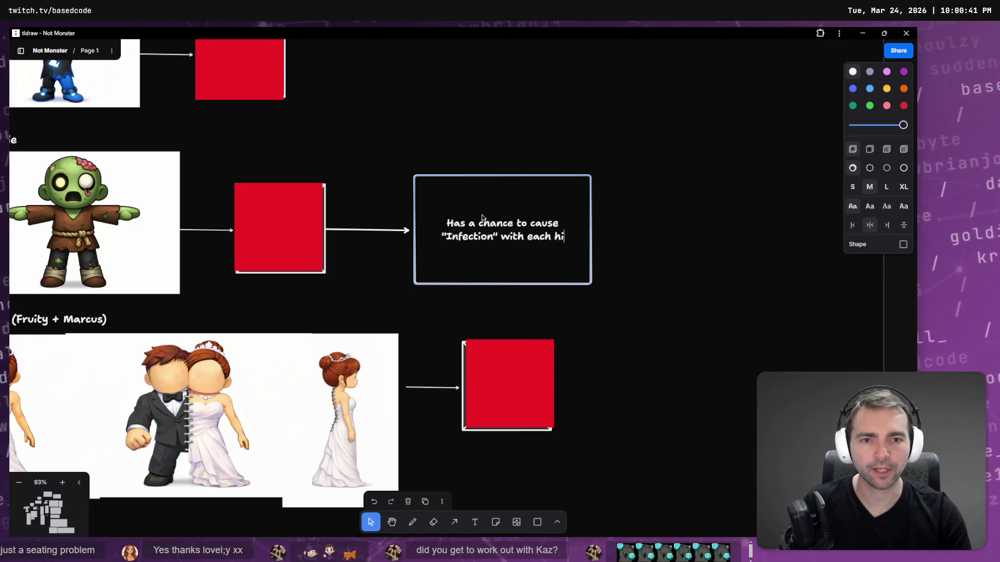
pyautogui.write('t. If infect')
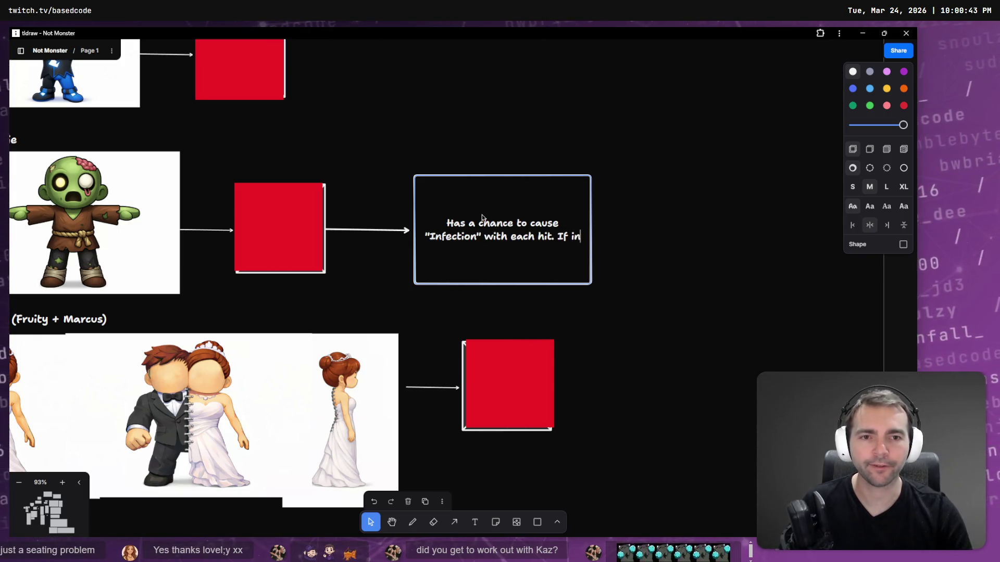
pyautogui.hotkey('ctrl', 'BackSpace')
pyautogui.hotkey('ctrl', 'BackSpace')
pyautogui.write('In')
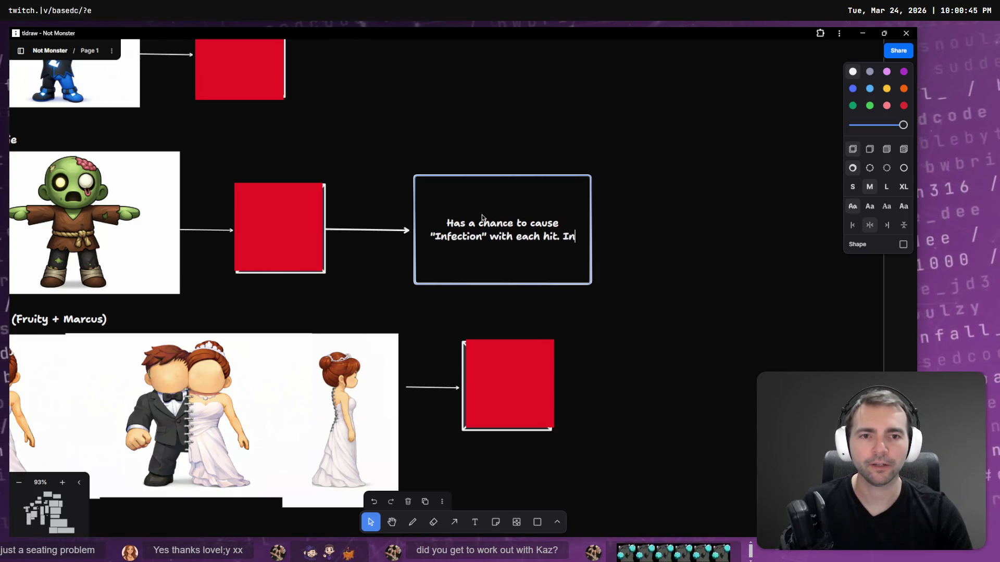
pyautogui.write('fected plae')
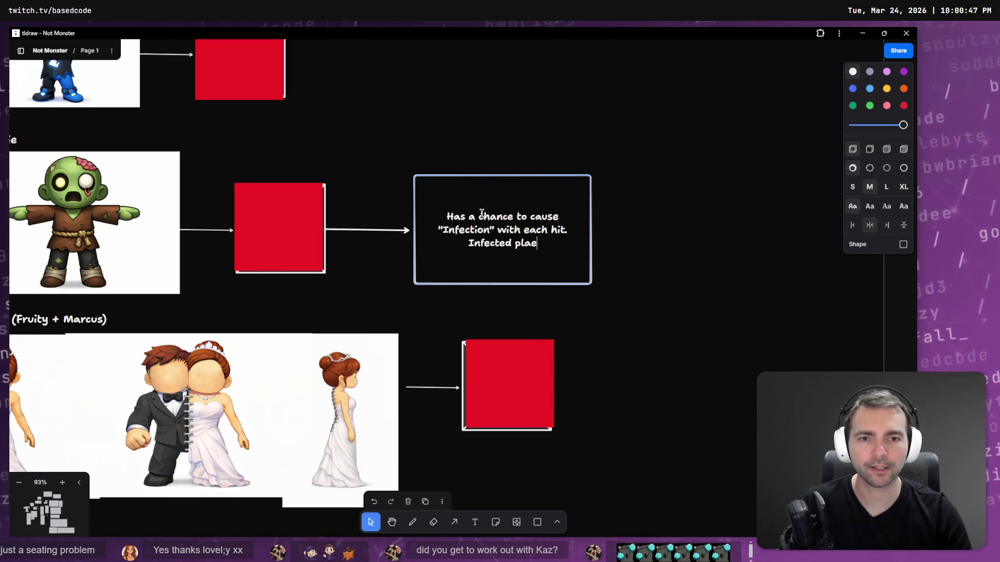
pyautogui.press('BackSpace')
pyautogui.write('yers')
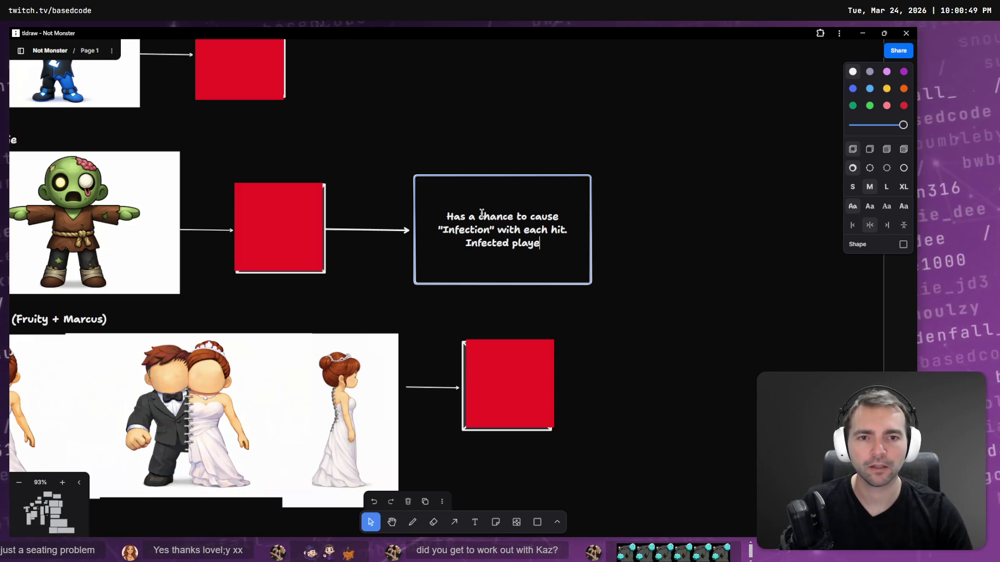
pyautogui.write(' lose h')
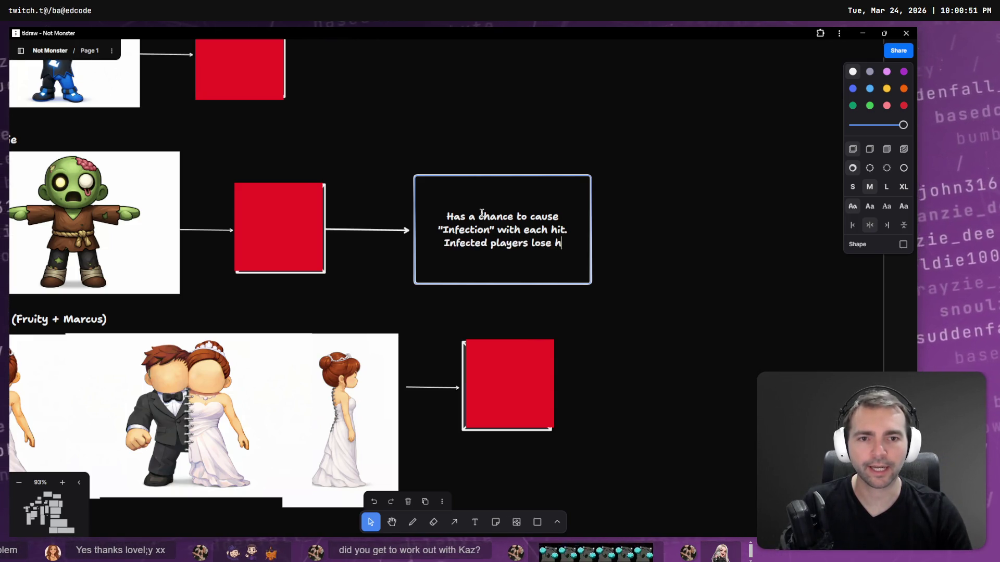
pyautogui.write('ealth. If they die, they')
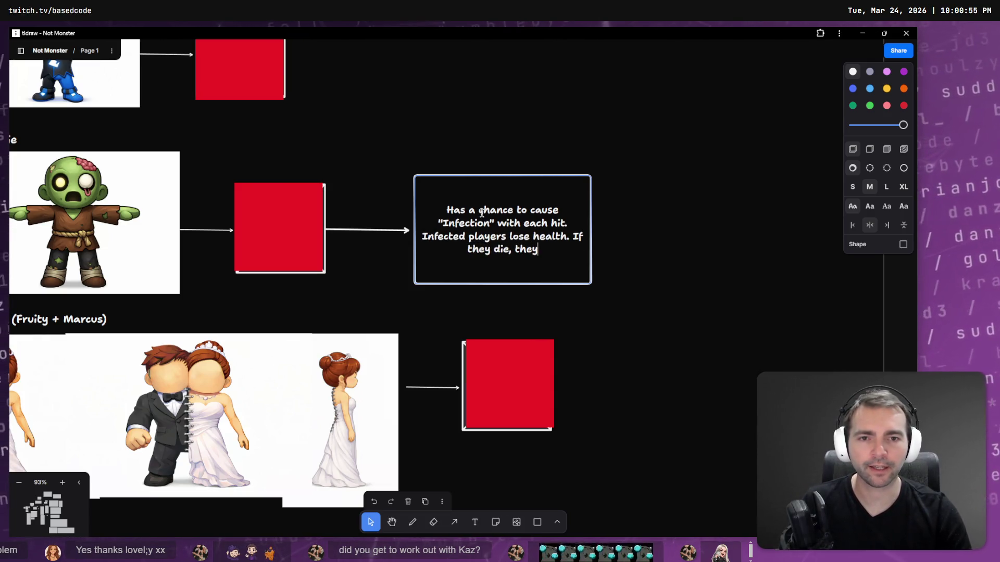
pyautogui.write(' return as ')
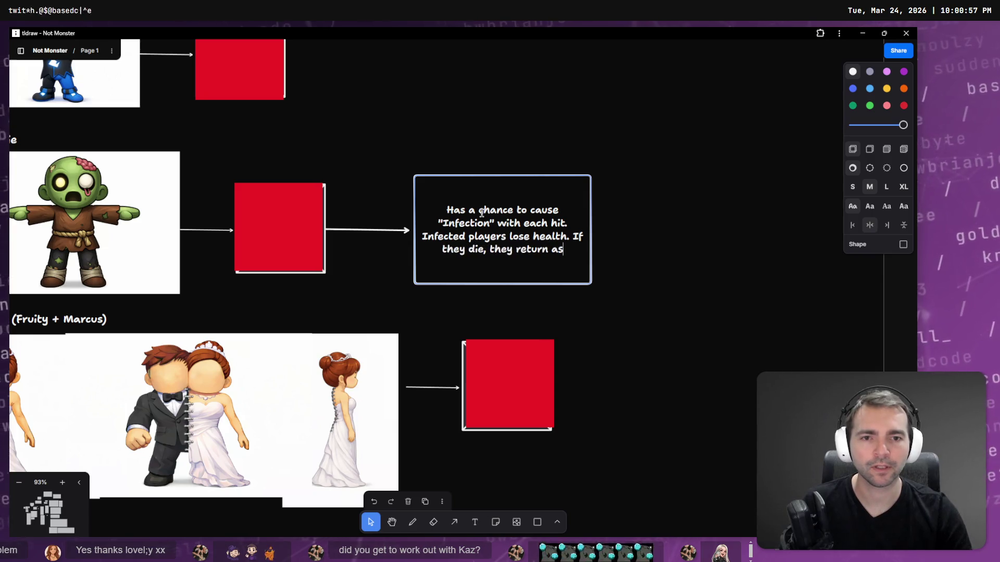
pyautogui.write('zombies.')
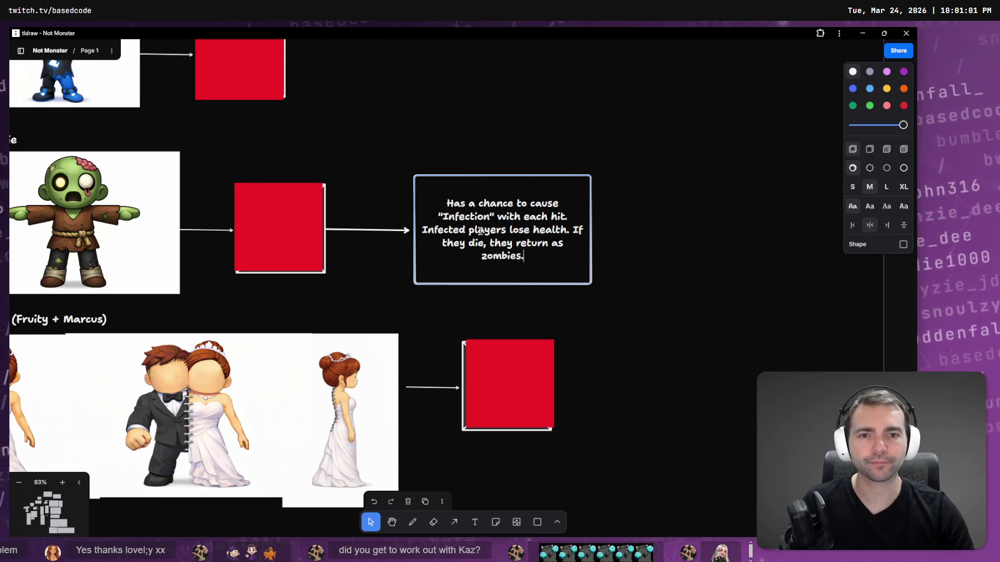
pyautogui.doubleClick(487, 231)
# Step: Replace 'lose health.' with 'become sick,' and change 'zombies' to 'zombie monsters'
pyautogui.hotkey('ctrl', 'Right')
pyautogui.hotkey('ctrl', 'Right')
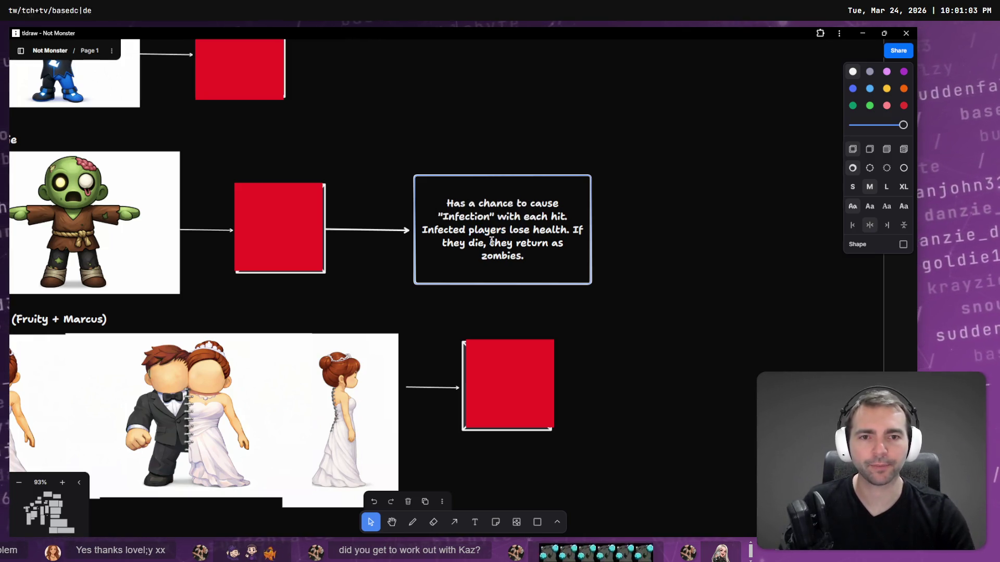
pyautogui.write('become sick')
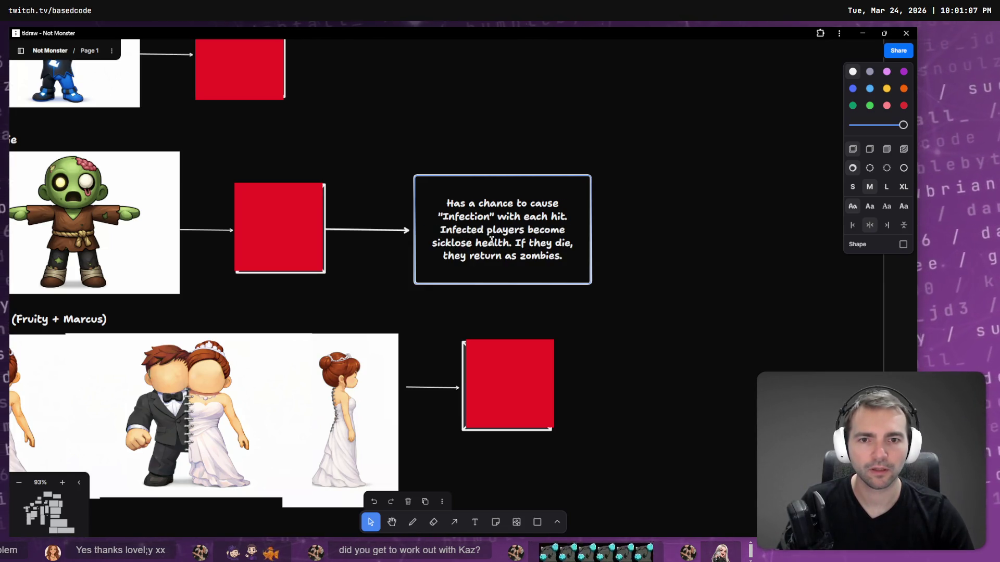
pyautogui.write(',')
pyautogui.hotkey('ctrl', 'shift', 'Right')
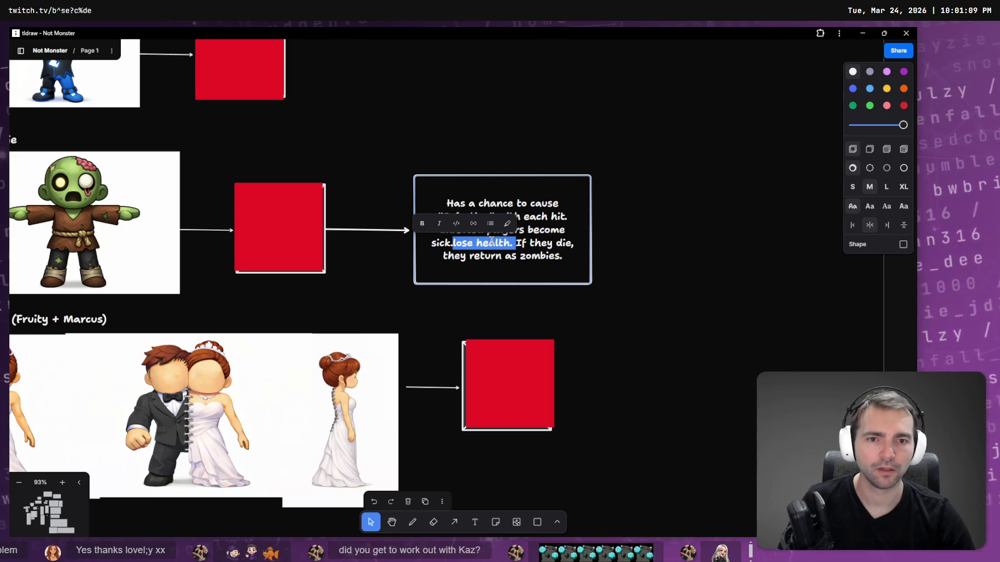
pyautogui.press('BackSpace')
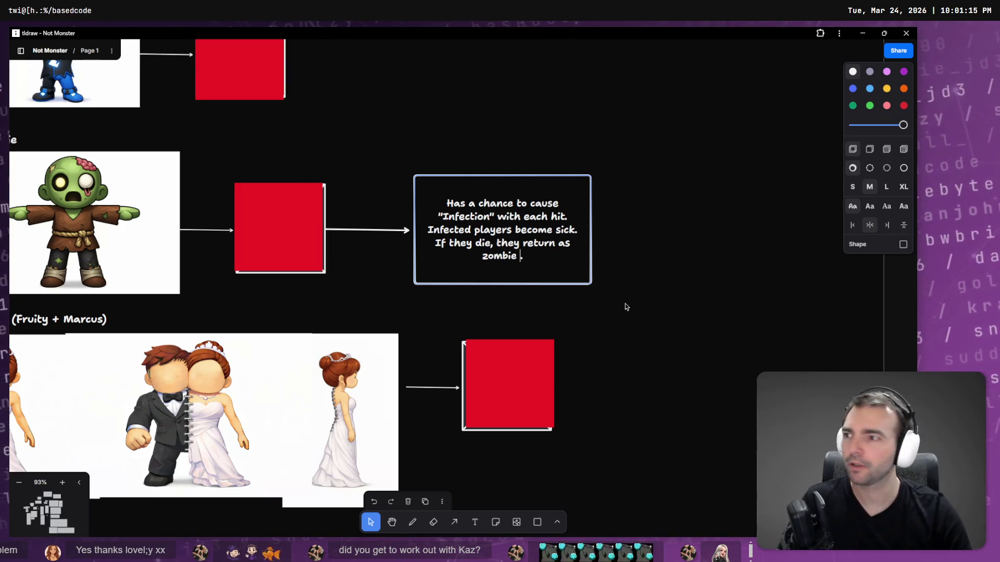
pyautogui.write('monsters')
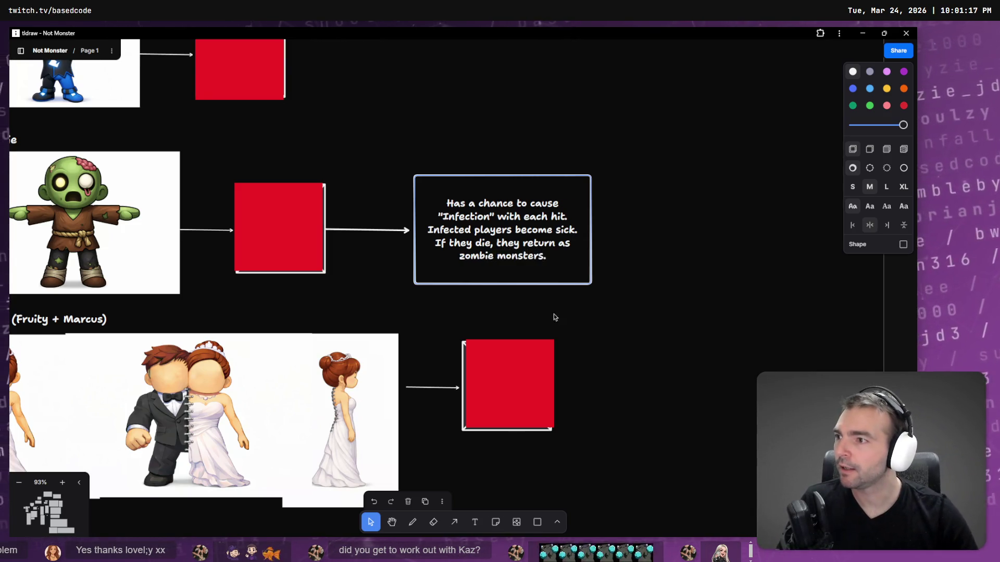
# Step: Move the Zombie Infection note slightly left and nudge the Zombie red box
pyautogui.click(680, 336)
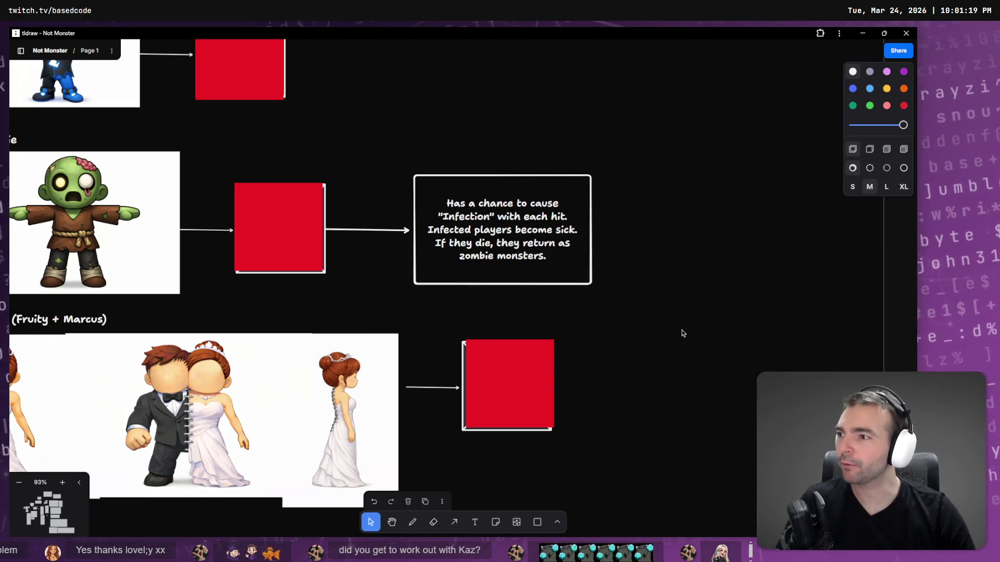
pyautogui.click(551, 281)
pyautogui.moveTo(559, 280); pyautogui.dragTo(527, 278)
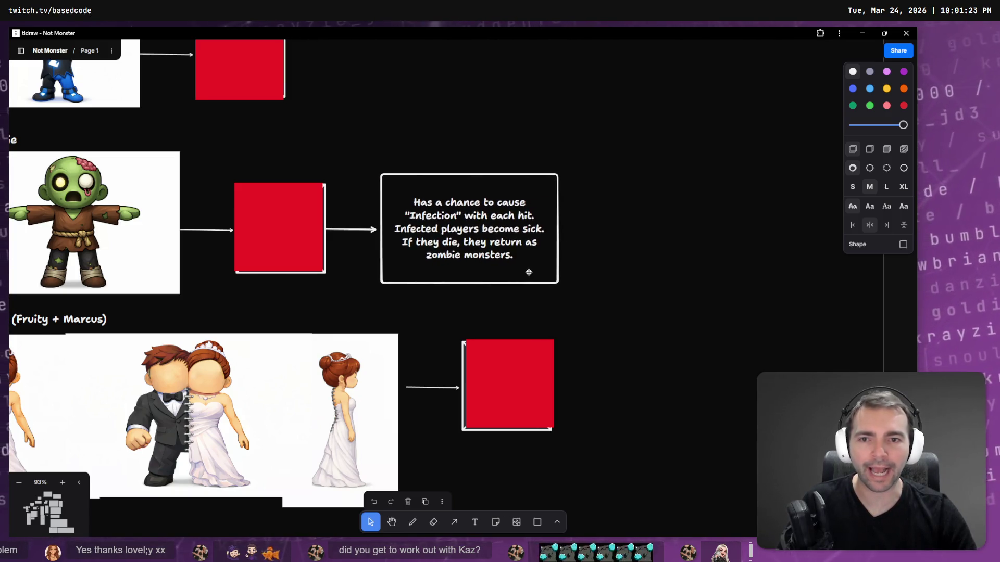
pyautogui.click(622, 310)
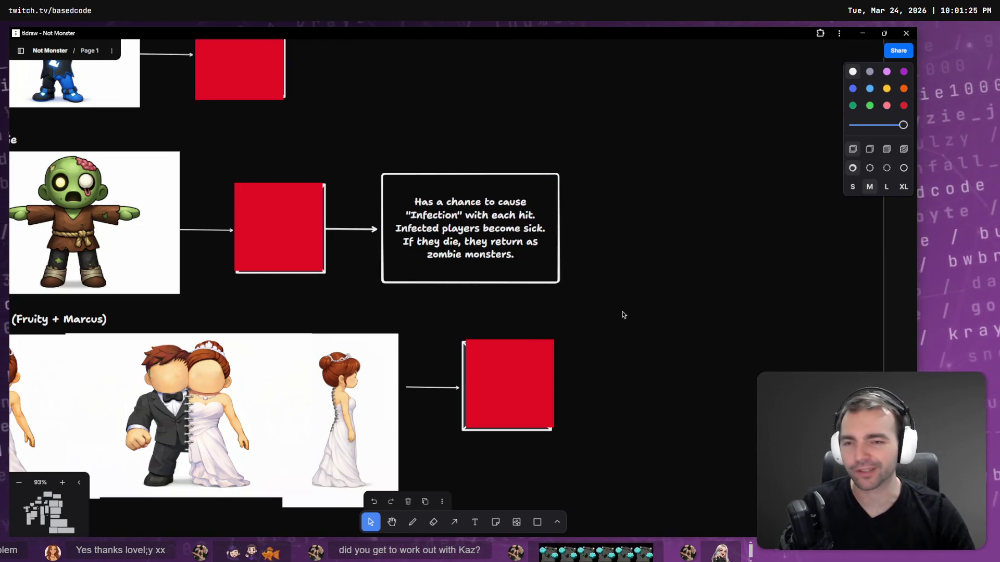
pyautogui.hscroll(-5, 623, 312)
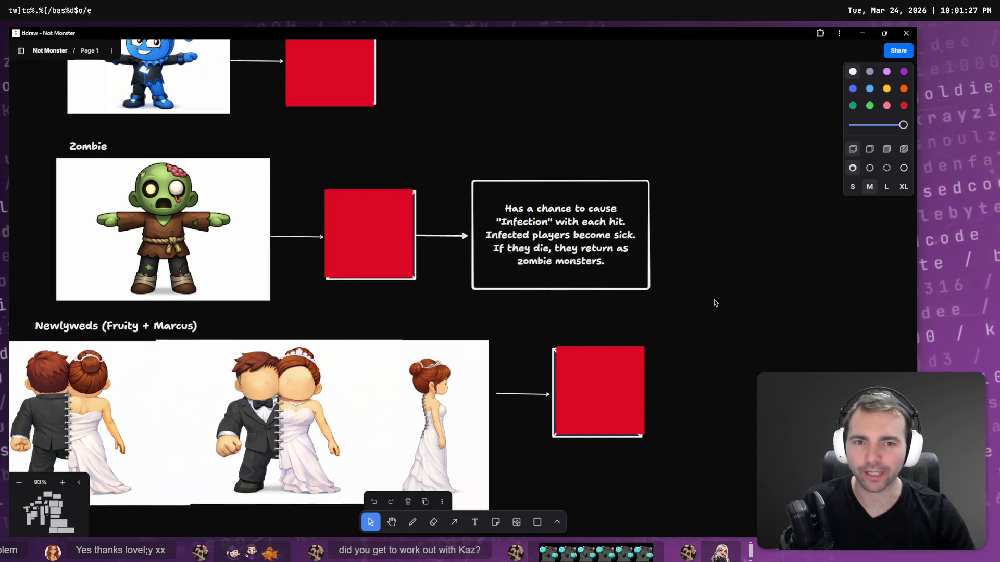
pyautogui.click(404, 263)
pyautogui.moveTo(405, 263); pyautogui.dragTo(407, 264)
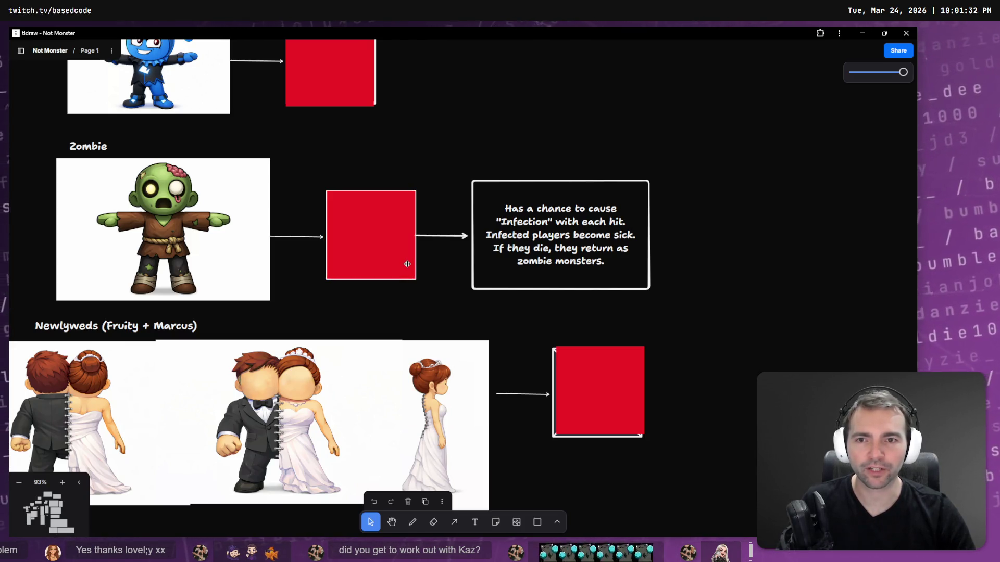
pyautogui.click(421, 167)
# Step: Nudge the Newlyweds row's red status box slightly
pyautogui.moveTo(512, 140)
pyautogui.mouseDown()
pyautogui.moveTo(530, 140)
pyautogui.moveTo(504, 140)
pyautogui.moveTo(562, 140)
pyautogui.moveTo(537, 143)
pyautogui.mouseUp()
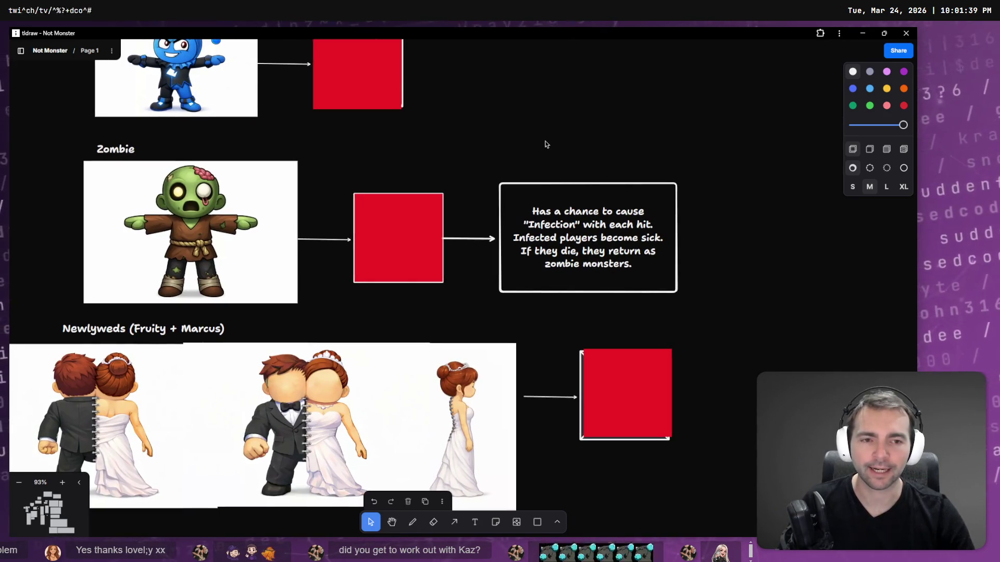
pyautogui.scroll(-2, 586, 406)
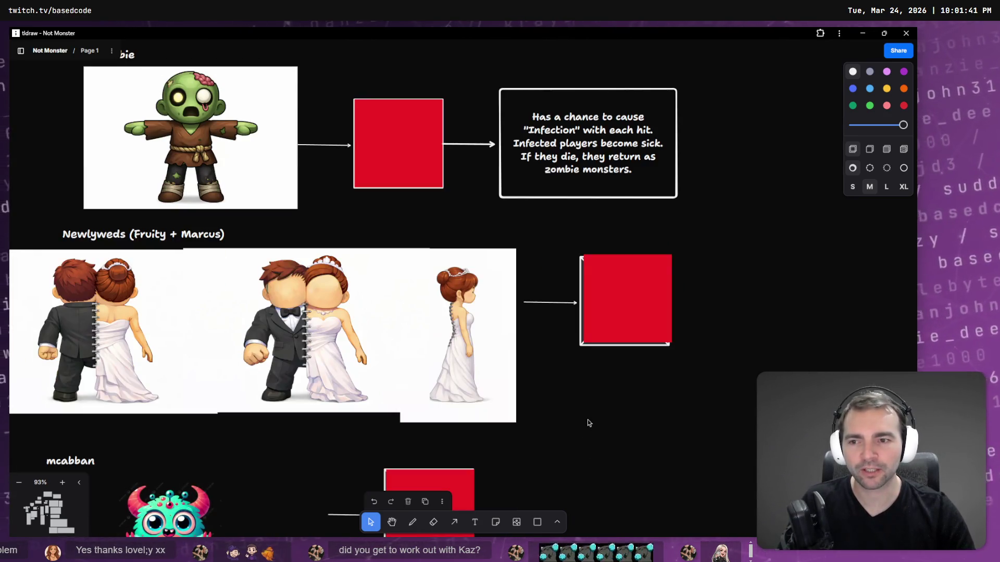
pyautogui.moveTo(548, 351)
pyautogui.mouseDown()
pyautogui.moveTo(649, 350)
pyautogui.moveTo(567, 353)
pyautogui.mouseUp()
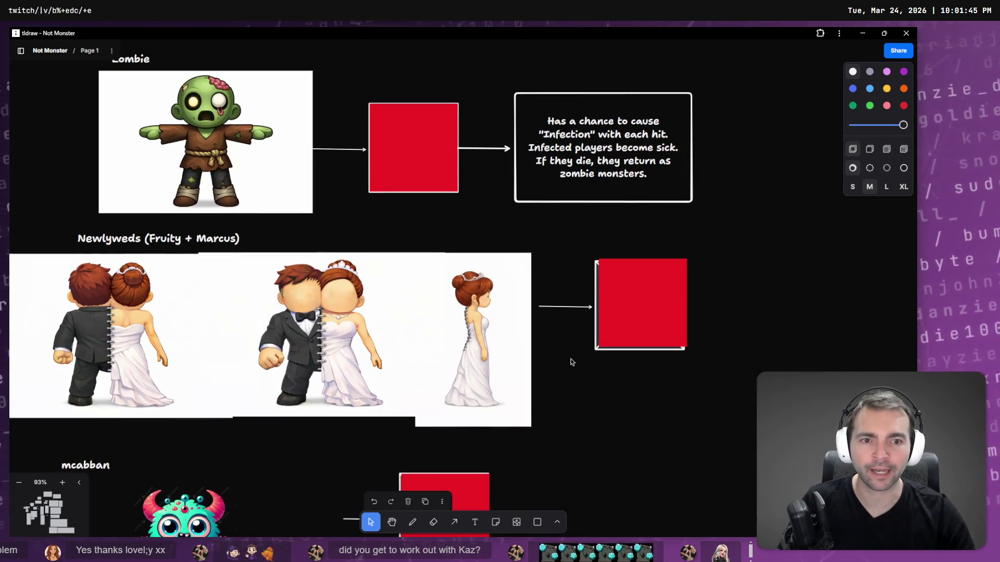
pyautogui.click(626, 295)
pyautogui.moveTo(644, 306); pyautogui.dragTo(642, 309)
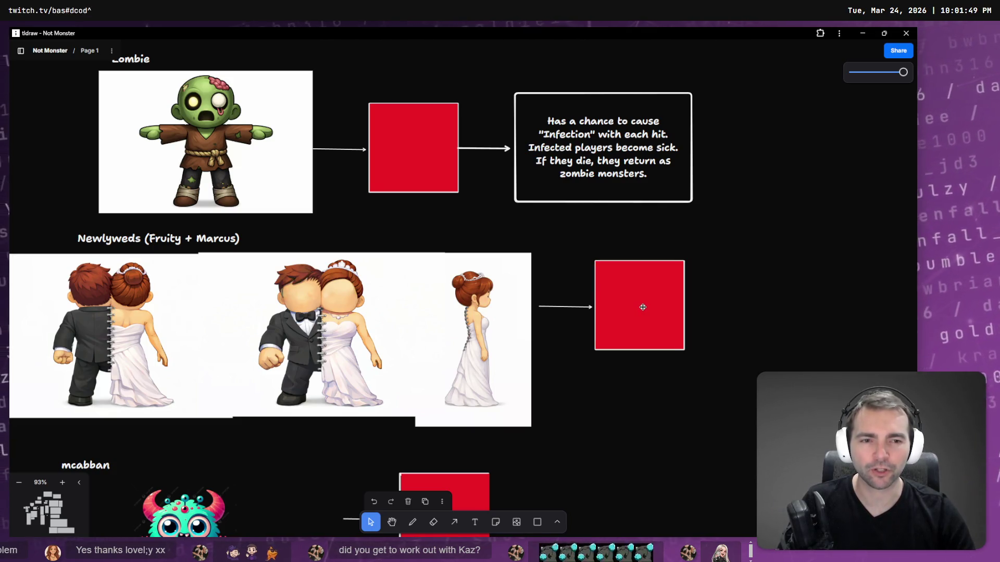
pyautogui.click(716, 291)
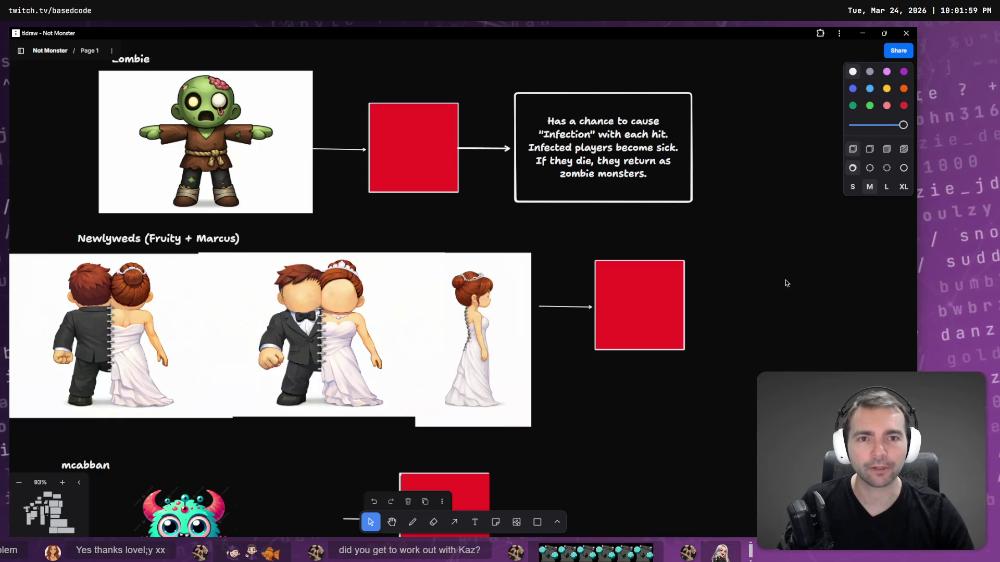
# Step: Duplicate the Zombie note up into the Nachopants row
pyautogui.scroll(10, 786, 289)
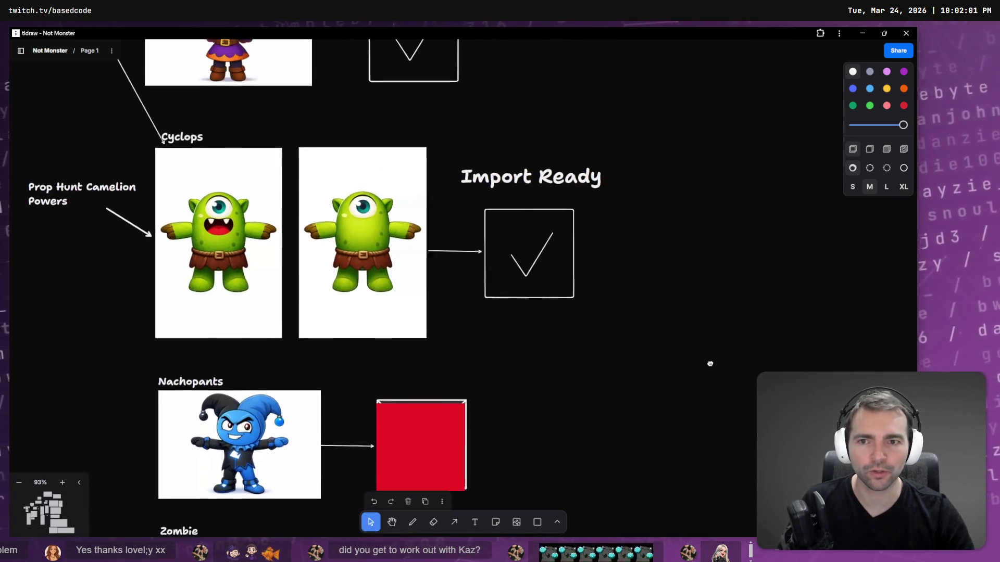
pyautogui.scroll(-10, 711, 199)
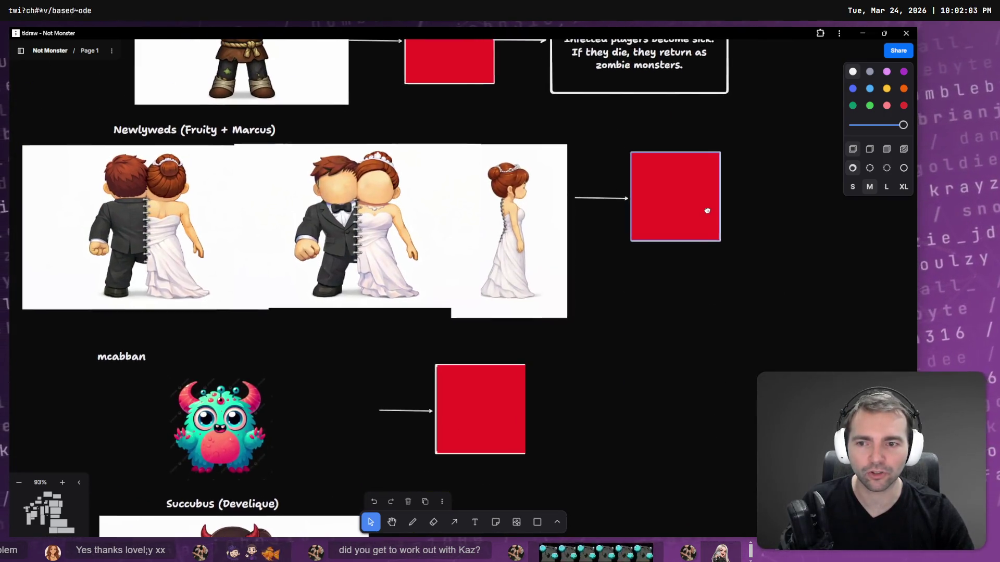
pyautogui.scroll(2, 707, 210)
pyautogui.scroll(4, 699, 343)
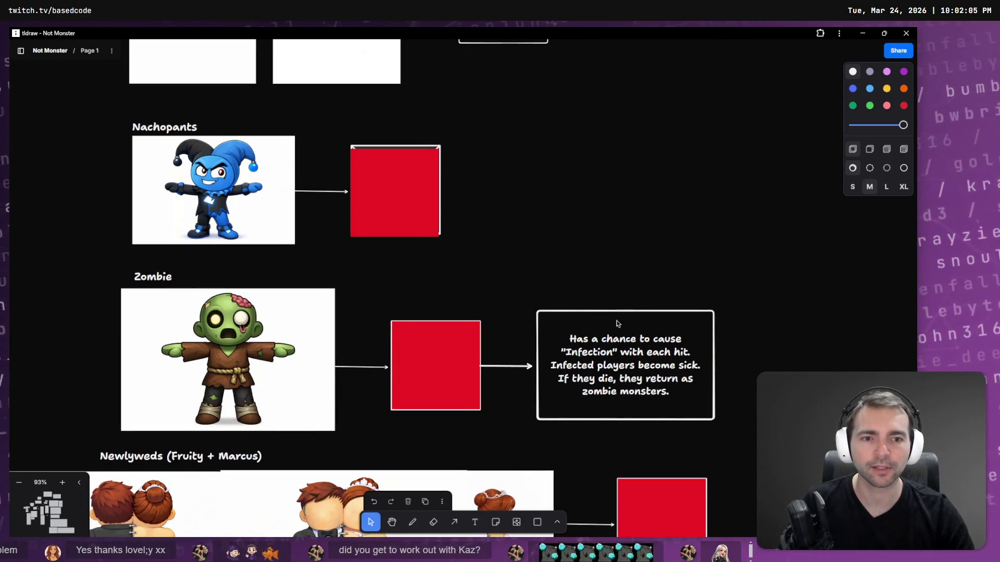
pyautogui.moveTo(616, 324)
pyautogui.mouseDown()
pyautogui.moveTo(629, 191)
pyautogui.moveTo(620, 154)
pyautogui.mouseUp()
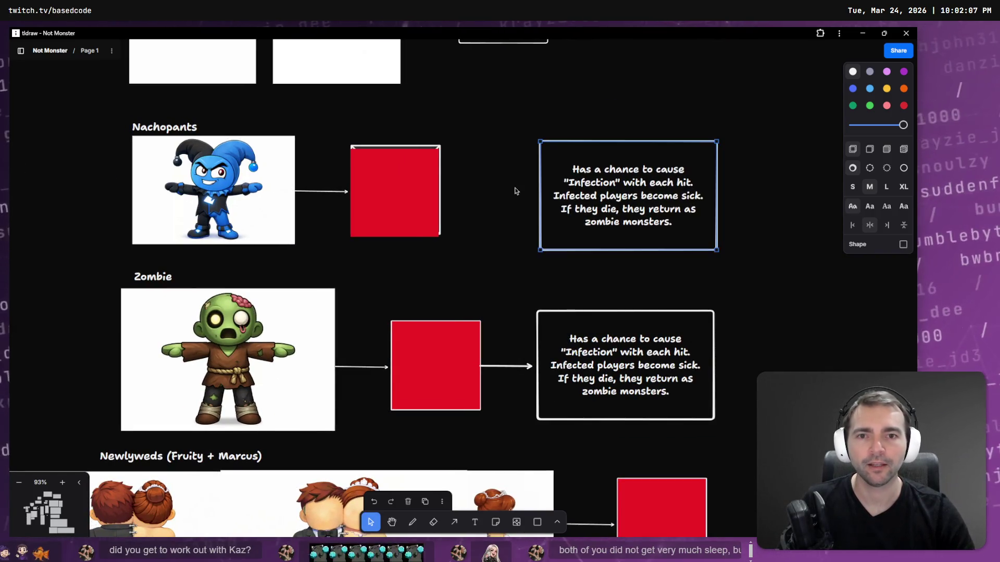
# Step: Connect Nachopants' red box to the copied note with a level arrow and delete its text
pyautogui.press('a')
pyautogui.moveTo(441, 188)
pyautogui.mouseDown()
pyautogui.moveTo(435, 516)
pyautogui.moveTo(413, 502)
pyautogui.mouseUp()
pyautogui.press('Escape')
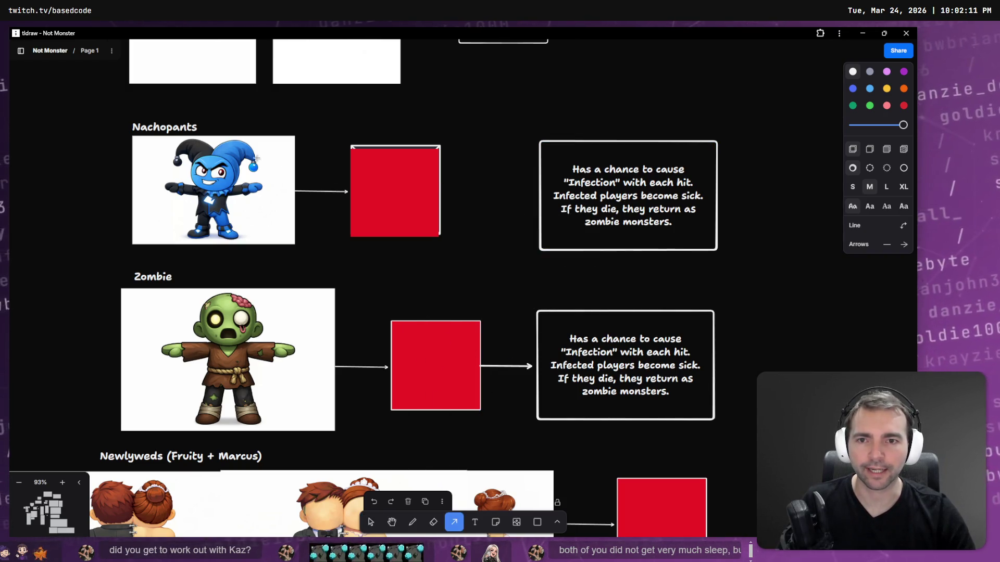
pyautogui.moveTo(432, 146)
pyautogui.mouseDown()
pyautogui.moveTo(536, 172)
pyautogui.moveTo(535, 193)
pyautogui.mouseUp()
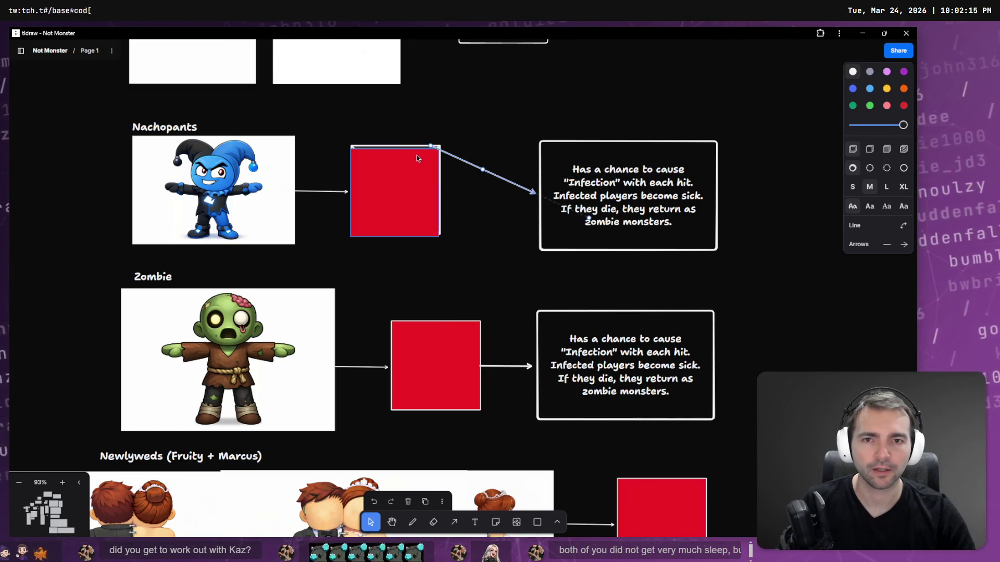
pyautogui.moveTo(431, 146); pyautogui.dragTo(382, 192)
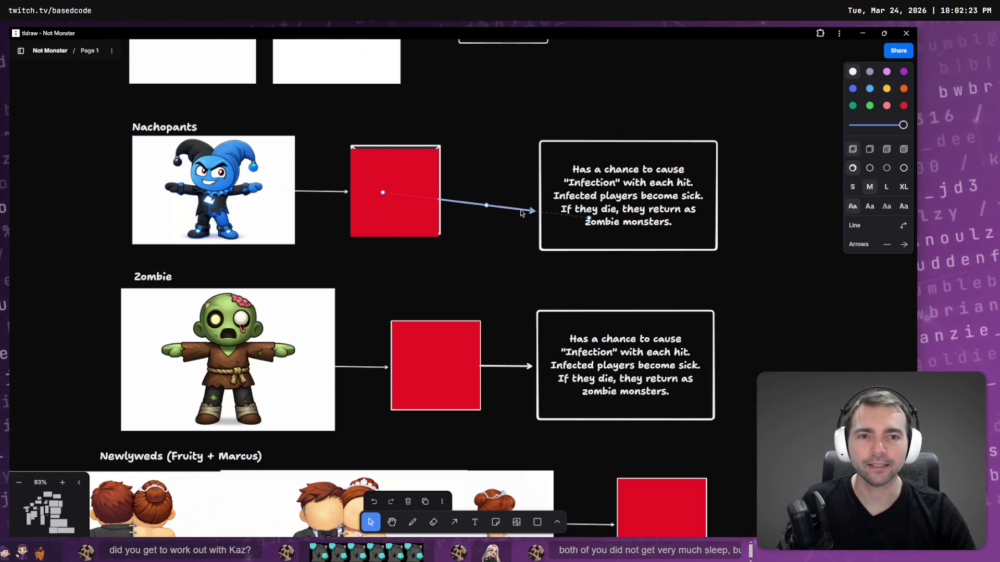
pyautogui.moveTo(589, 219); pyautogui.dragTo(648, 189)
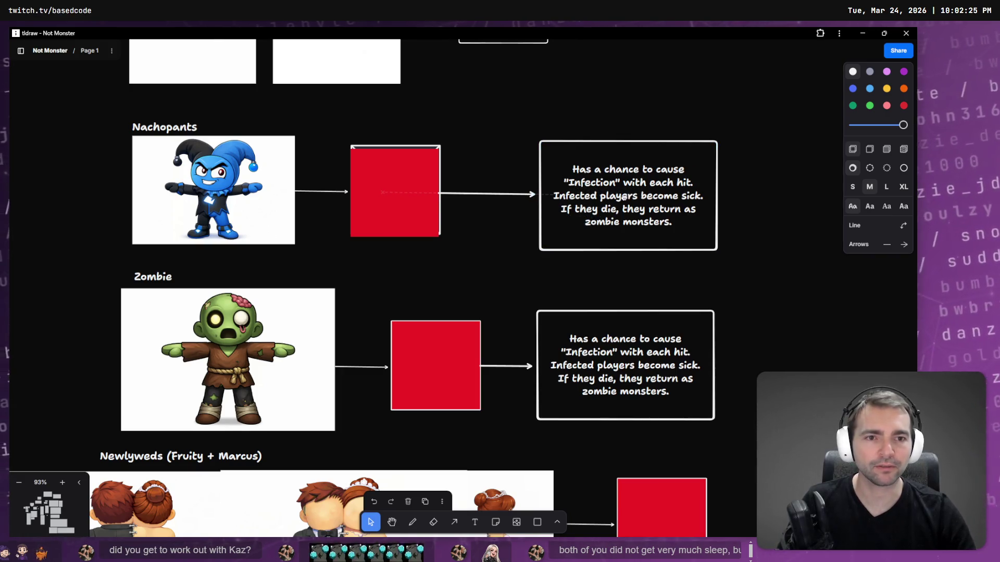
pyautogui.click(483, 250)
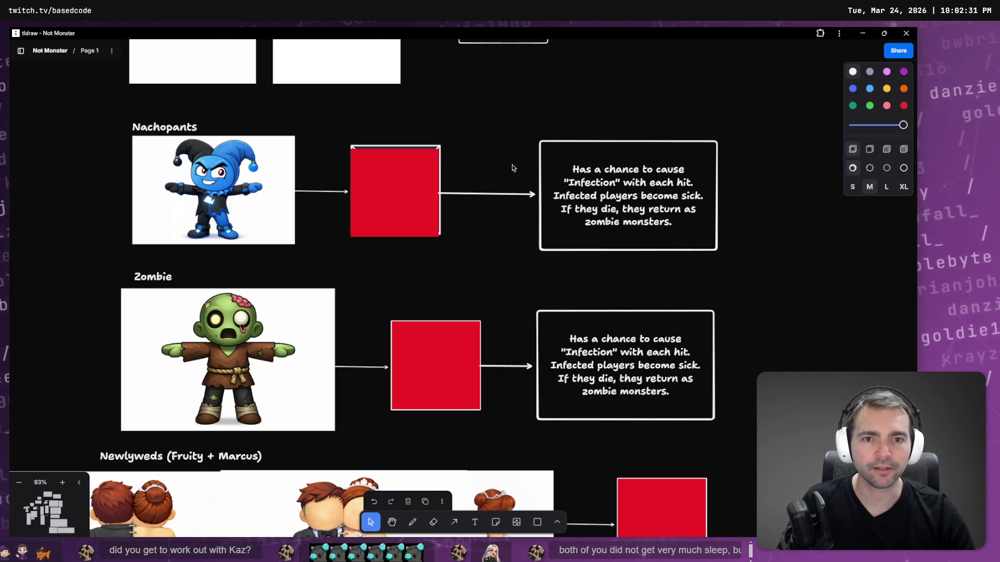
pyautogui.click(504, 194)
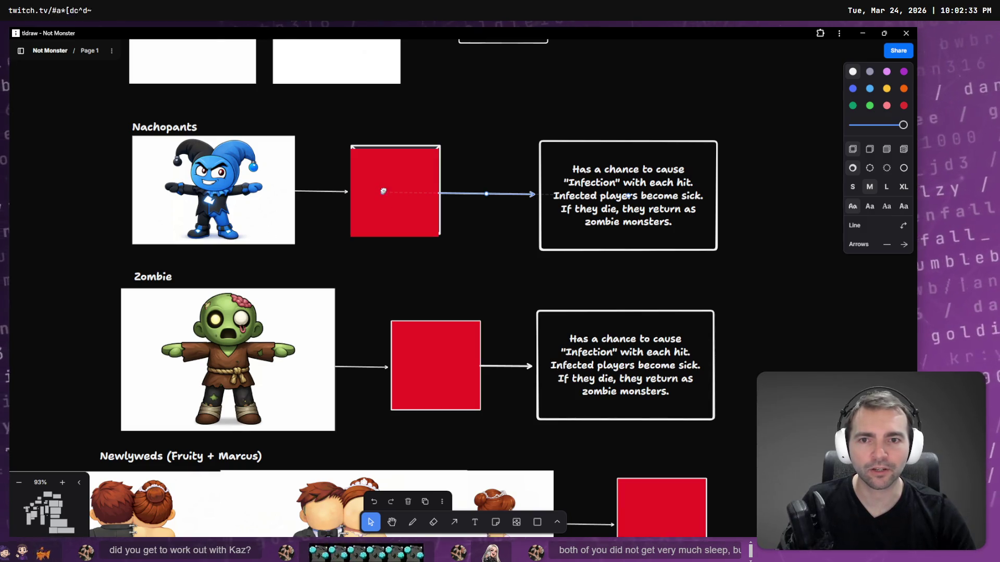
pyautogui.click(471, 157)
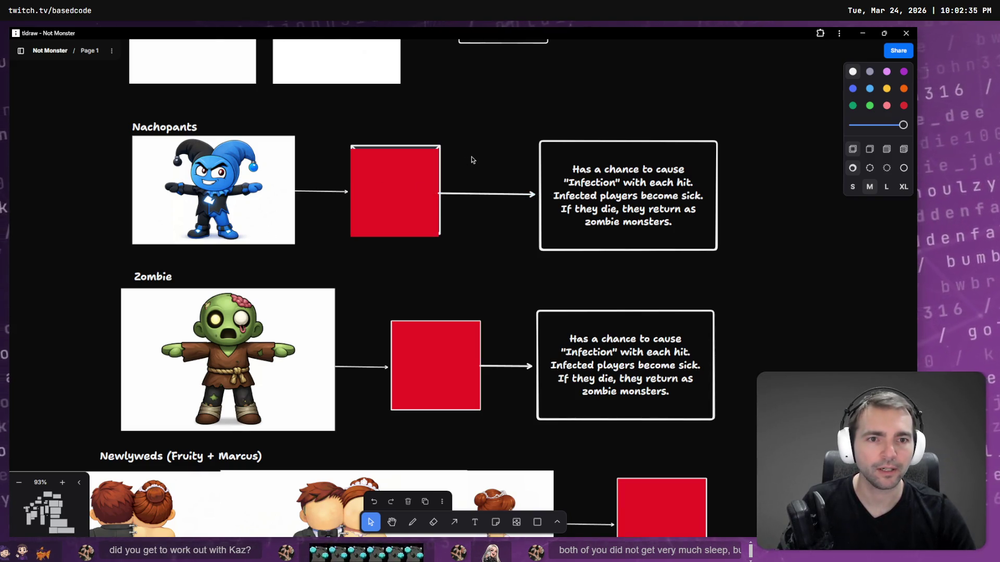
pyautogui.doubleClick(624, 209)
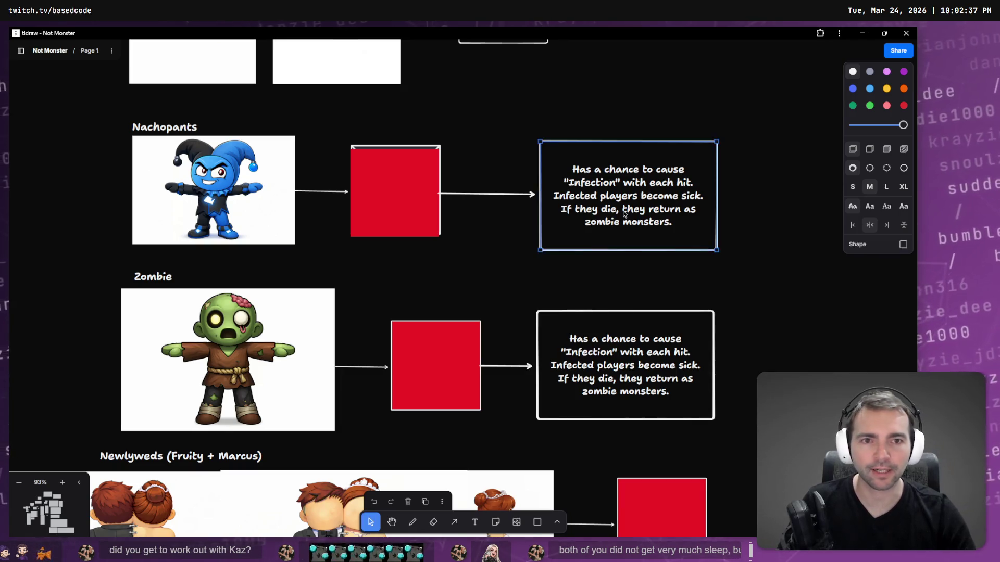
pyautogui.press('BackSpace')
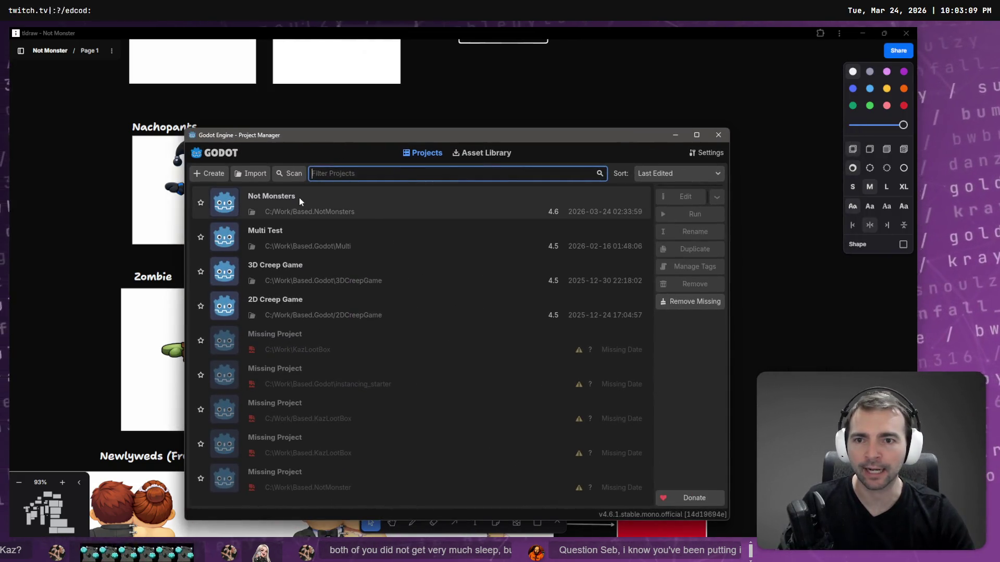
# Step: Open the Not Monsters project from the Godot Project Manager
pyautogui.doubleClick(299, 198)
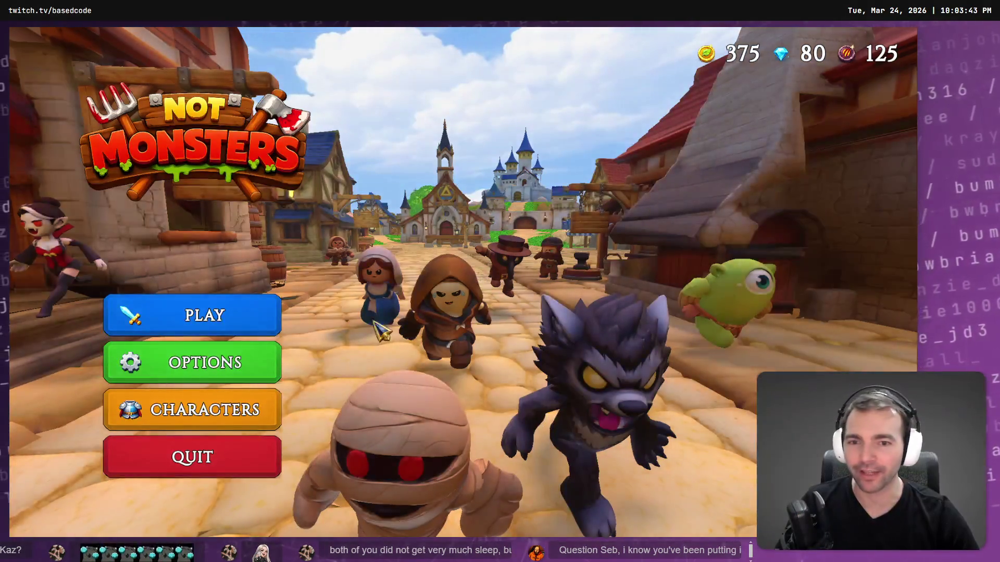
# Step: View the Newlyweds details under the Characters screen's Monsters tab, then return to the menu
pyautogui.click(229, 407)
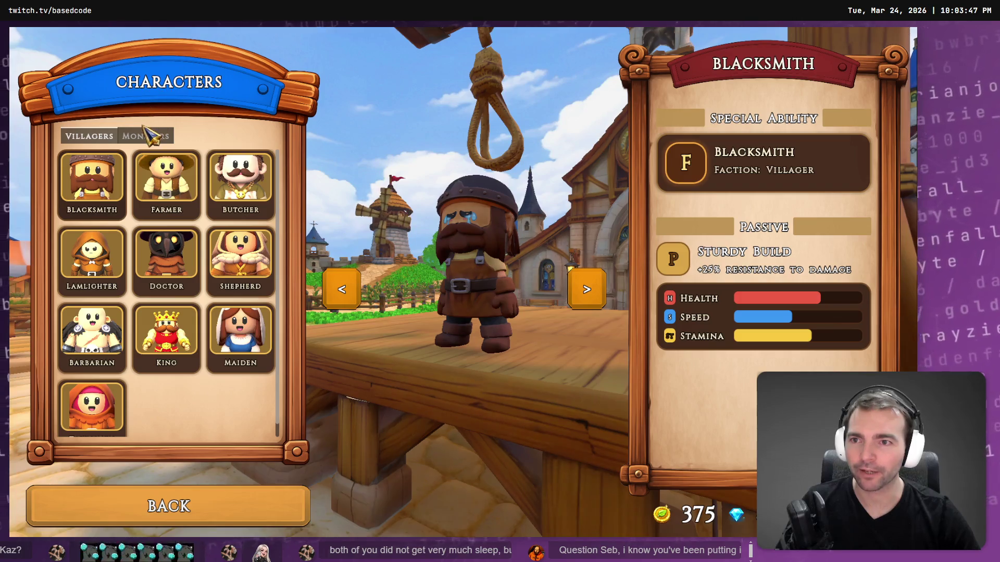
pyautogui.click(148, 134)
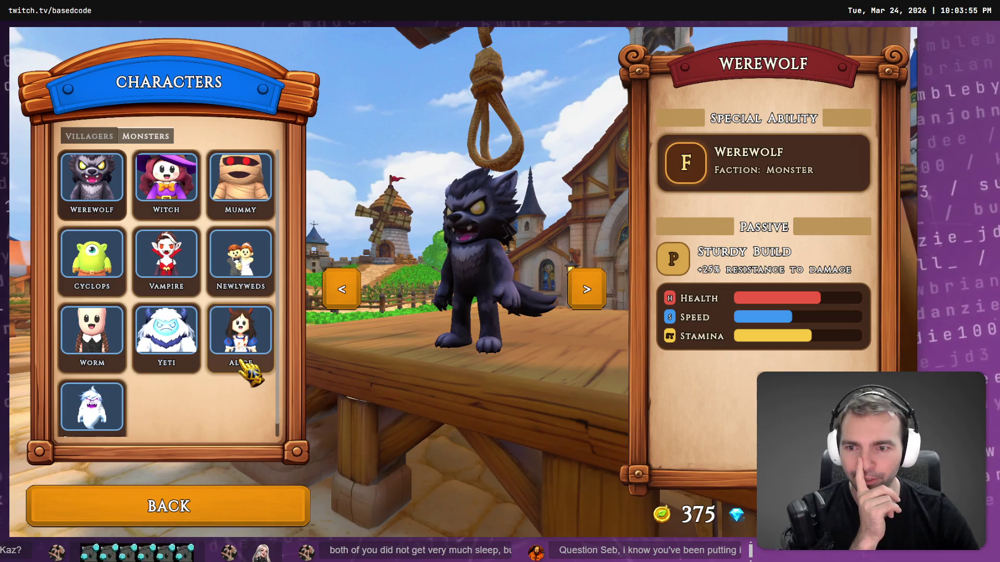
pyautogui.click(241, 250)
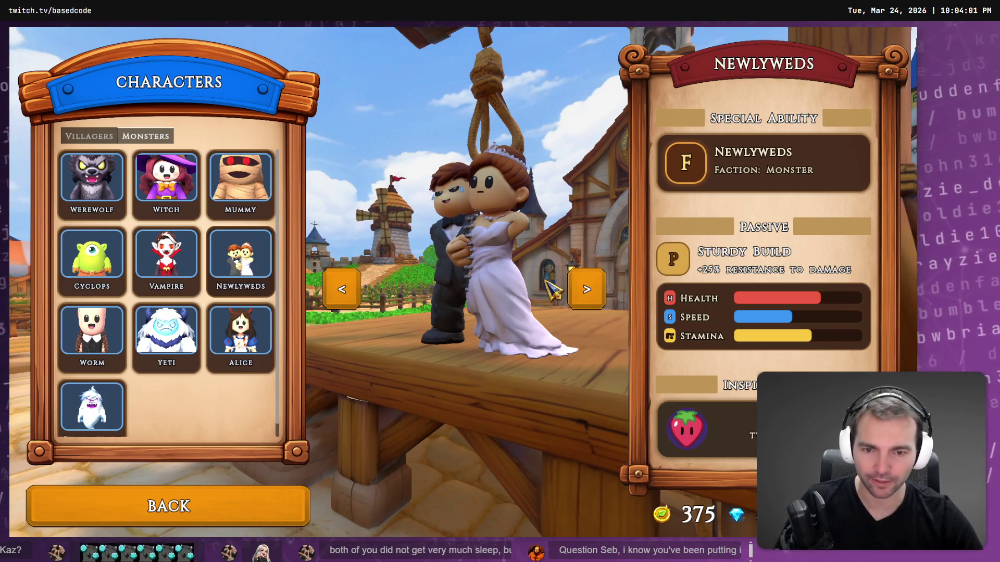
pyautogui.press('Escape')
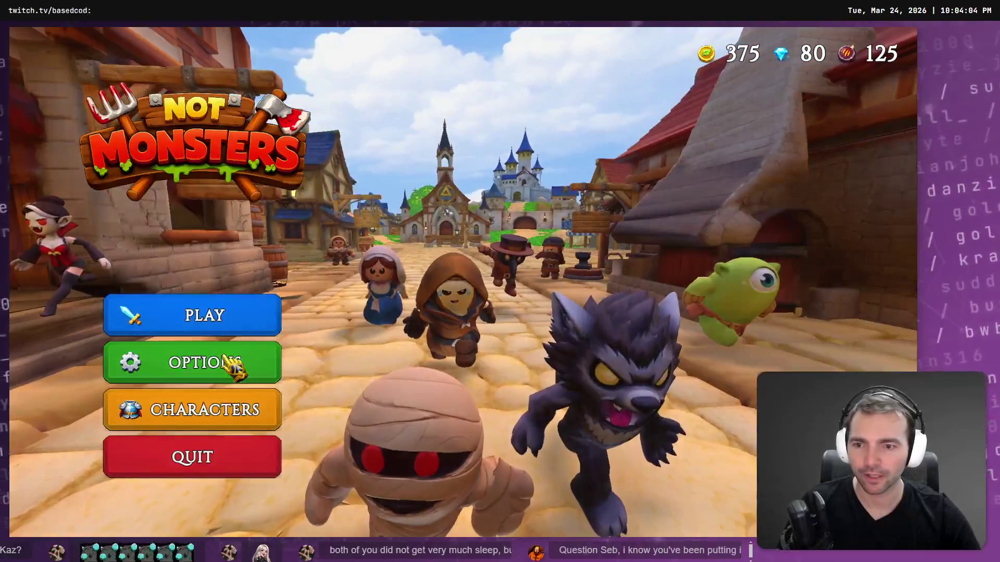
# Step: Set Options > Video to 1280 x 720 resolution and Windowed display mode
pyautogui.click(233, 367)
pyautogui.click(483, 173)
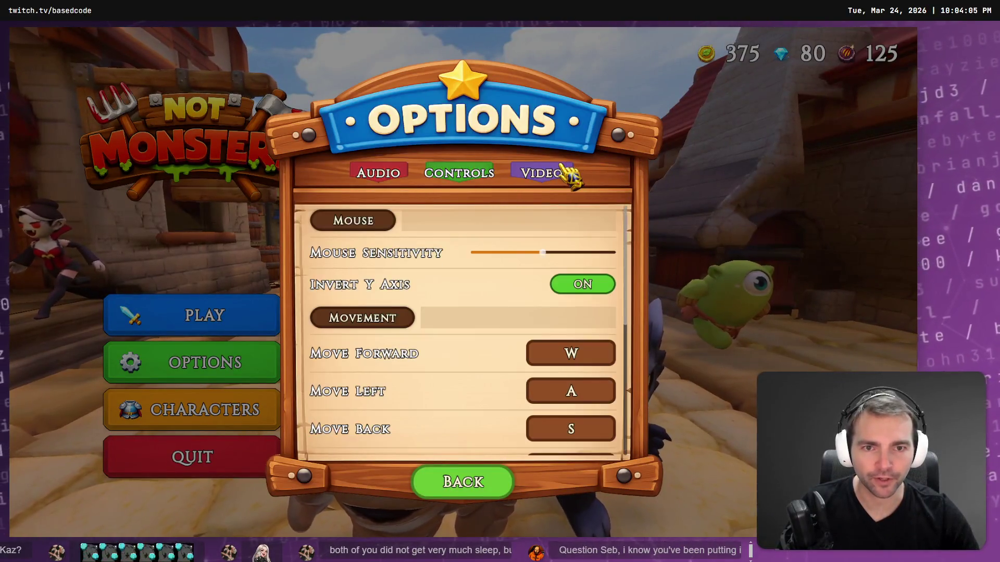
pyautogui.click(552, 173)
pyautogui.click(529, 249)
pyautogui.click(535, 274)
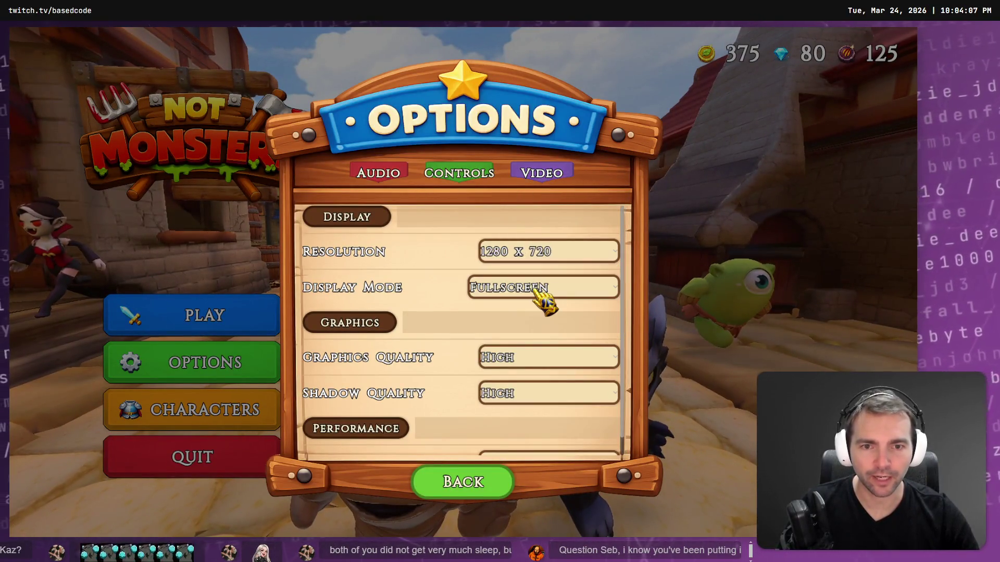
pyautogui.click(541, 288)
pyautogui.click(556, 309)
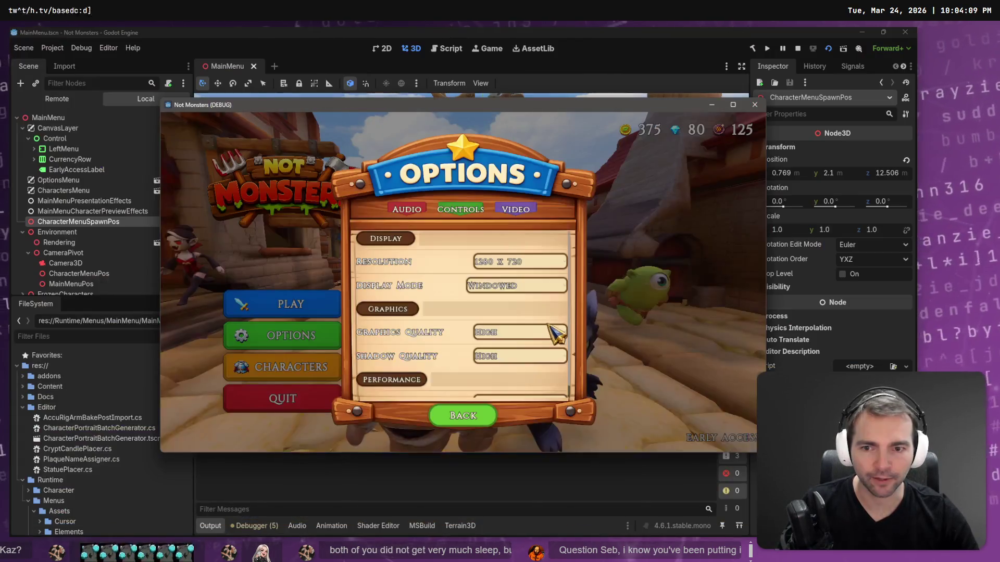
# Step: Start a game to load the lobby, then leave the match back to the main menu
pyautogui.moveTo(495, 108)
pyautogui.mouseDown()
pyautogui.moveTo(375, 108)
pyautogui.moveTo(390, 106)
pyautogui.mouseUp()
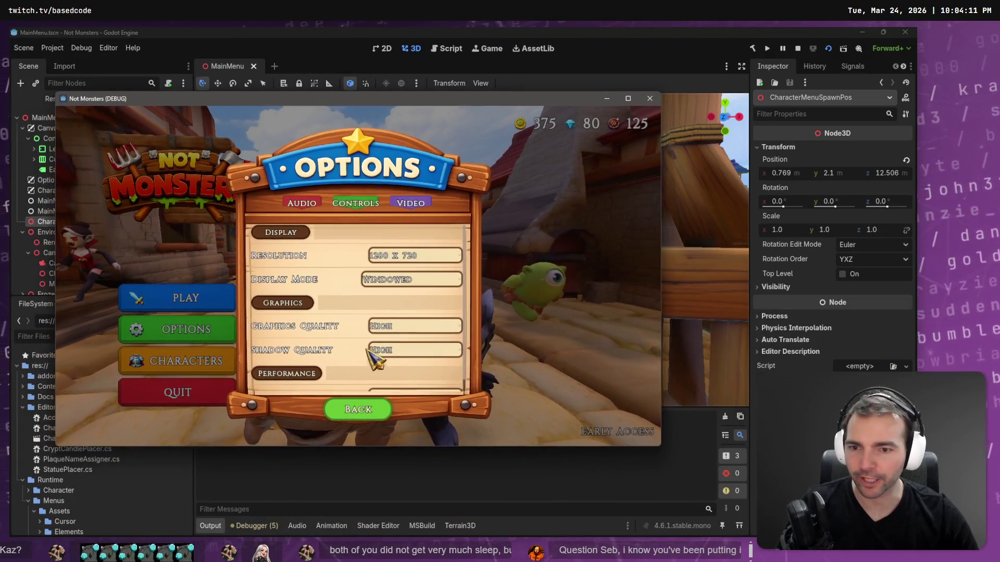
pyautogui.click(358, 412)
pyautogui.click(232, 304)
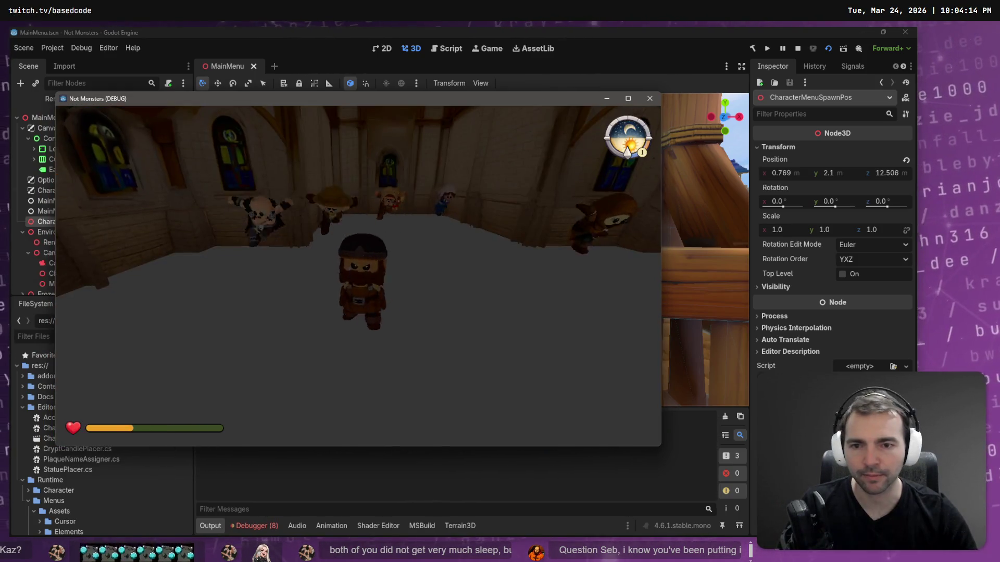
pyautogui.press('Escape')
pyautogui.click(358, 314)
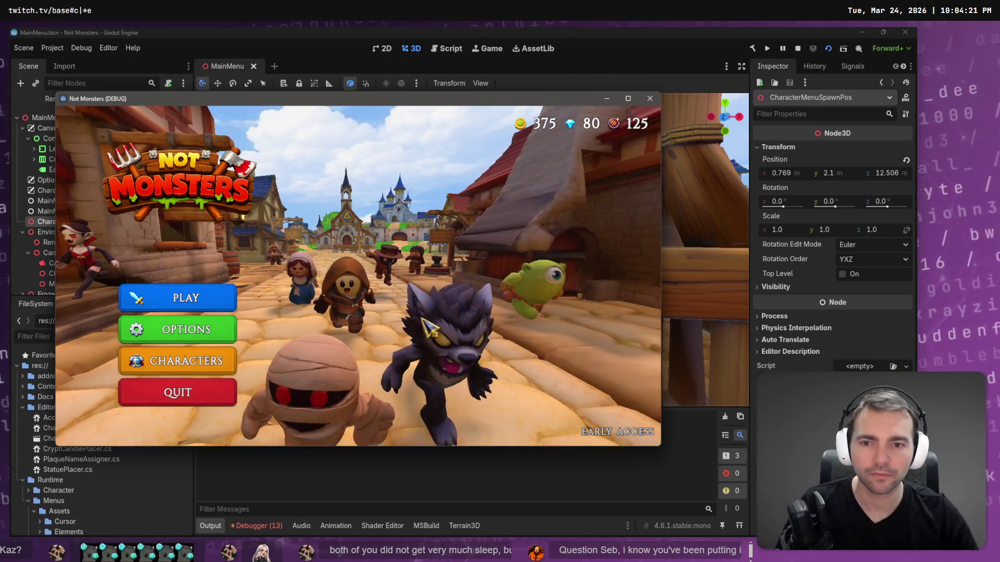
# Step: Browse Worm, Poultergeist and Alice, then open Alice's credited Twitch channel
pyautogui.click(214, 365)
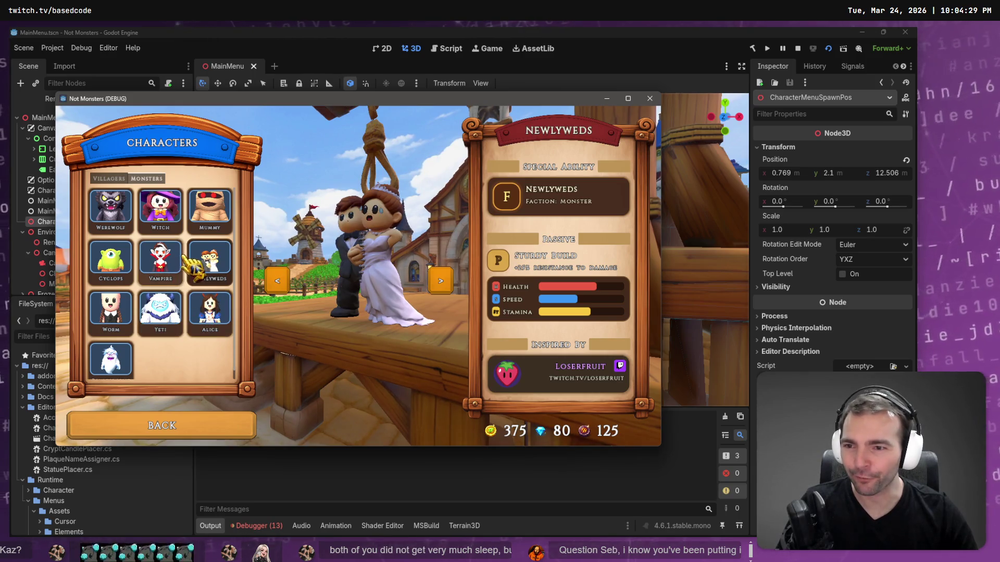
pyautogui.click(119, 327)
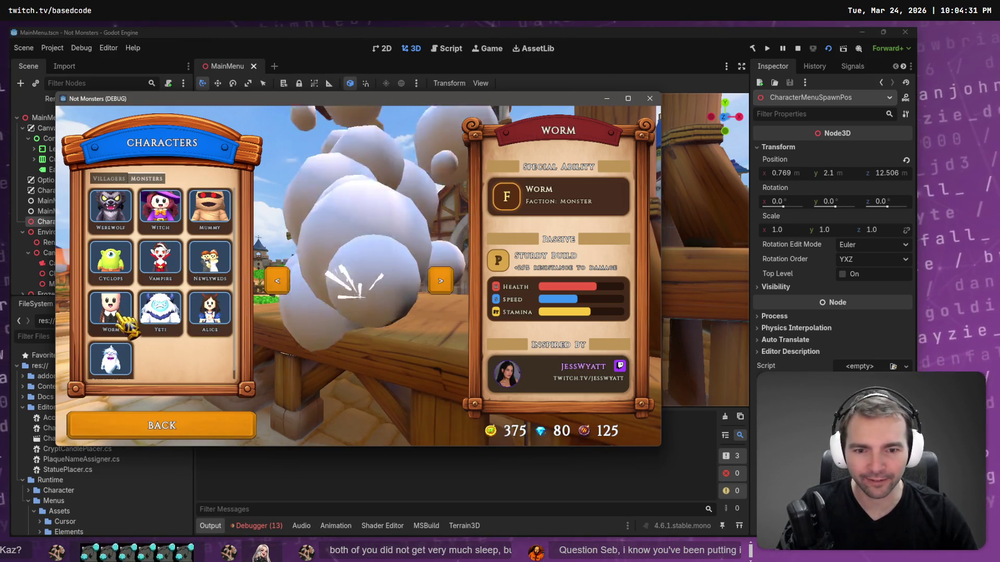
pyautogui.click(122, 365)
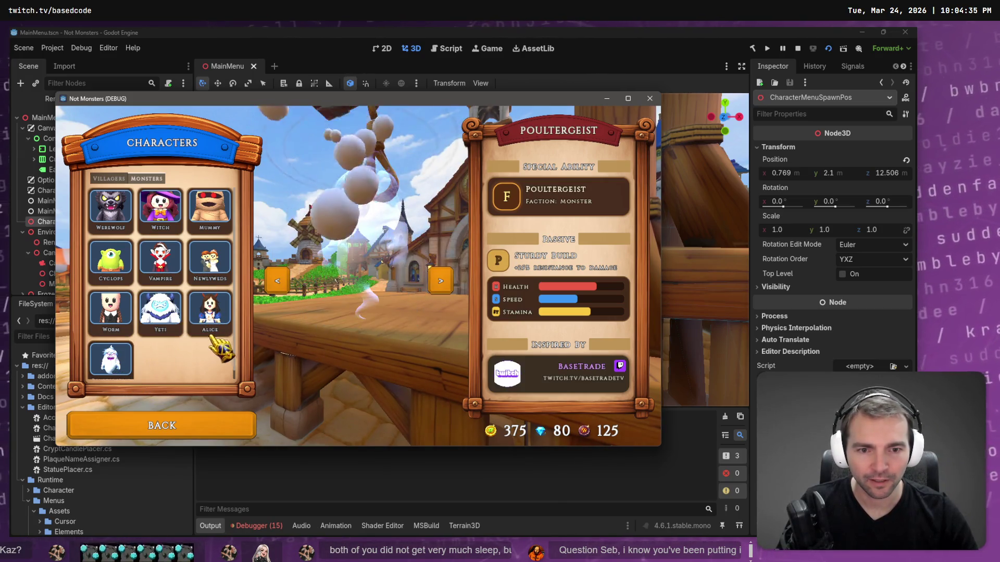
pyautogui.click(211, 315)
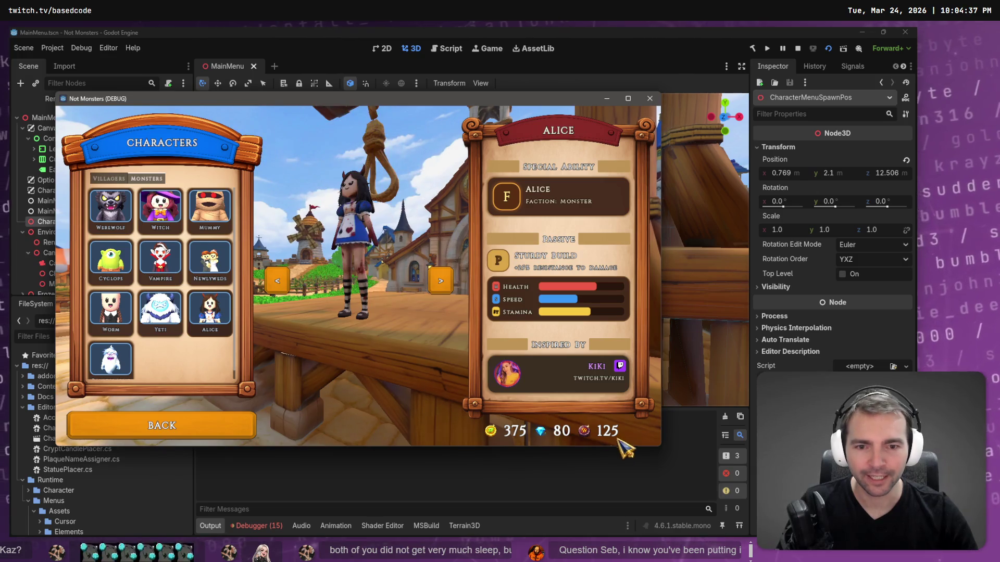
pyautogui.click(518, 374)
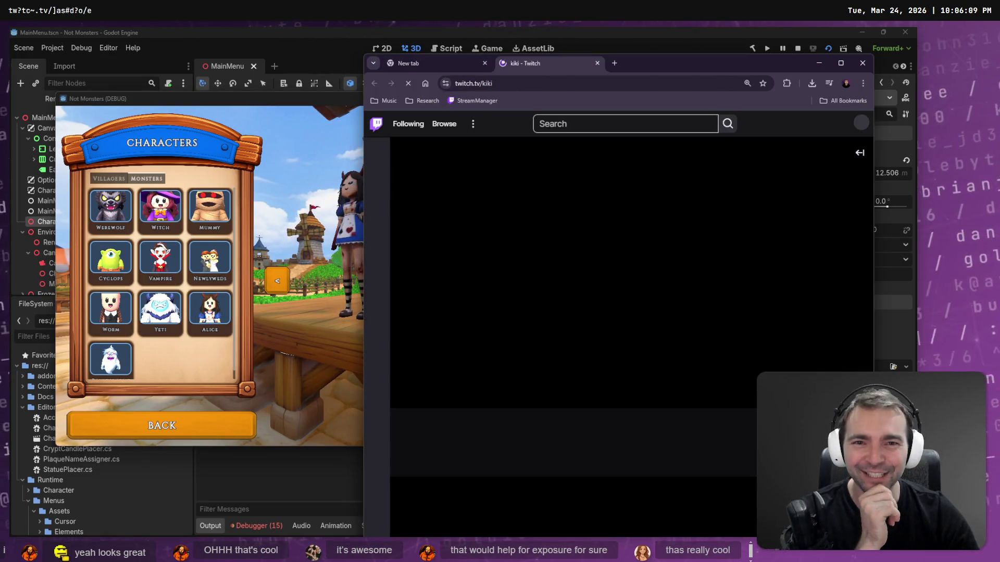
# Step: Open the credited Twitch channels for the Poultergeist, Worm and Vampire characters
pyautogui.click(112, 359)
pyautogui.click(566, 376)
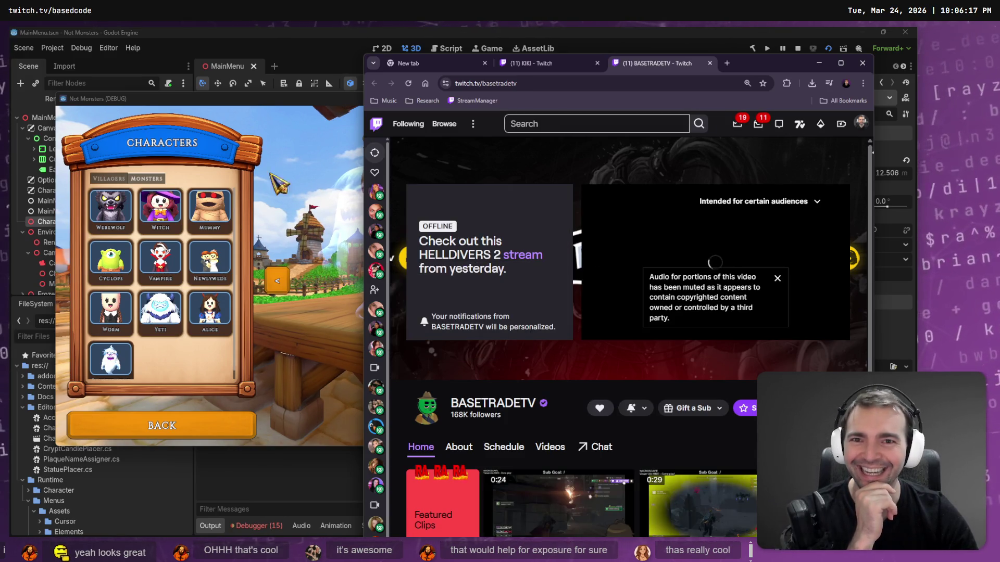
pyautogui.click(122, 320)
pyautogui.click(124, 323)
pyautogui.click(504, 374)
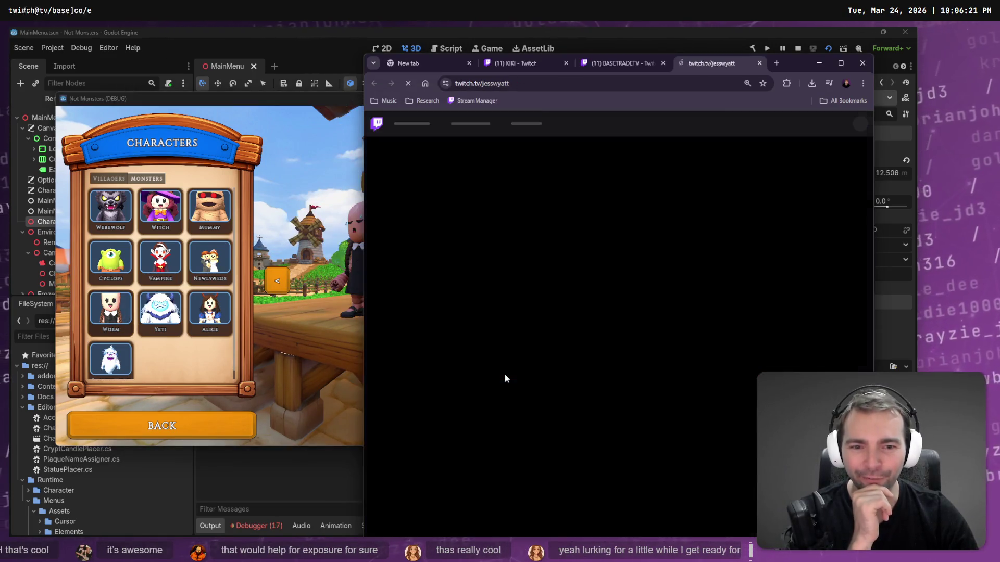
pyautogui.click(160, 258)
pyautogui.click(545, 376)
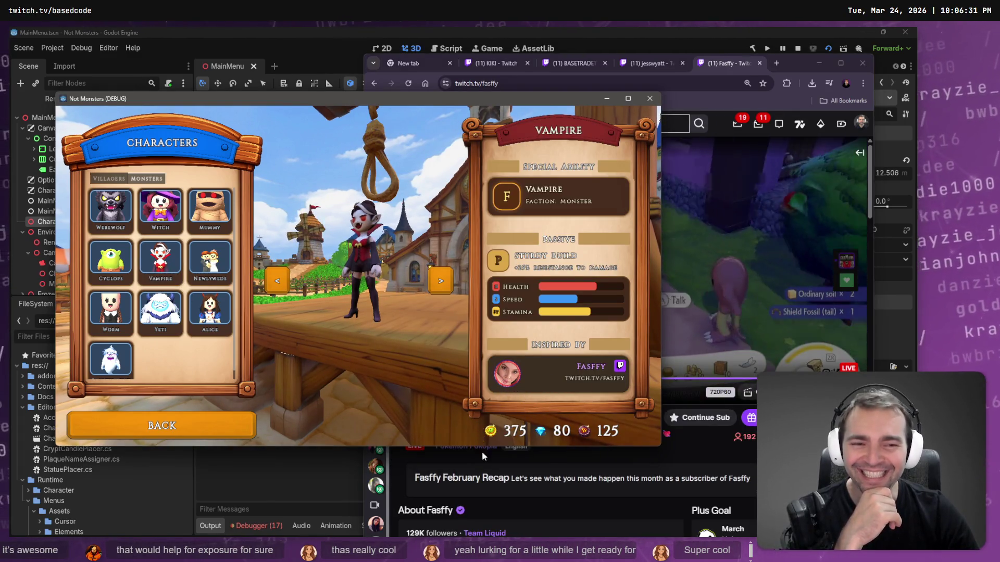
# Step: Close the Twitch tabs and the Chrome window, then return to the tldraw board
pyautogui.click(540, 476)
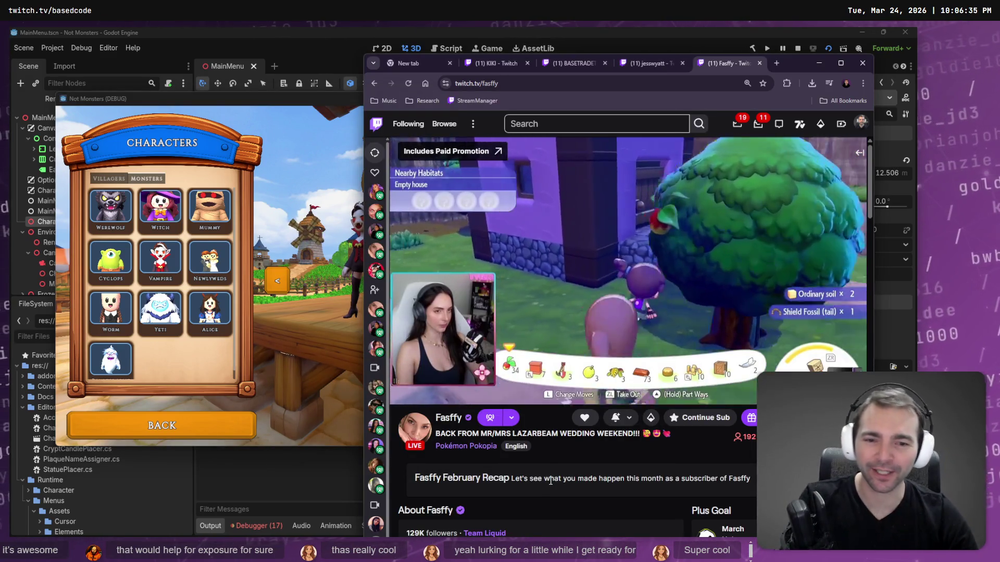
pyautogui.hotkey('ctrl', 'w')
pyautogui.hotkey('ctrl', 'w')
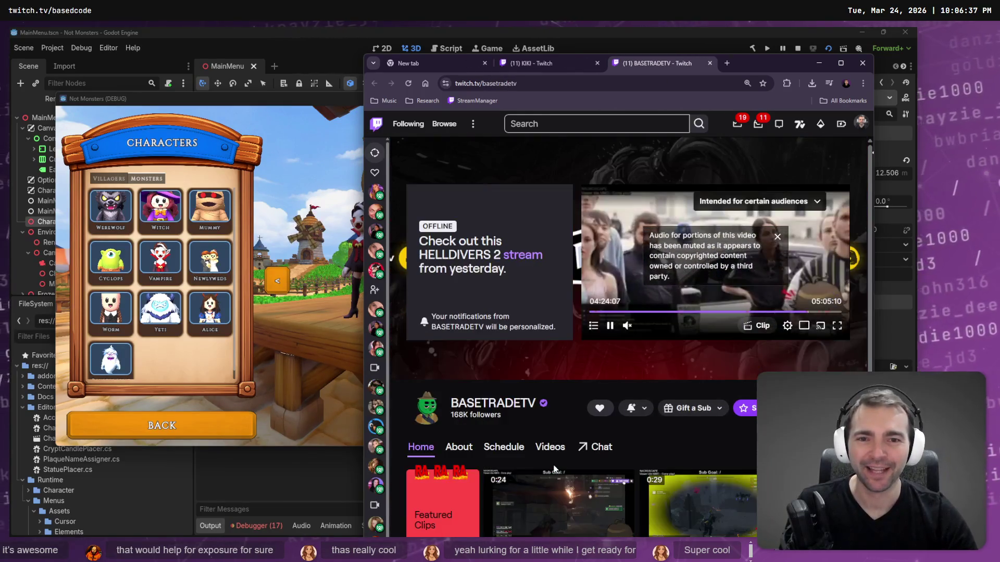
pyautogui.hotkey('ctrl', 'w')
pyautogui.hotkey('ctrl', 'w')
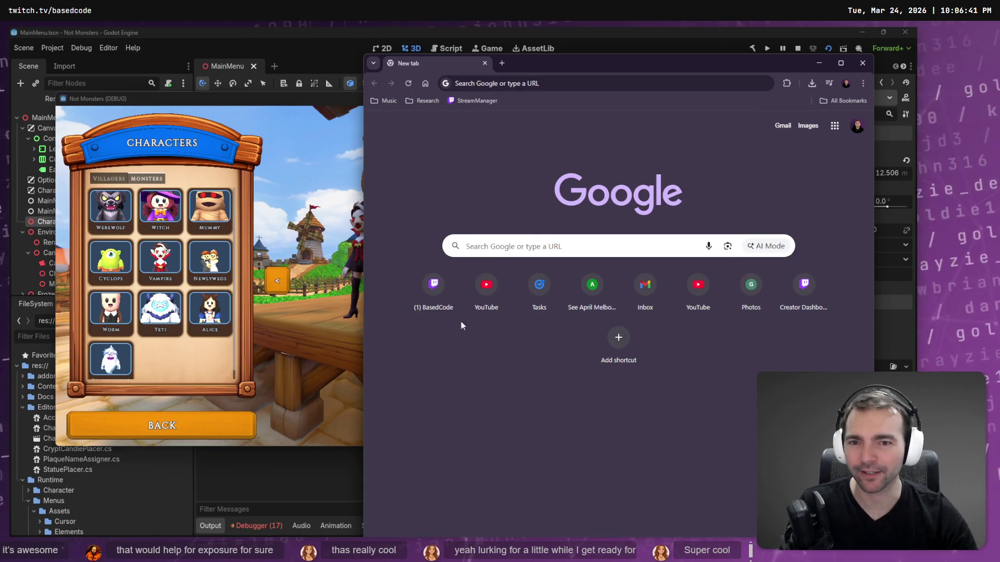
pyautogui.hotkey('ctrl', 'w')
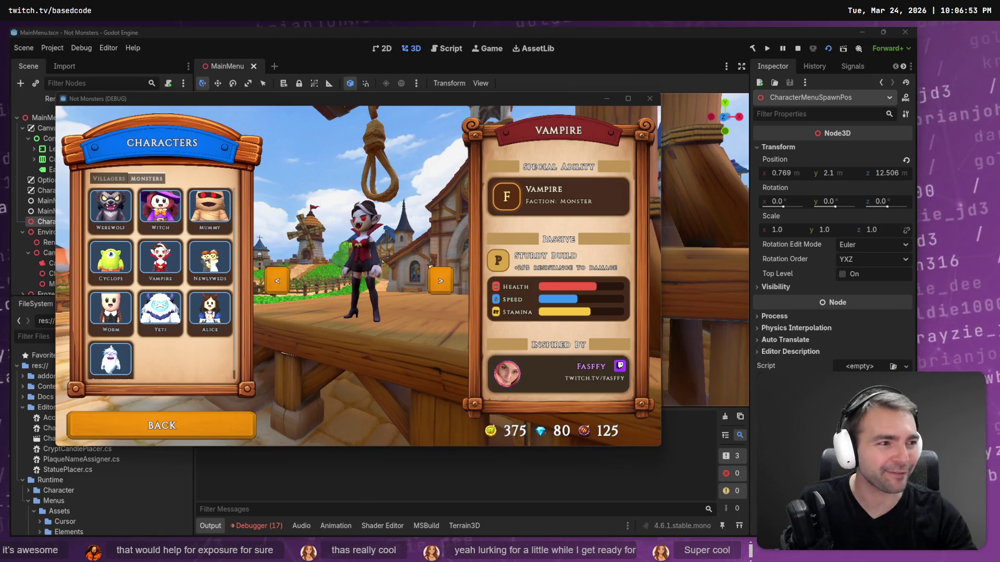
pyautogui.hotkey('alt', 'Tab')
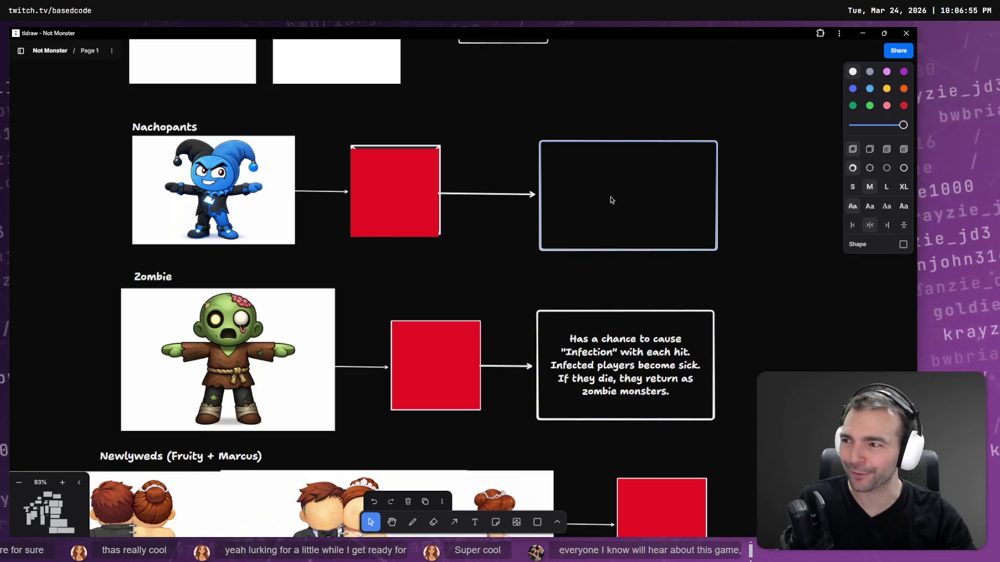
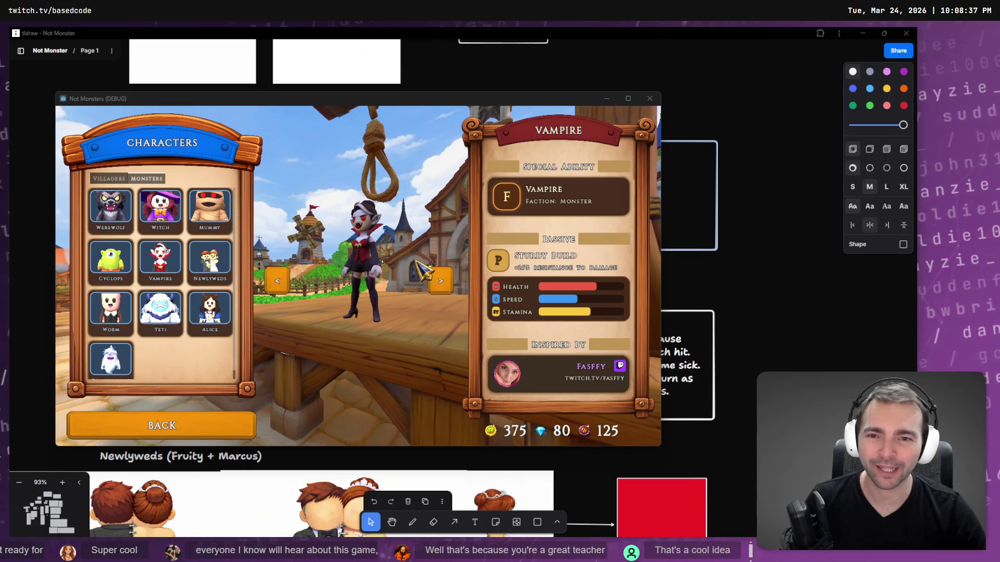
# Step: Bring the tldraw character board back in front of the Not Monsters window
pyautogui.click(803, 271)
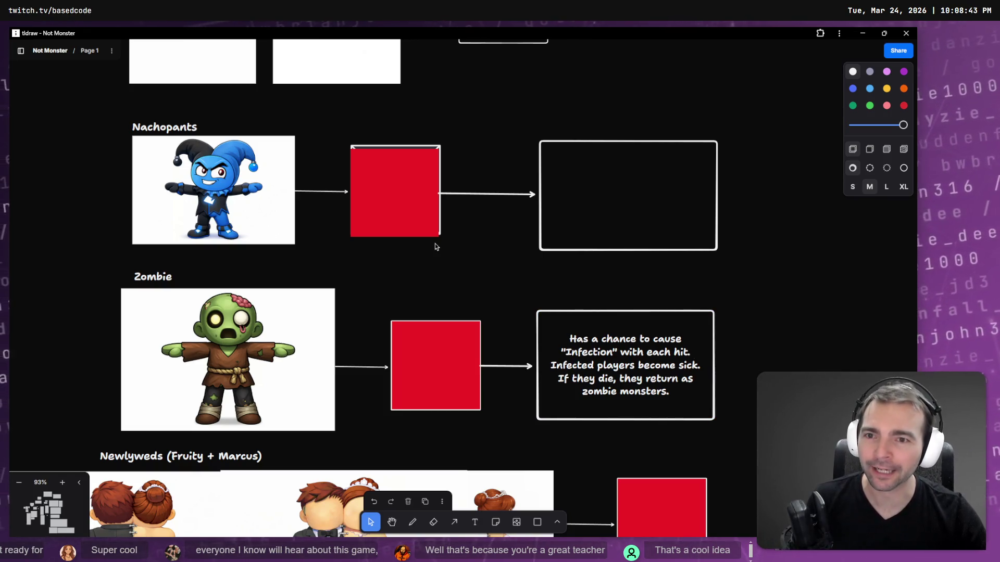
# Step: Nudge Nachopants' red box up and write 'Moves super quickly. Fastest character in the game.' in its box
pyautogui.moveTo(418, 214); pyautogui.dragTo(415, 205)
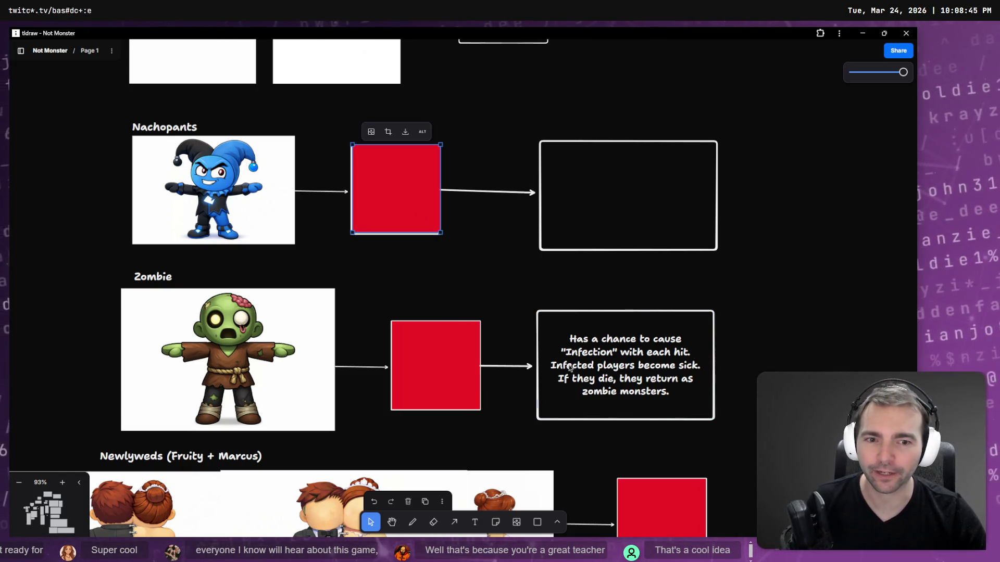
pyautogui.press('Escape')
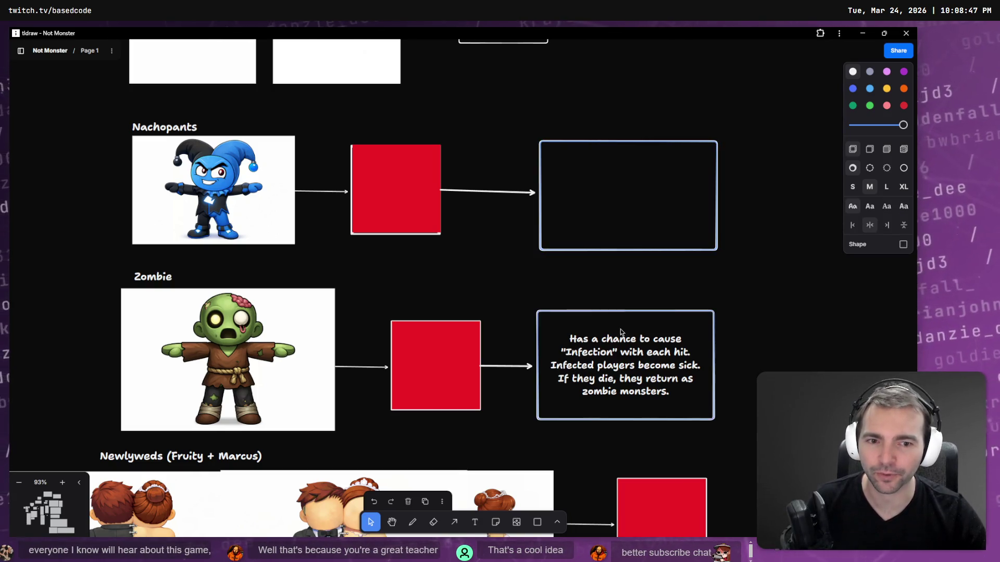
pyautogui.write('M')
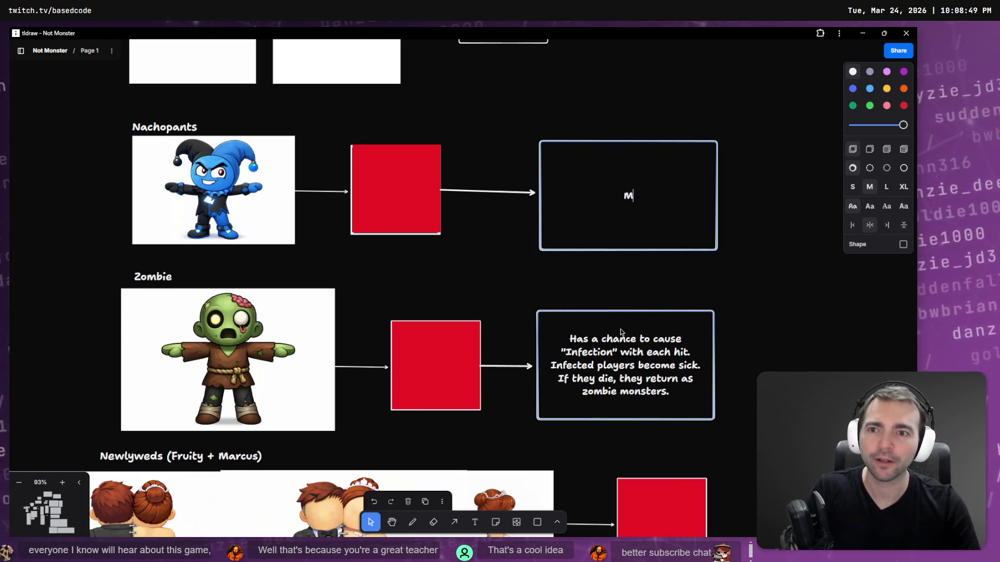
pyautogui.write('oves super quick')
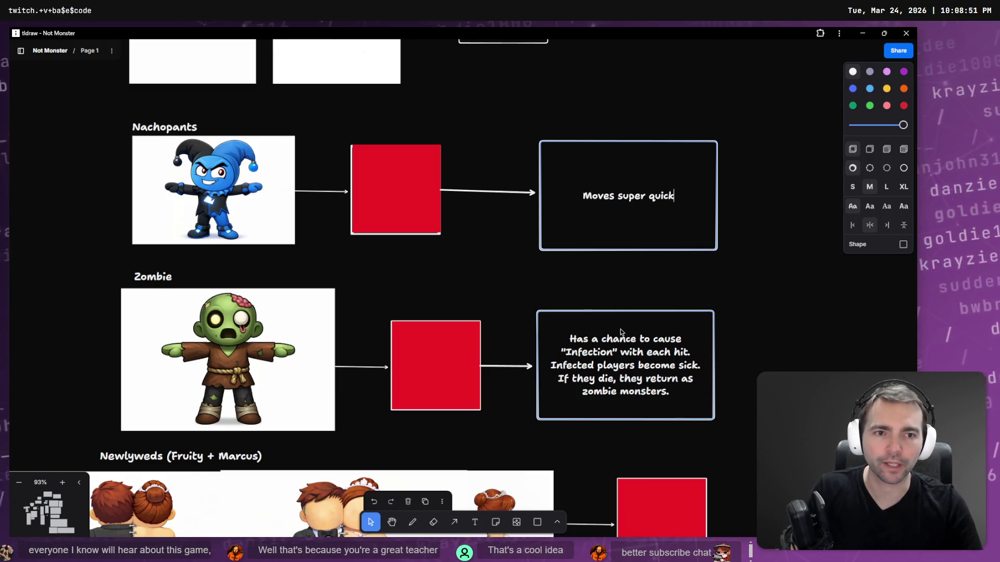
pyautogui.write('ly. Faster')
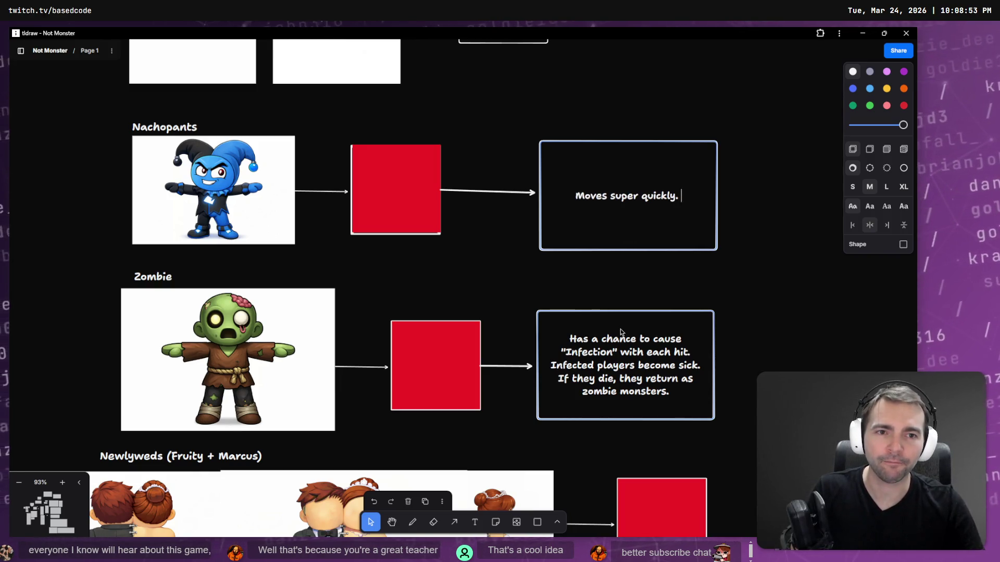
pyautogui.hotkey('ctrl', 'BackSpace')
pyautogui.write('Faste')
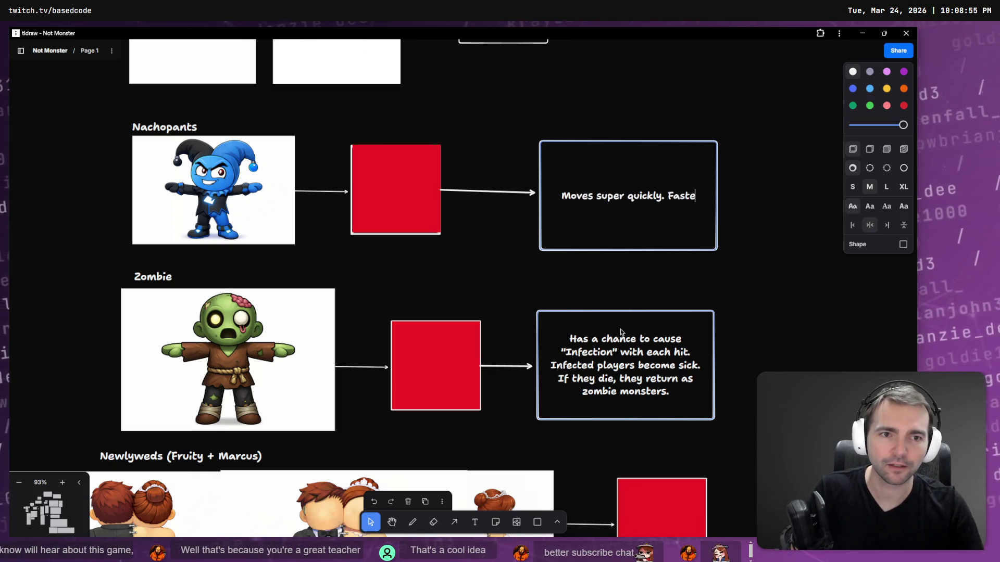
pyautogui.write('st character in the game.')
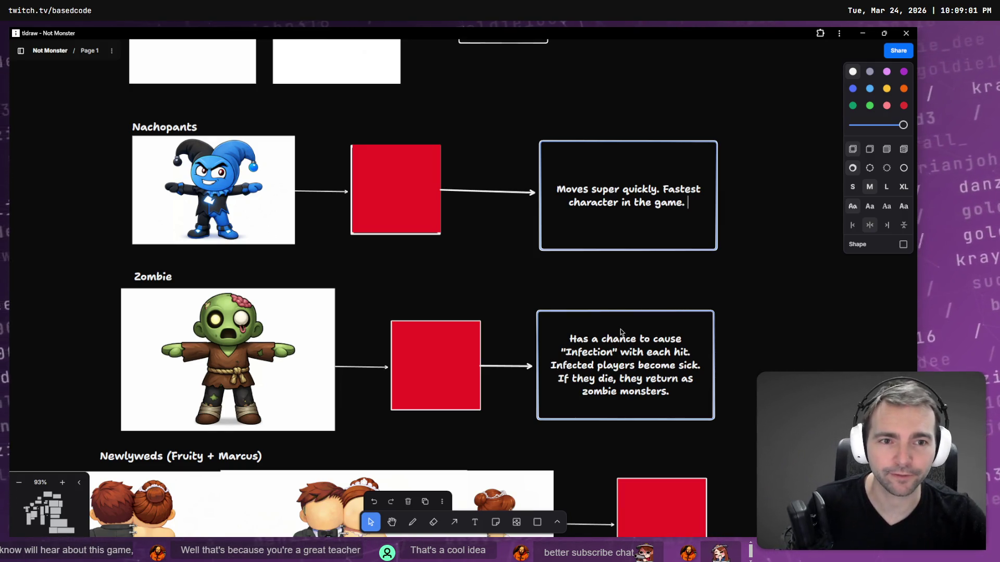
pyautogui.click(404, 264)
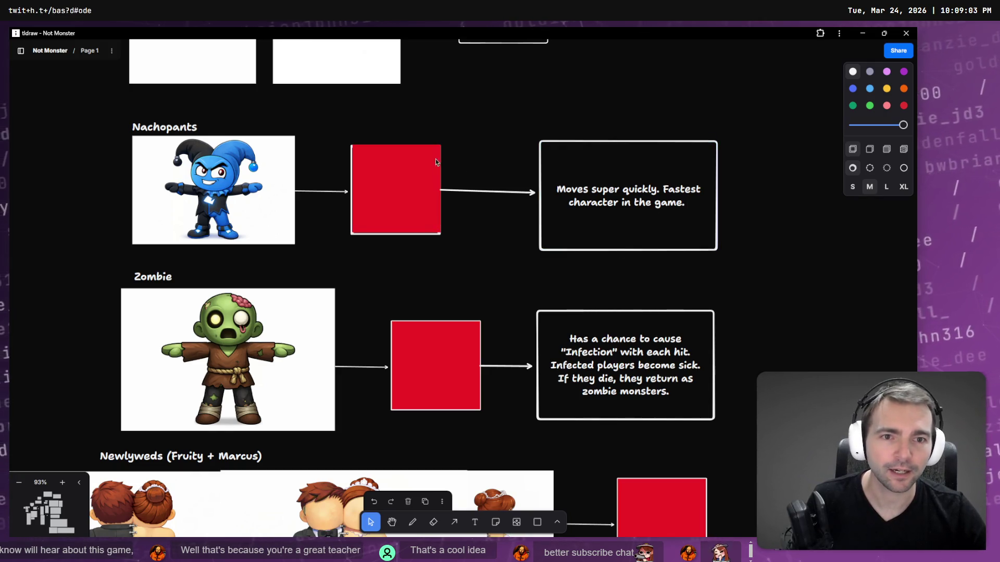
pyautogui.scroll(-1, 527, 335)
pyautogui.hscroll(2, 527, 335)
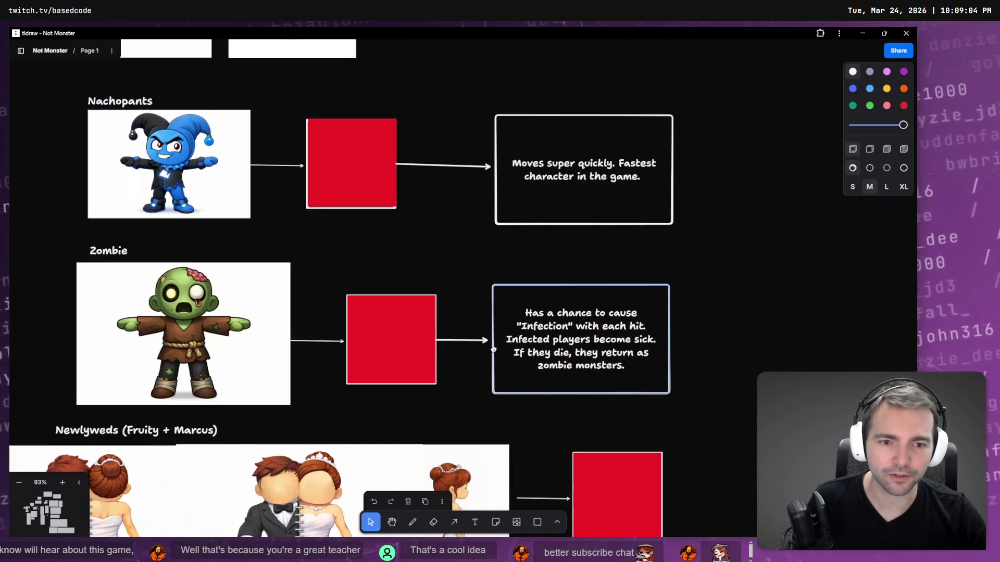
pyautogui.click(578, 223)
pyautogui.scroll(-2, 618, 195)
# Step: Copy a description box beside the Newlyweds red square, arrow to it, and write a TODO to consult its creator
pyautogui.hscroll(3, 549, 248)
pyautogui.moveTo(538, 194)
pyautogui.mouseDown()
pyautogui.moveTo(740, 476)
pyautogui.moveTo(793, 506)
pyautogui.moveTo(778, 472)
pyautogui.moveTo(781, 321)
pyautogui.mouseUp()
pyautogui.press('a')
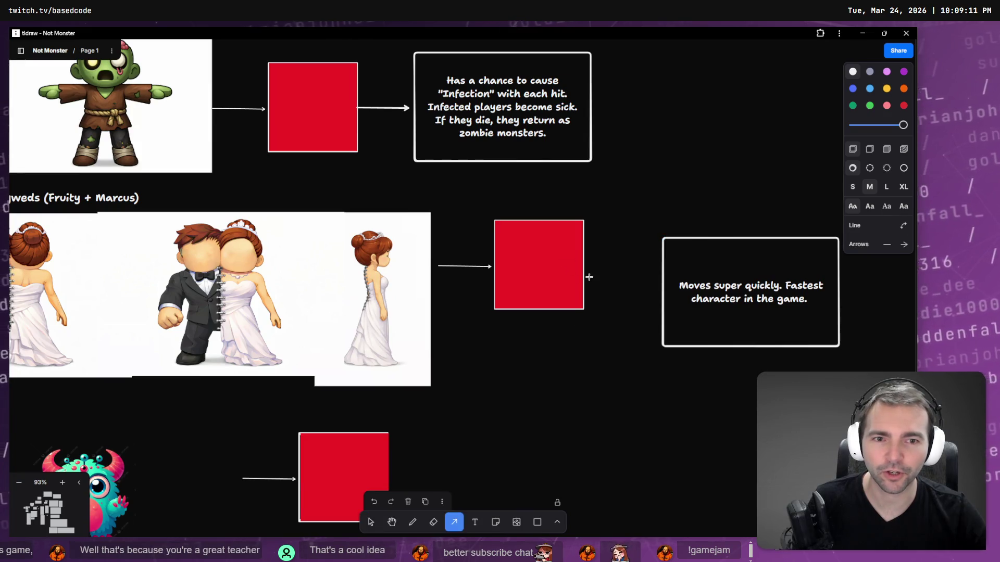
pyautogui.moveTo(581, 269); pyautogui.dragTo(658, 288)
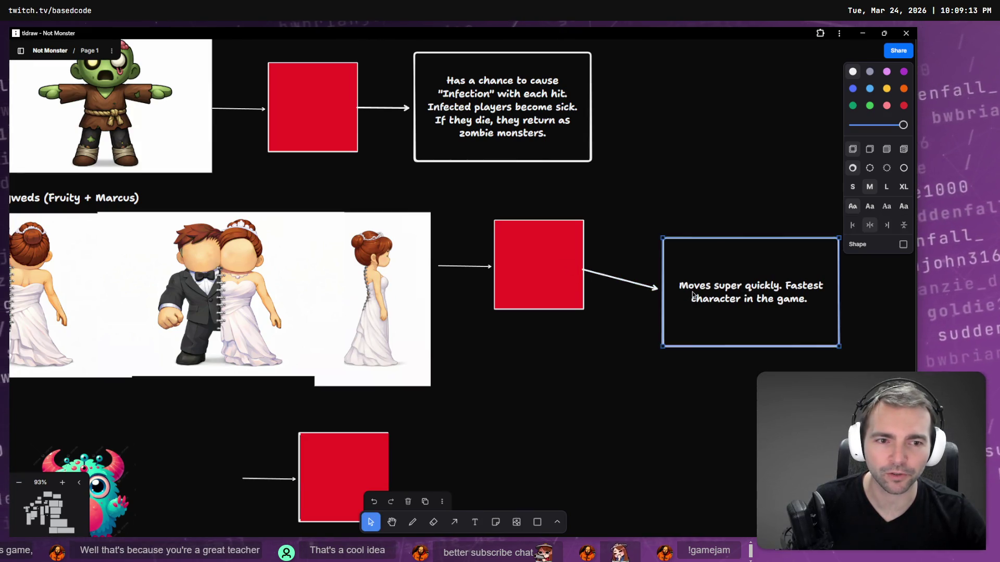
pyautogui.doubleClick(693, 292)
pyautogui.write('TODO: Co')
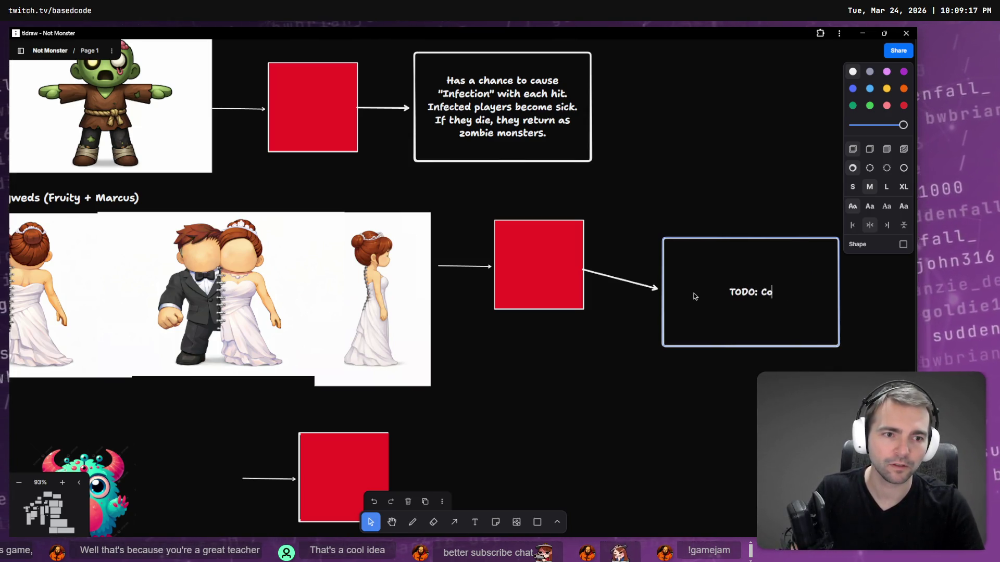
pyautogui.write('nsult Fruity')
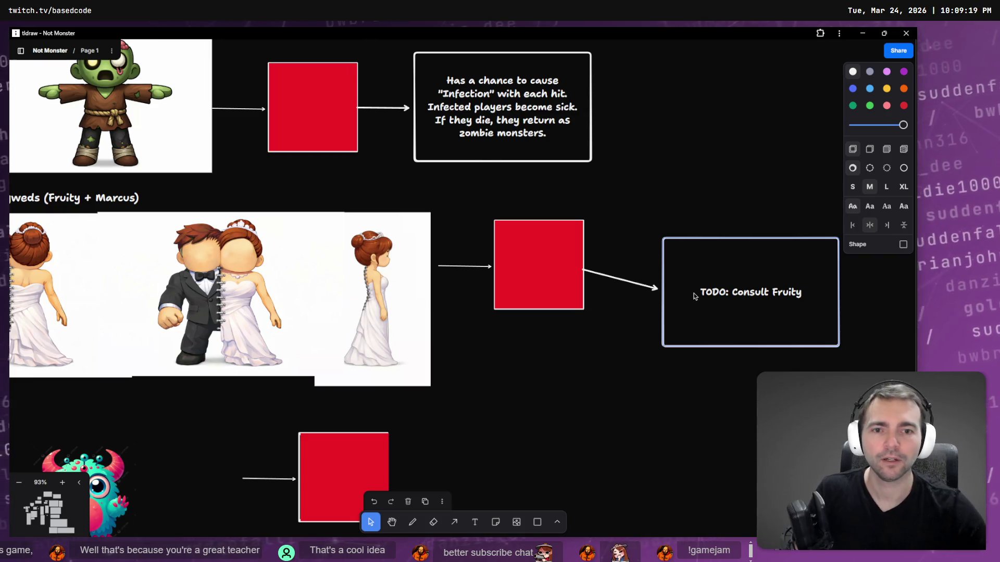
pyautogui.moveTo(714, 252); pyautogui.dragTo(711, 225)
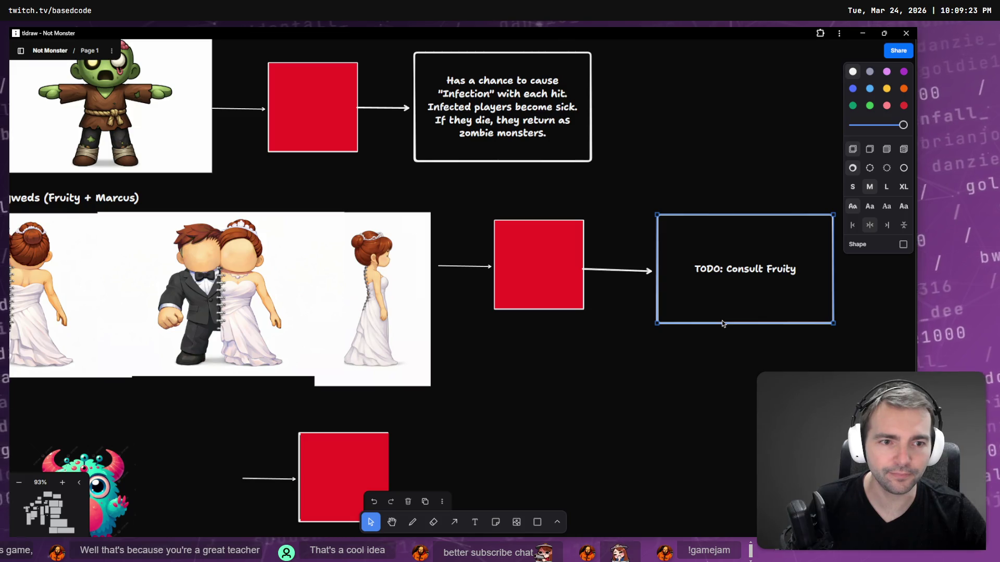
# Step: Add an arrowed TODO box for the teal monster, swapping in a different collaborator's name
pyautogui.moveTo(726, 322)
pyautogui.keyDown('alt'); pyautogui.mouseDown()
pyautogui.moveTo(605, 445)
pyautogui.moveTo(634, 401)
pyautogui.moveTo(616, 386)
pyautogui.mouseUp(); pyautogui.keyUp('alt')
pyautogui.scroll(-3, 633, 402)
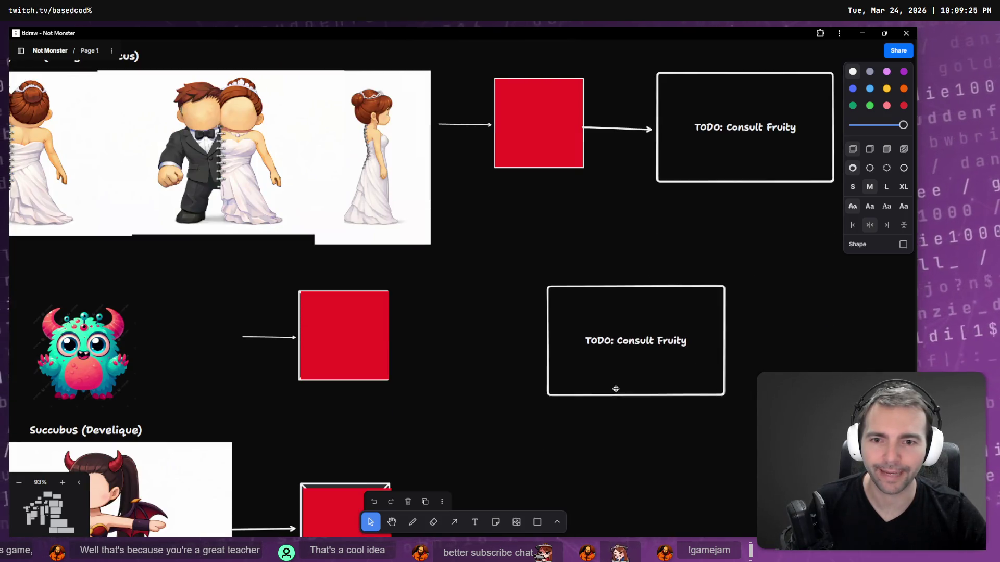
pyautogui.press('a')
pyautogui.moveTo(382, 343)
pyautogui.mouseDown()
pyautogui.moveTo(581, 336)
pyautogui.moveTo(659, 346)
pyautogui.mouseUp()
pyautogui.click(659, 346)
pyautogui.doubleClick(658, 345)
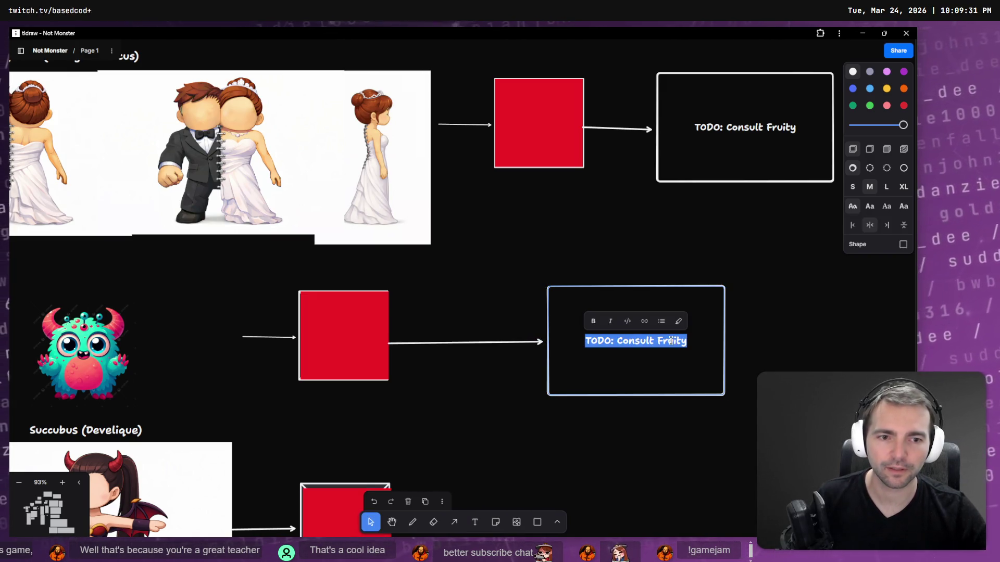
pyautogui.doubleClick(673, 341)
pyautogui.write('Matt')
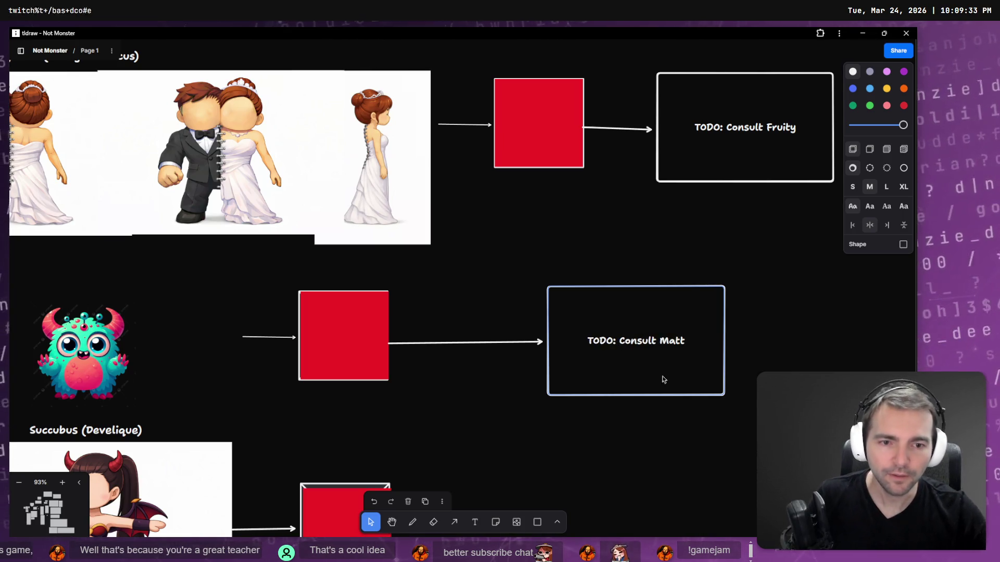
pyautogui.scroll(-2, 651, 379)
pyautogui.click(618, 375)
# Step: Copy the TODO box beside the Succubus red square and connect them with an arrow
pyautogui.scroll(-2, 640, 333)
pyautogui.hscroll(-2, 661, 272)
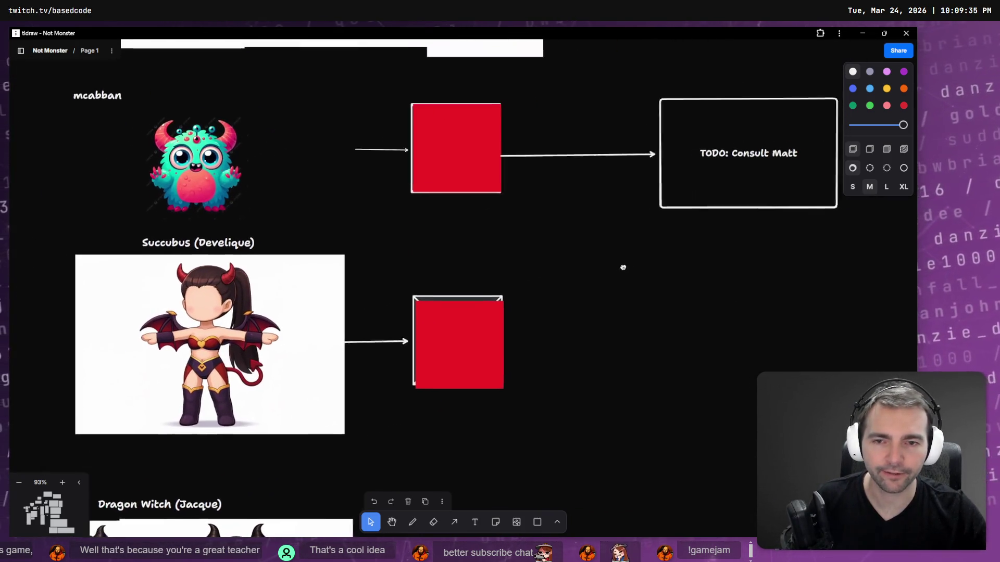
pyautogui.click(716, 211)
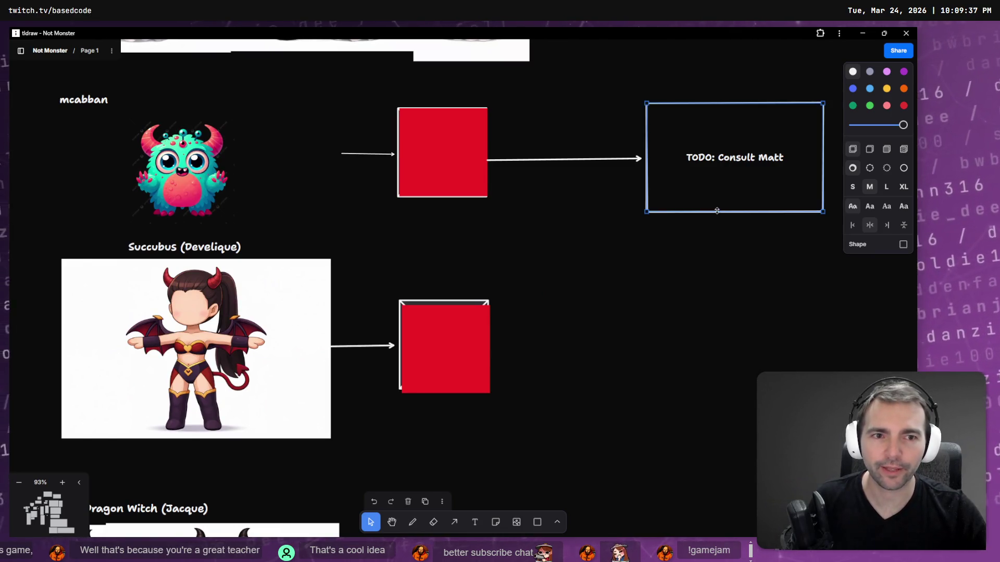
pyautogui.keyDown('alt'); pyautogui.moveTo(725, 206); pyautogui.dragTo(687, 391); pyautogui.keyUp('alt')
pyautogui.press('a')
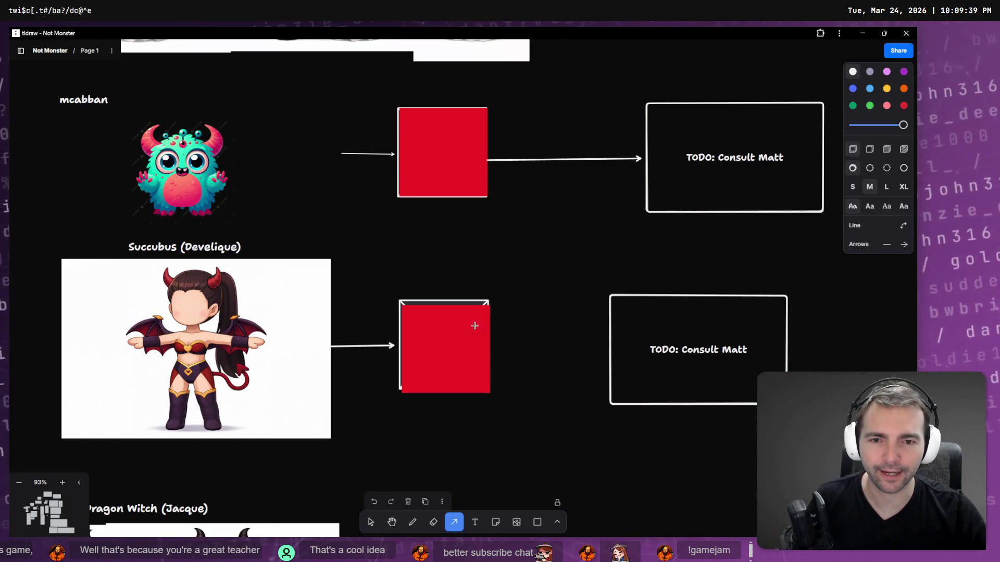
pyautogui.moveTo(470, 344)
pyautogui.mouseDown()
pyautogui.moveTo(775, 348)
pyautogui.moveTo(692, 356)
pyautogui.mouseUp()
# Step: Describe Succubus' 'Yap' power: AOE damage to people around the player, and hard-to-hear voice comms
pyautogui.doubleClick(691, 353)
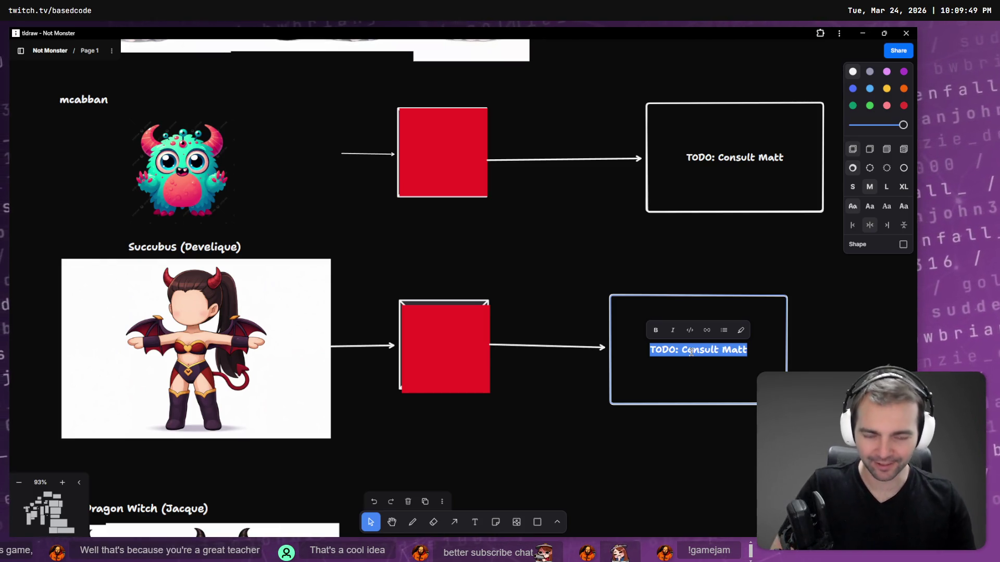
pyautogui.write('Has a "Yap" power,')
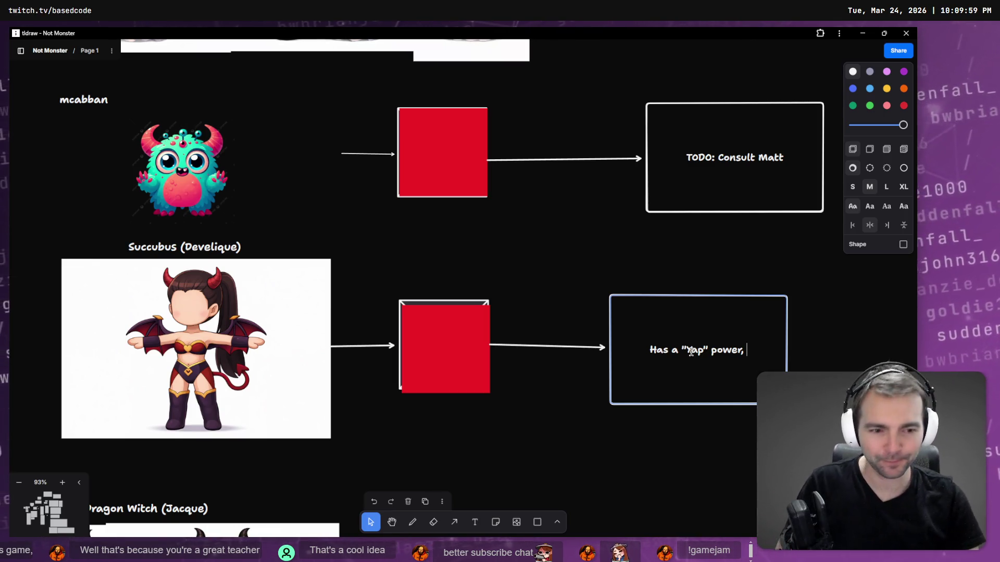
pyautogui.press('BackSpace')
pyautogui.press('BackSpace')
pyautogui.write('. Damages peop')
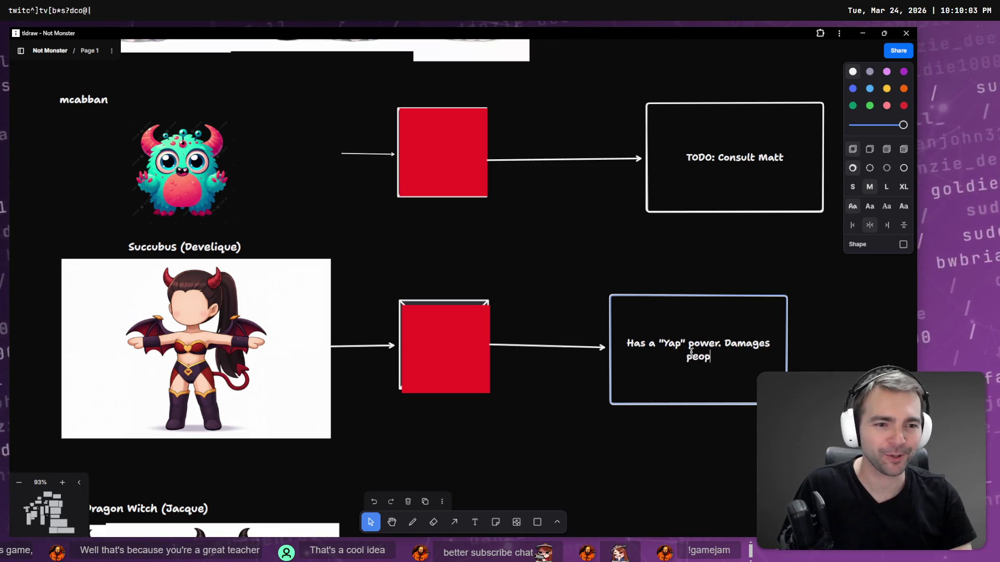
pyautogui.press('BackSpace')
pyautogui.press('BackSpace')
pyautogui.press('BackSpace')
pyautogui.write('peol')
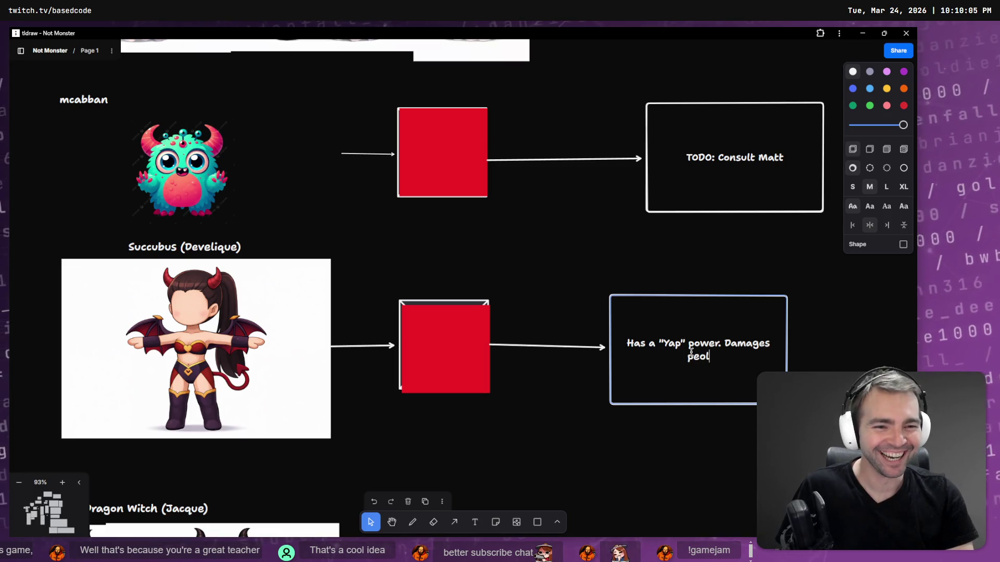
pyautogui.press('BackSpace')
pyautogui.write('ple around ')
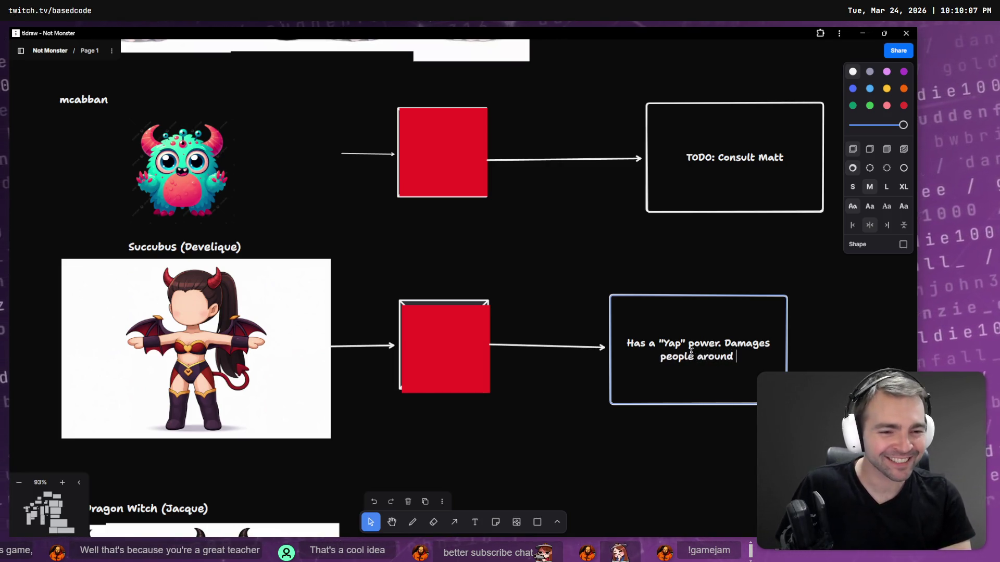
pyautogui.write('player')
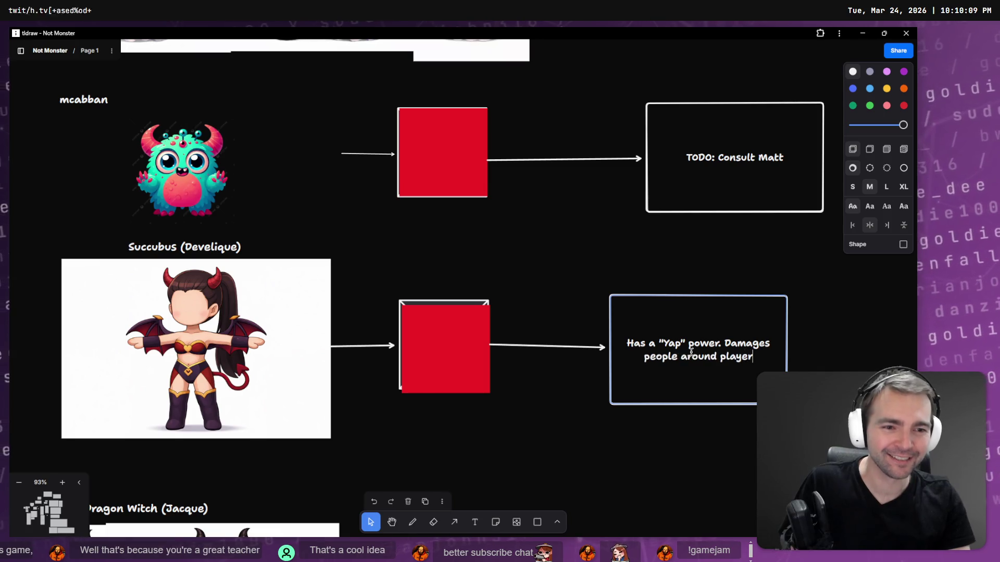
pyautogui.write(' with AOE.')
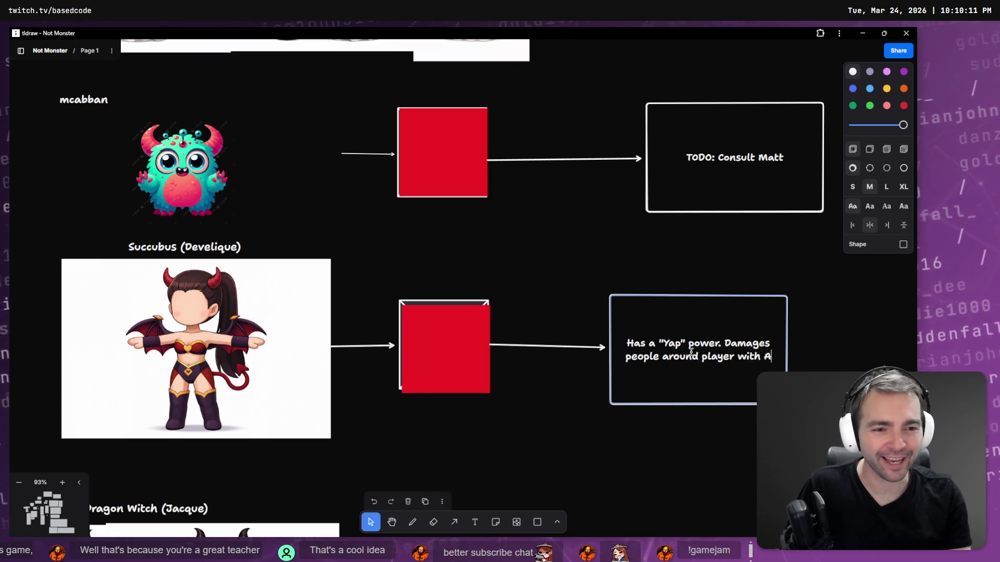
pyautogui.press('Return')
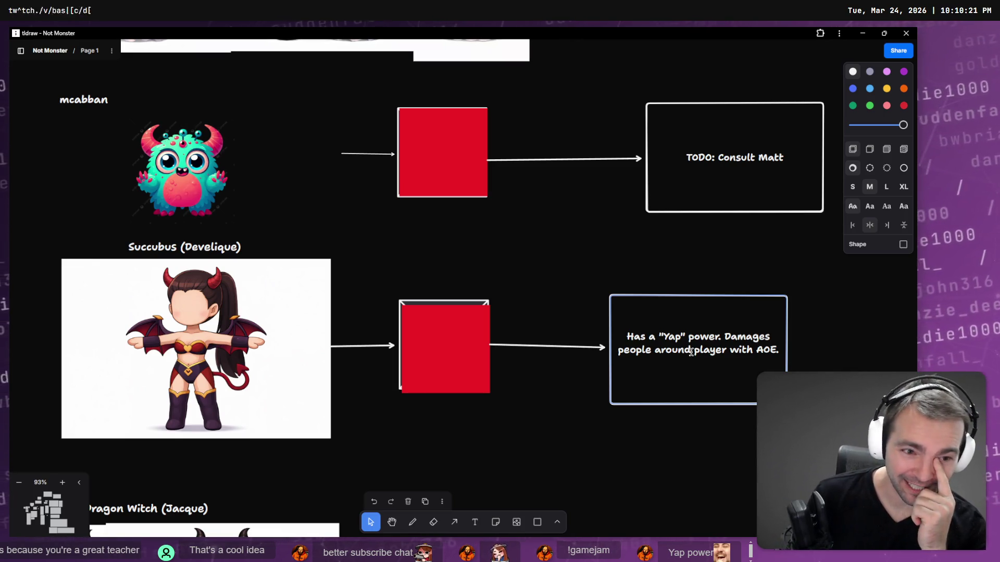
pyautogui.write('akes it hard to ')
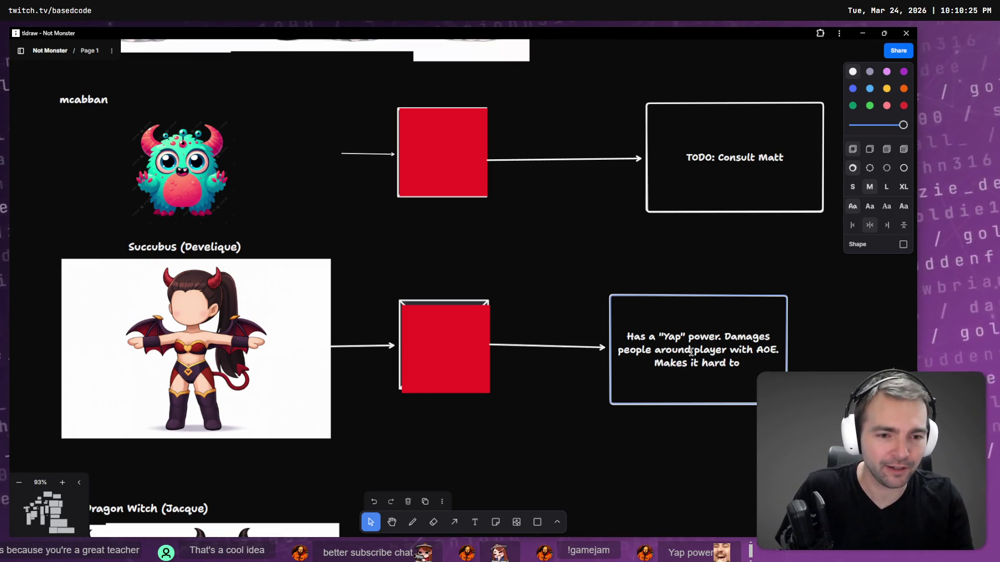
pyautogui.write('hear other')
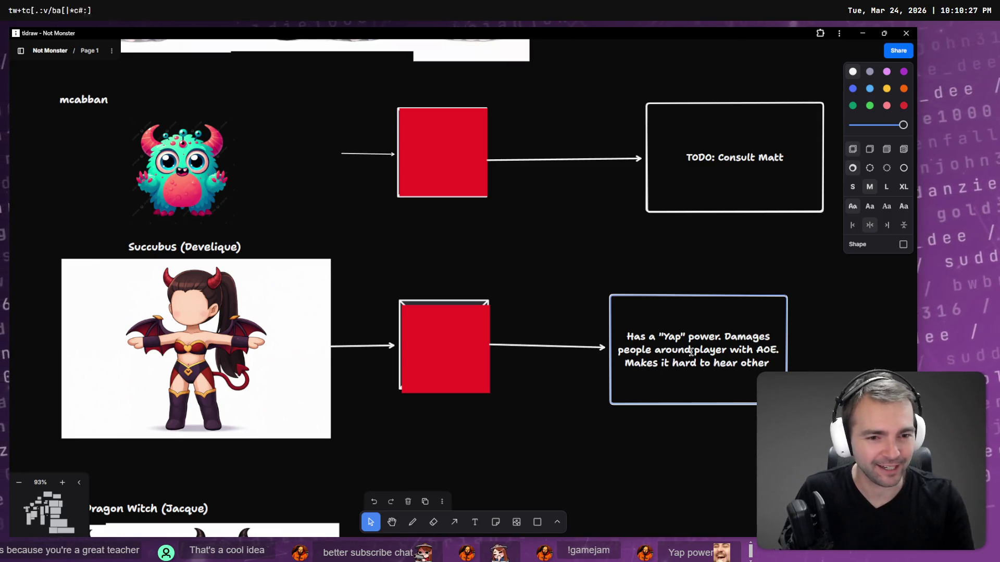
pyautogui.write(' ob')
pyautogui.press('BackSpace')
pyautogui.press('BackSpace')
pyautogui.write('players')
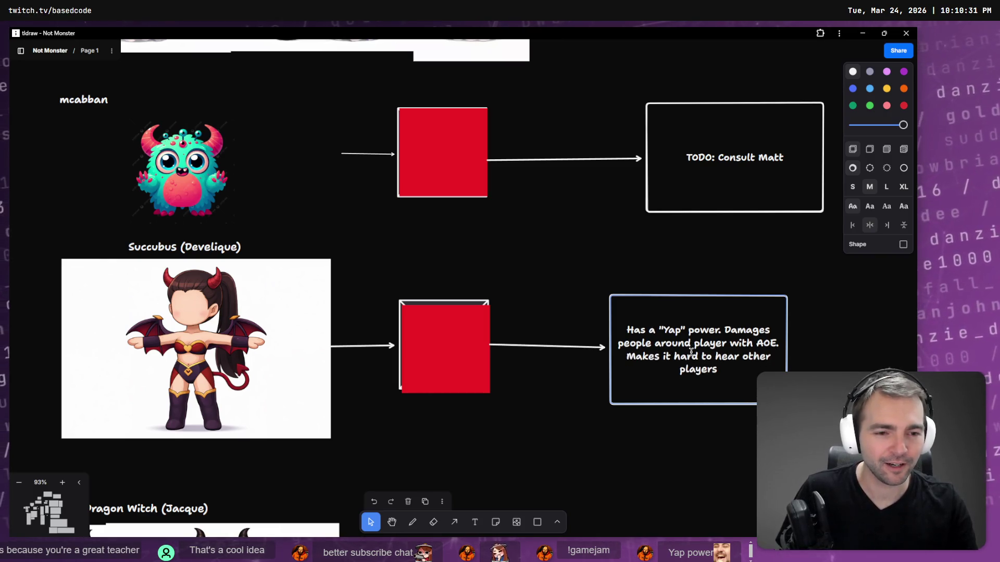
pyautogui.write(' on voice comms.')
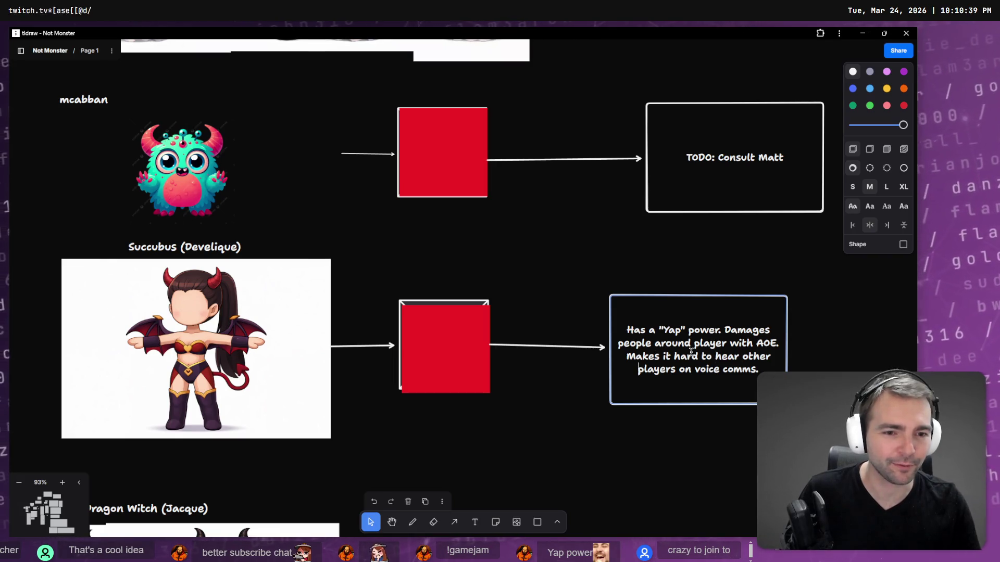
# Step: Reword the ending to 'hard for villagers to hear other villagers.' and nudge the box left
pyautogui.hotkey('ctrl', 'shift', 'End')
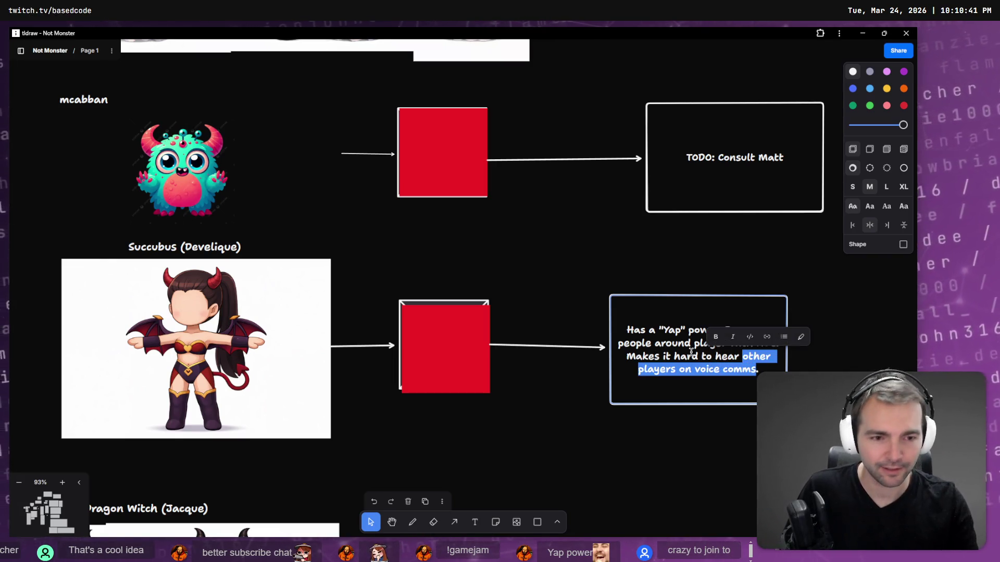
pyautogui.press('BackSpace')
pyautogui.press('BackSpace')
pyautogui.press('BackSpace')
pyautogui.press('BackSpace')
pyautogui.write('hard for vi')
pyautogui.write('llagers to hear othe')
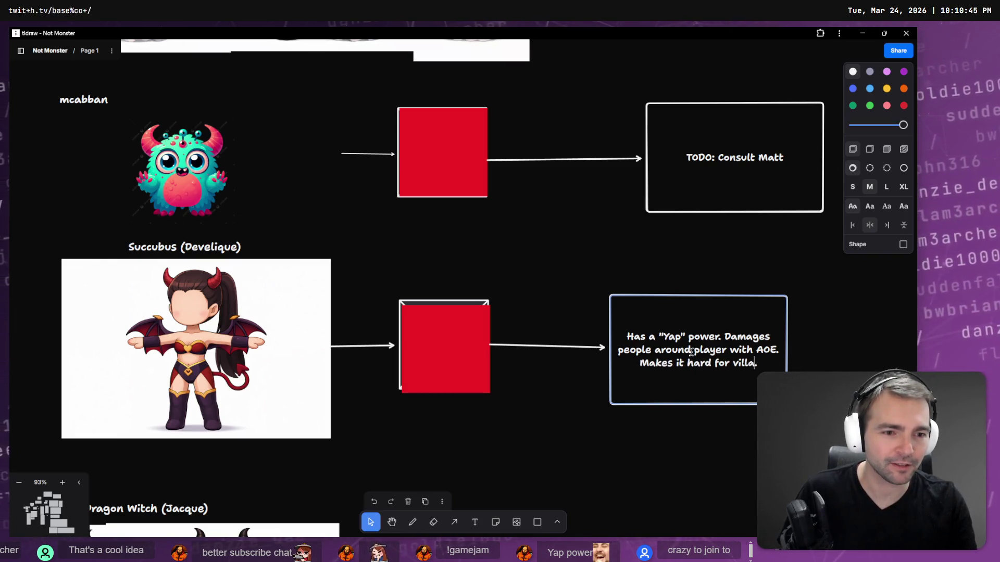
pyautogui.write('r voice')
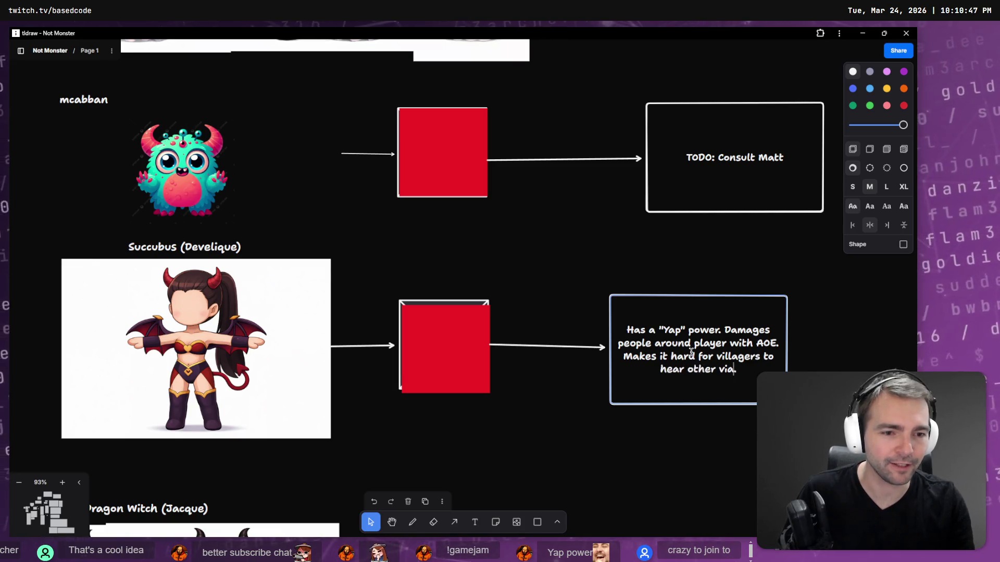
pyautogui.press('BackSpace')
pyautogui.press('BackSpace')
pyautogui.press('BackSpace')
pyautogui.write('villagers')
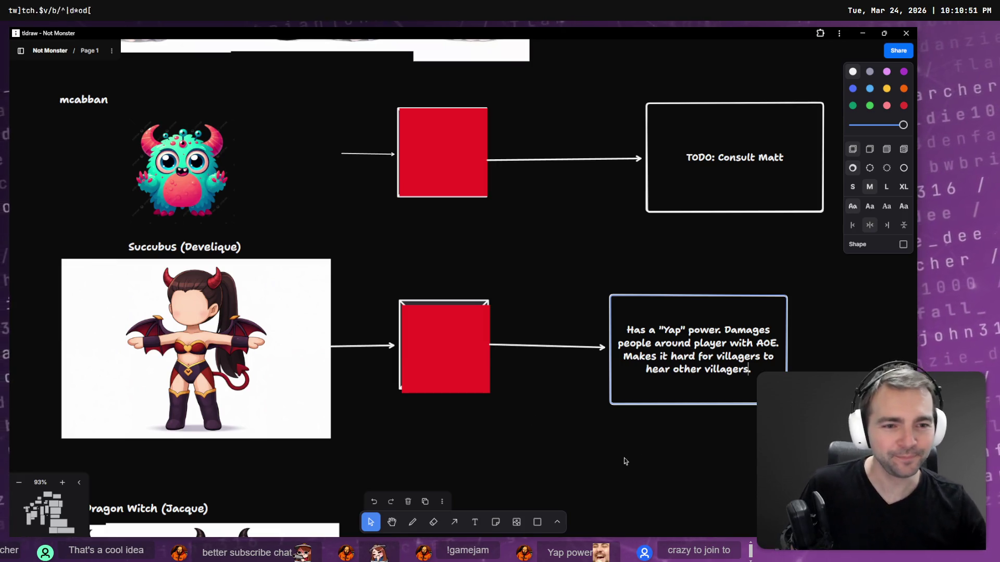
pyautogui.click(682, 439)
pyautogui.moveTo(701, 301); pyautogui.dragTo(688, 295)
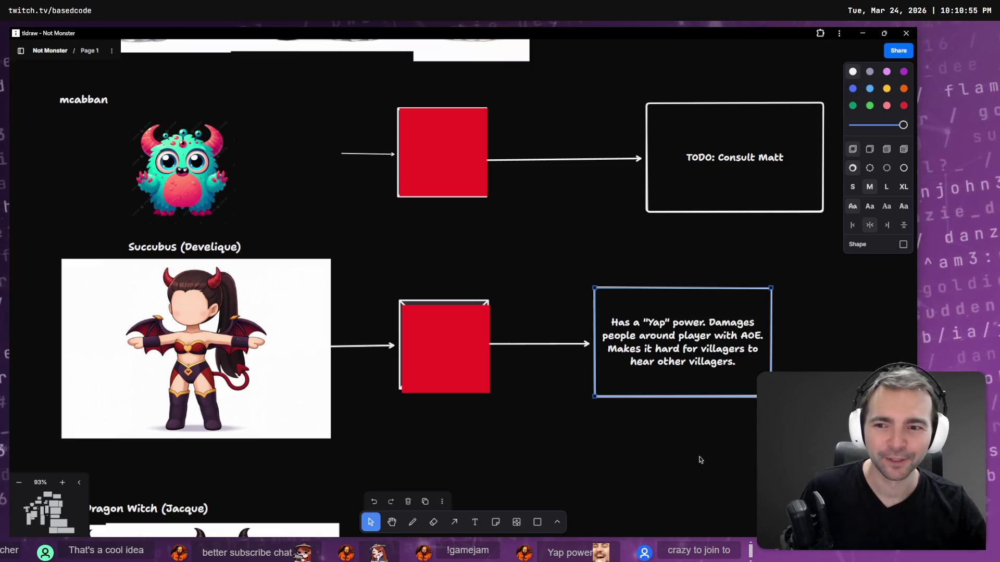
pyautogui.moveTo(699, 456); pyautogui.dragTo(732, 237)
# Step: Copy the Yap box beside the Dragon Witch and draw an arrow to it from the red box
pyautogui.moveTo(701, 194)
pyautogui.mouseDown()
pyautogui.moveTo(721, 472)
pyautogui.moveTo(721, 454)
pyautogui.mouseUp()
pyautogui.press('a')
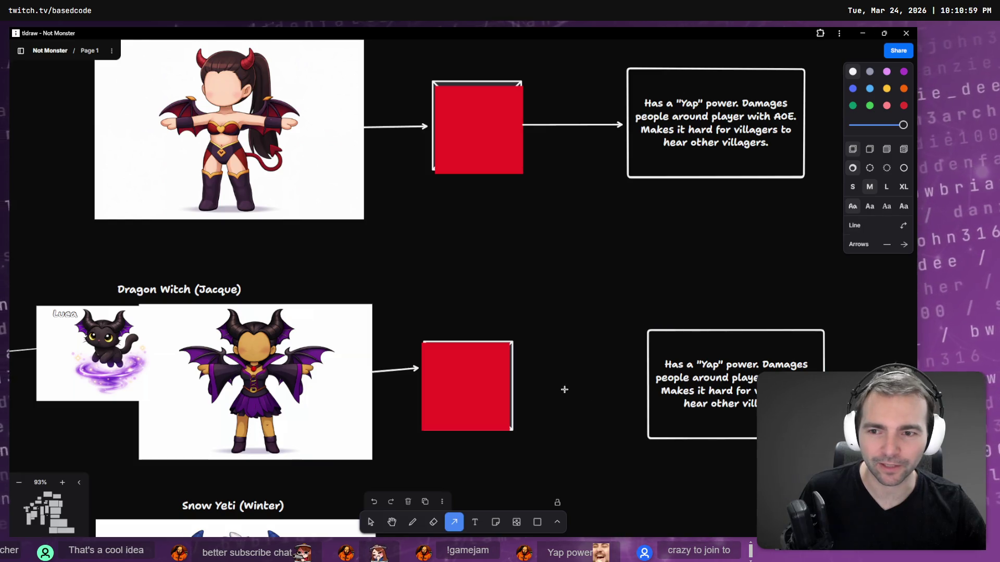
pyautogui.moveTo(511, 378)
pyautogui.mouseDown()
pyautogui.moveTo(645, 388)
pyautogui.moveTo(787, 338)
pyautogui.moveTo(736, 391)
pyautogui.mouseUp()
# Step: Replace its text with a TODO to consult the creator and 'Something to do with levetating'
pyautogui.doubleClick(736, 392)
pyautogui.write('TODO:')
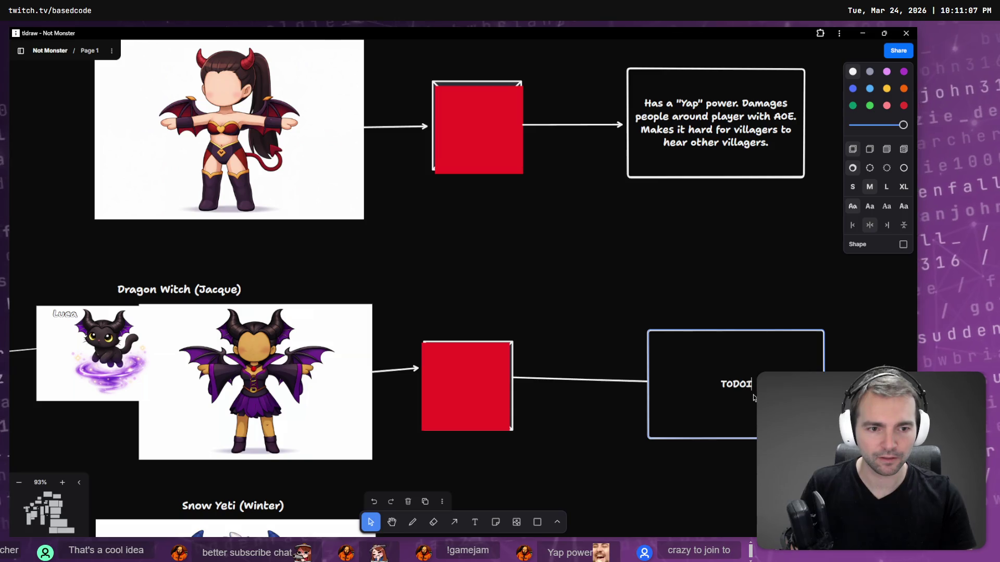
pyautogui.write(' Cons')
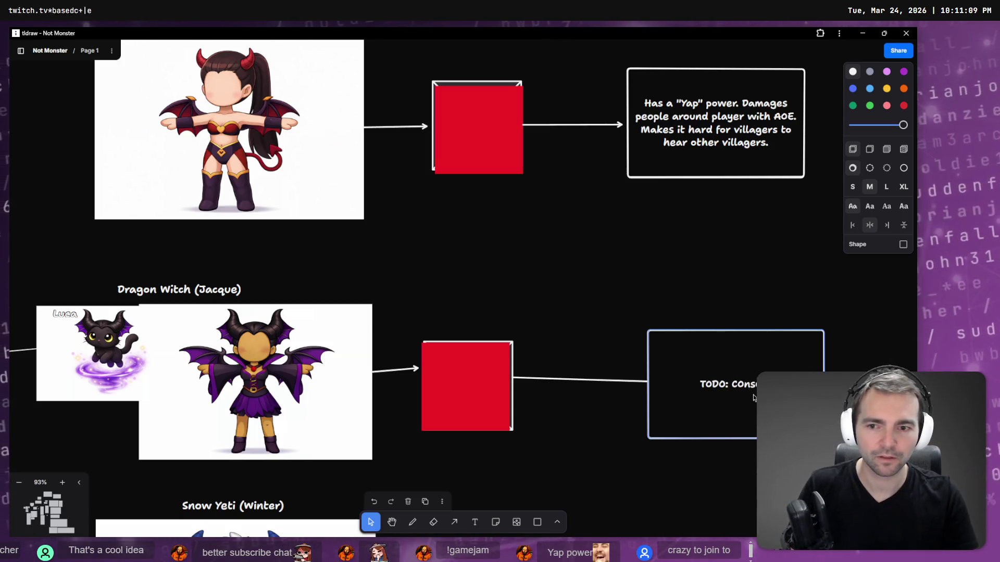
pyautogui.write('ult')
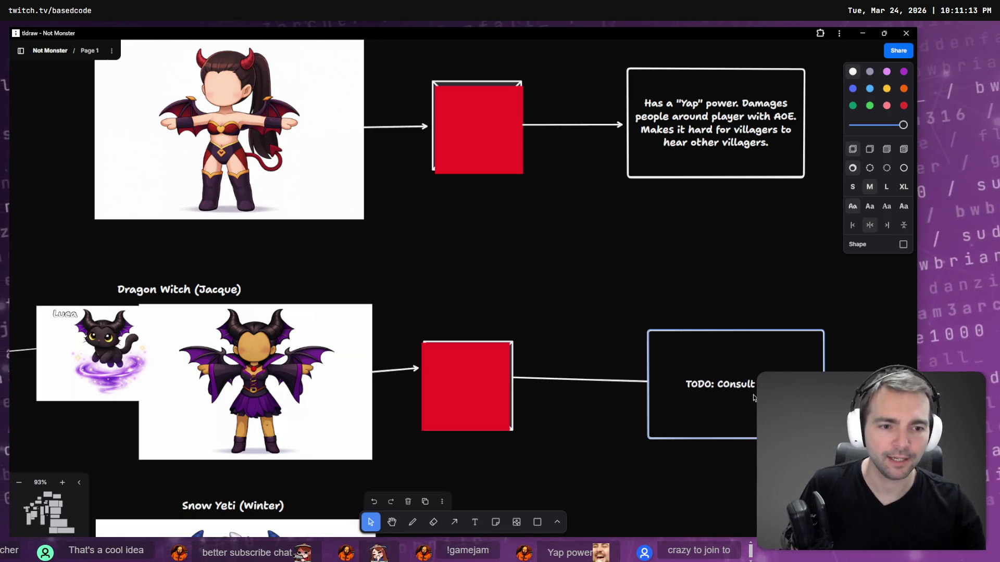
pyautogui.press('Return')
pyautogui.write('meth')
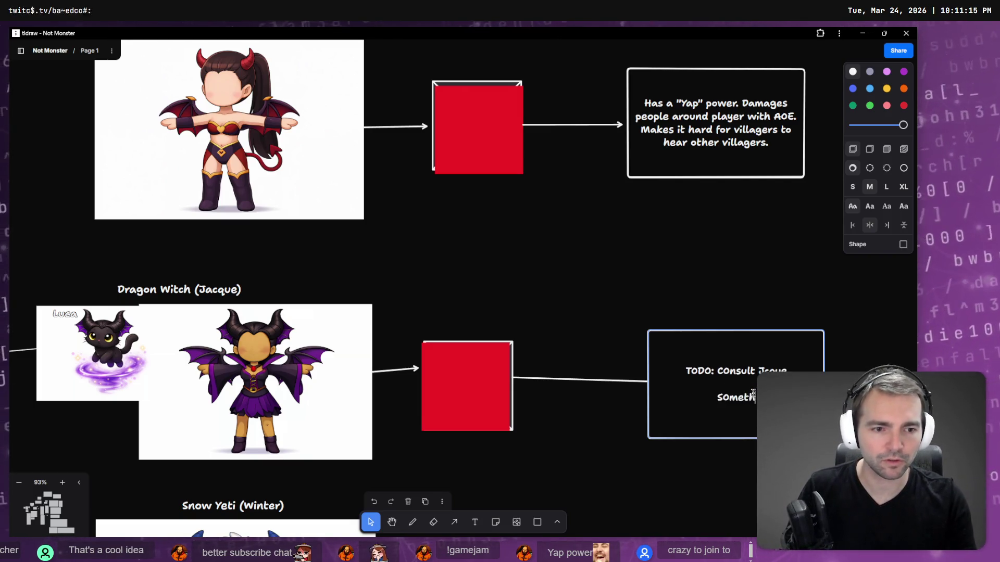
pyautogui.write('ing')
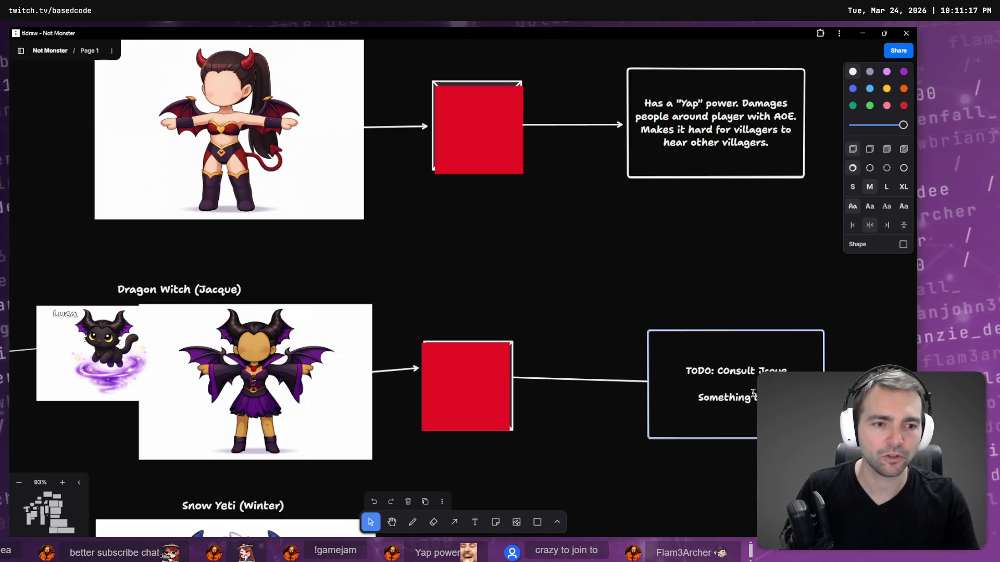
pyautogui.write(' to do with levetating')
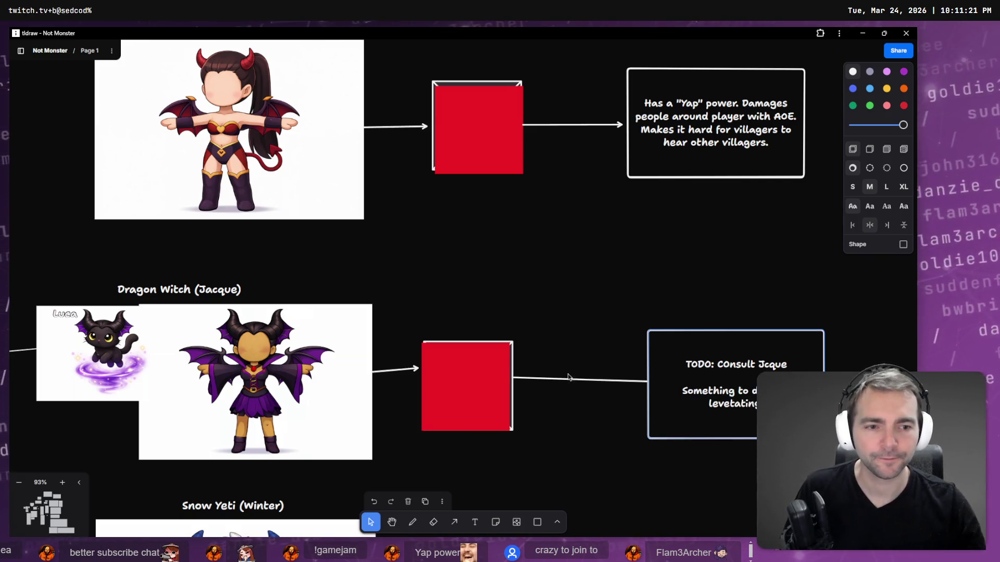
pyautogui.click(744, 498)
pyautogui.scroll(-5, 716, 485)
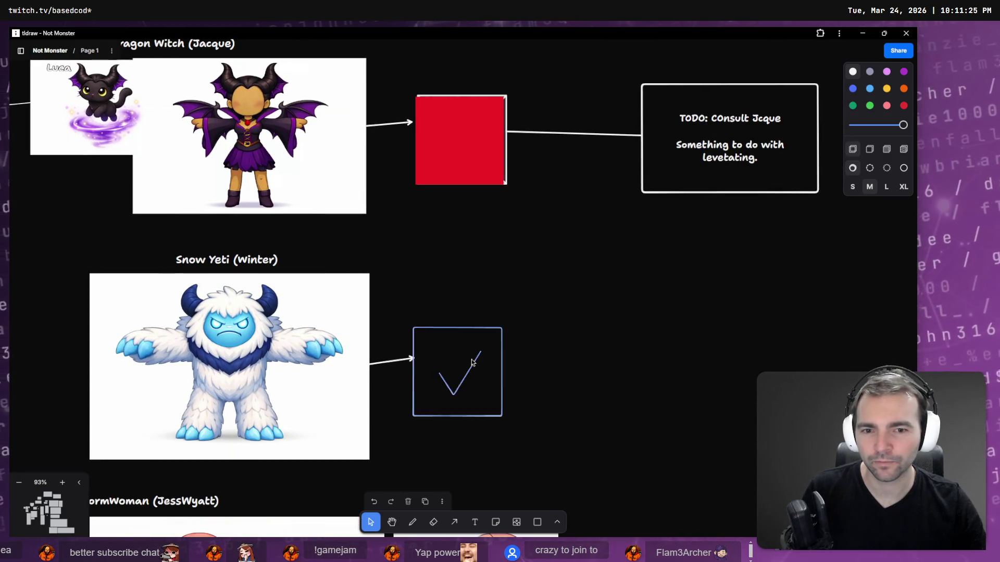
# Step: Copy the Dragon Witch TODO box down beside Snow Yeti and clear its text
pyautogui.click(736, 179)
pyautogui.moveTo(746, 177)
pyautogui.mouseDown()
pyautogui.moveTo(729, 417)
pyautogui.moveTo(737, 391)
pyautogui.mouseUp()
pyautogui.doubleClick(719, 363)
pyautogui.hotkey('ctrl', 'a')
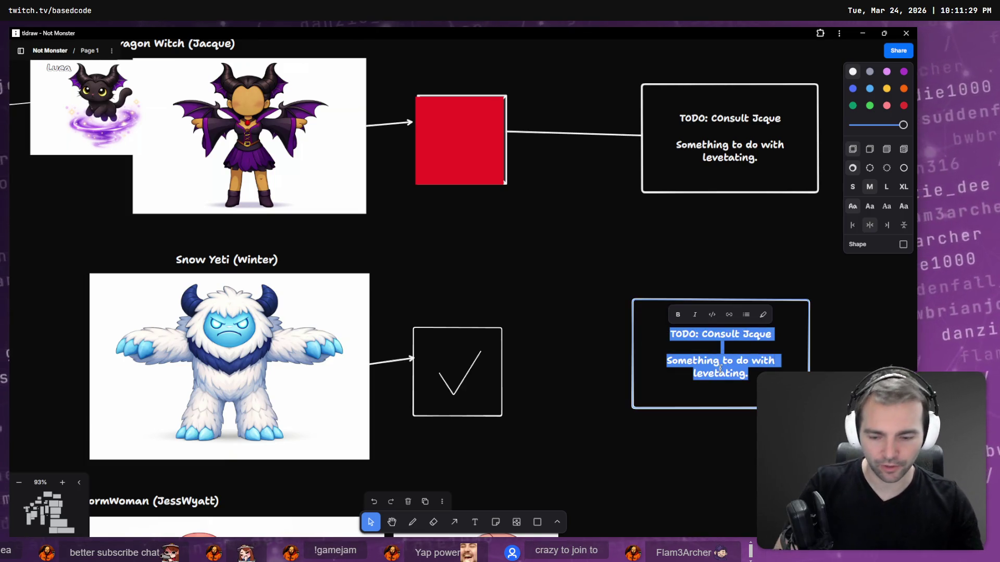
pyautogui.press('BackSpace')
# Step: Write 'Creates a mini blizzard, aoe freeze damage & myst' and arrow the checkmark box to it
pyautogui.write('Creates a ')
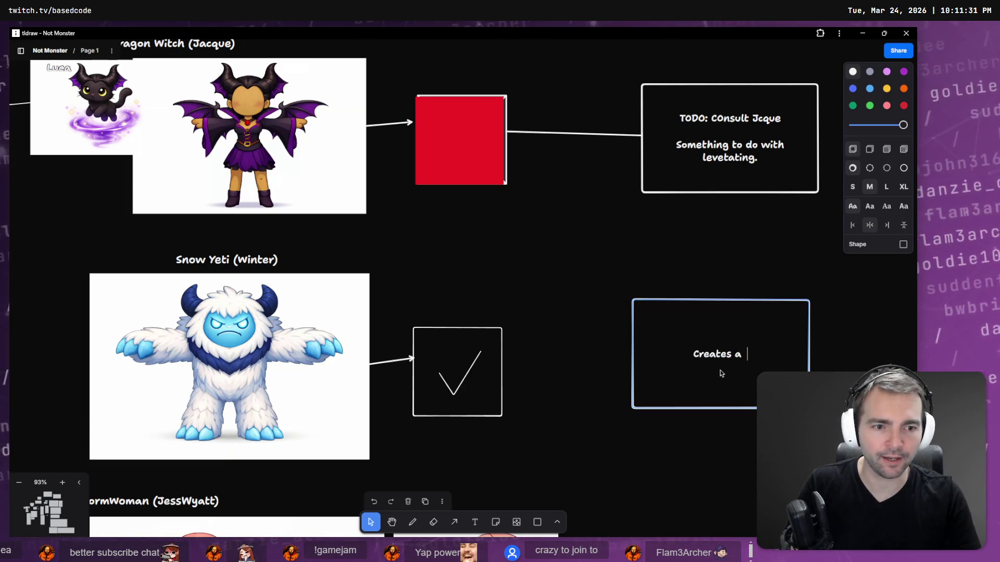
pyautogui.write('mini blizzard,')
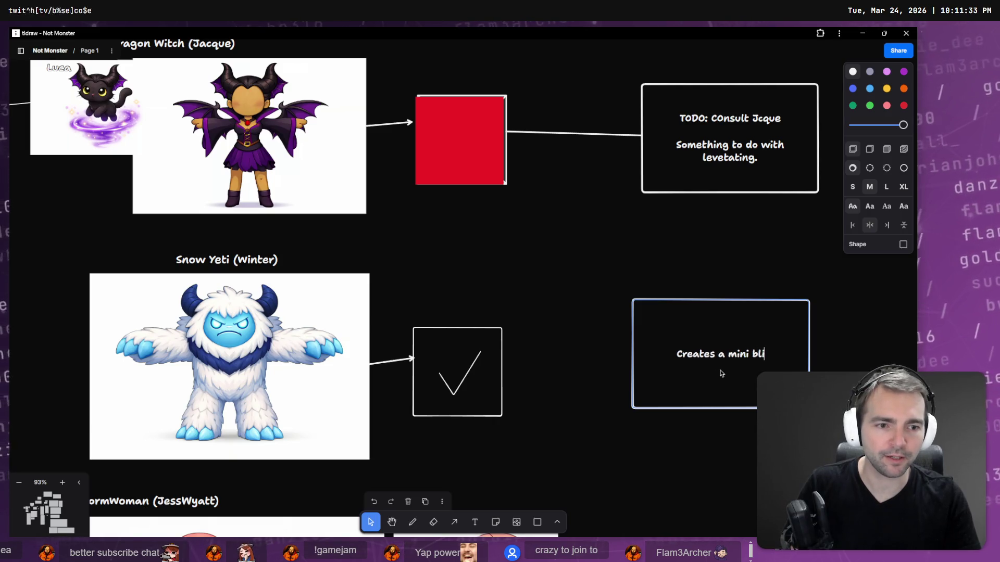
pyautogui.write(' aoe freez')
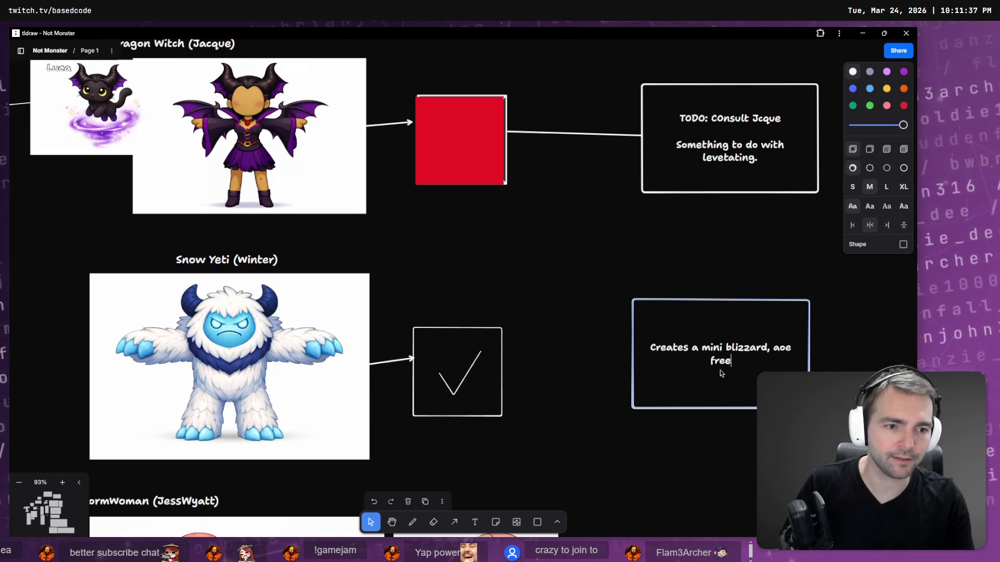
pyautogui.write('e damage.')
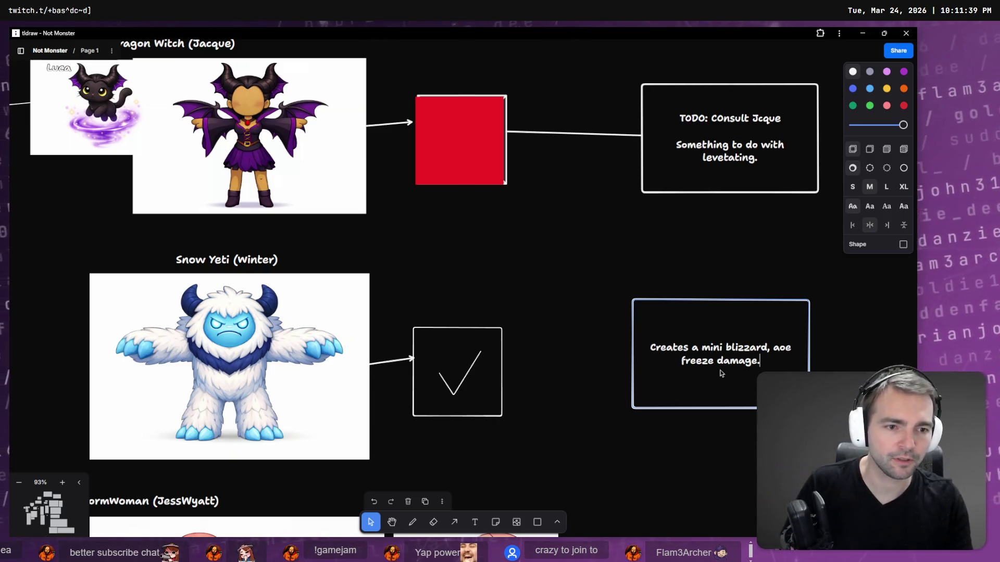
pyautogui.press('BackSpace')
pyautogui.write('& Myst')
pyautogui.press('BackSpace')
pyautogui.press('BackSpace')
pyautogui.press('BackSpace')
pyautogui.press('BackSpace')
pyautogui.write('mist.')
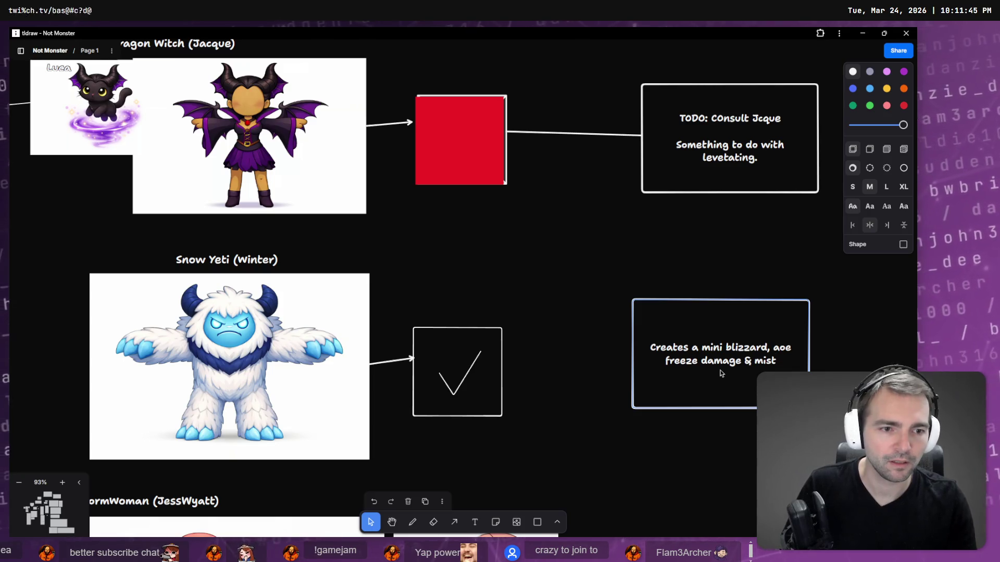
pyautogui.press('BackSpace')
pyautogui.press('BackSpace')
pyautogui.press('BackSpace')
pyautogui.write('Myst')
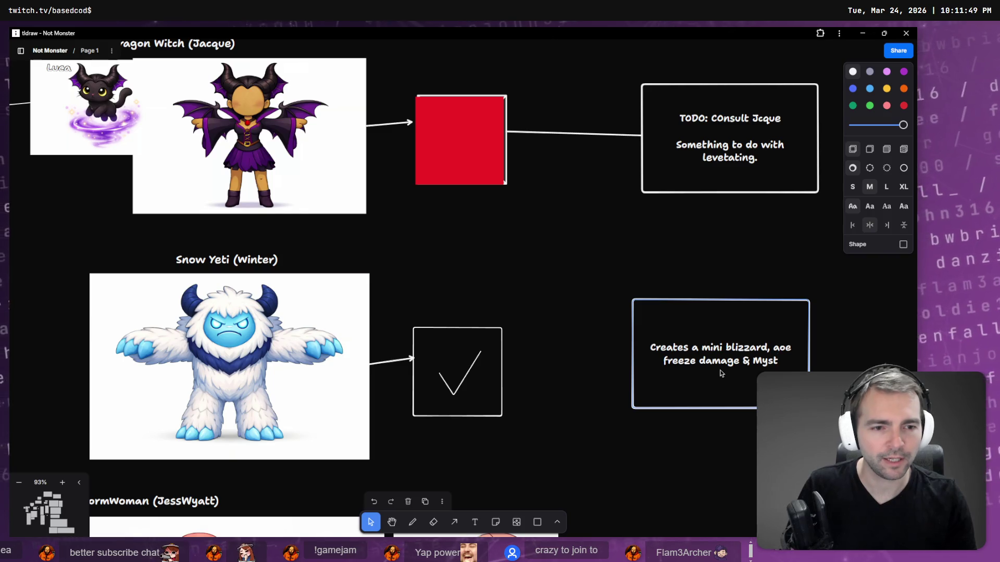
pyautogui.press('Left')
pyautogui.press('Left')
pyautogui.press('Left')
pyautogui.hotkey('shift', 'Left')
pyautogui.write('m')
pyautogui.press('Delete')
pyautogui.write('u')
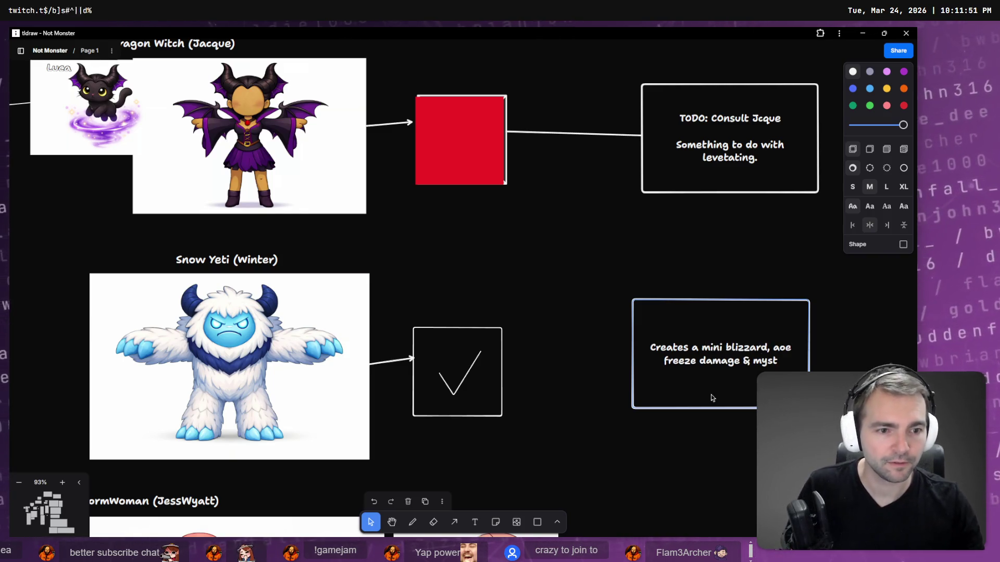
pyautogui.click(723, 468)
pyautogui.press('a')
pyautogui.moveTo(501, 372); pyautogui.dragTo(630, 369)
# Step: Duplicate the blizzard box next to the worm-armed character's checkmark box and draw an arrow to it
pyautogui.scroll(-7, 700, 477)
pyautogui.scroll(3, 604, 131)
pyautogui.hscroll(4, 604, 132)
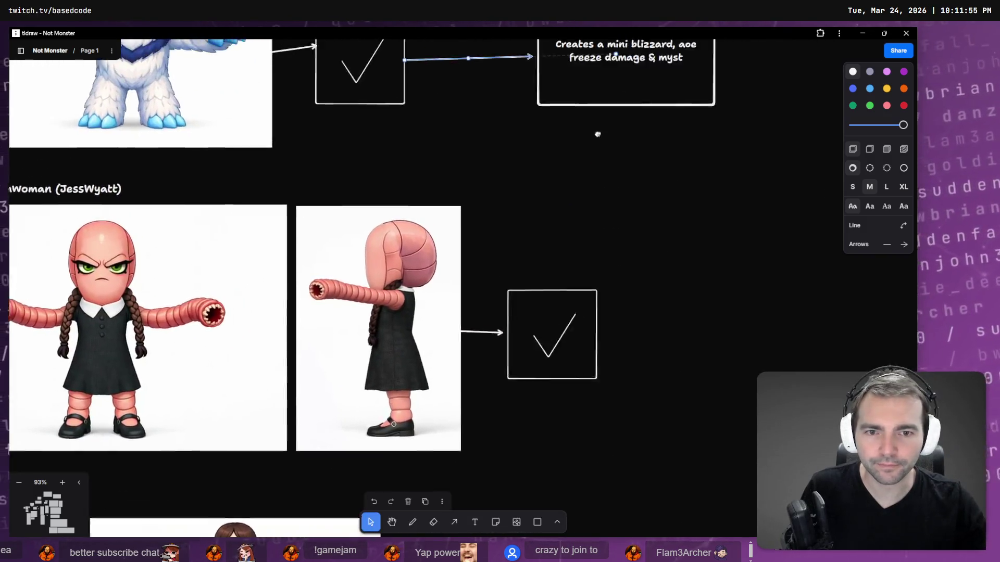
pyautogui.moveTo(551, 227)
pyautogui.mouseDown()
pyautogui.moveTo(757, 503)
pyautogui.moveTo(718, 486)
pyautogui.moveTo(710, 498)
pyautogui.mouseUp()
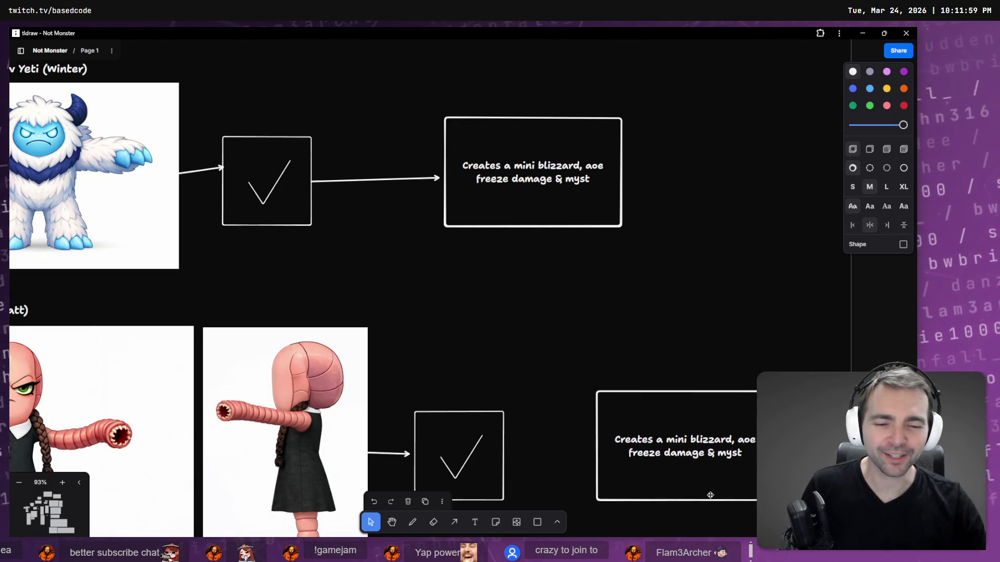
pyautogui.press('a')
pyautogui.moveTo(505, 449)
pyautogui.mouseDown()
pyautogui.moveTo(673, 469)
pyautogui.moveTo(672, 457)
pyautogui.moveTo(651, 448)
pyautogui.moveTo(695, 453)
pyautogui.moveTo(681, 453)
pyautogui.mouseUp()
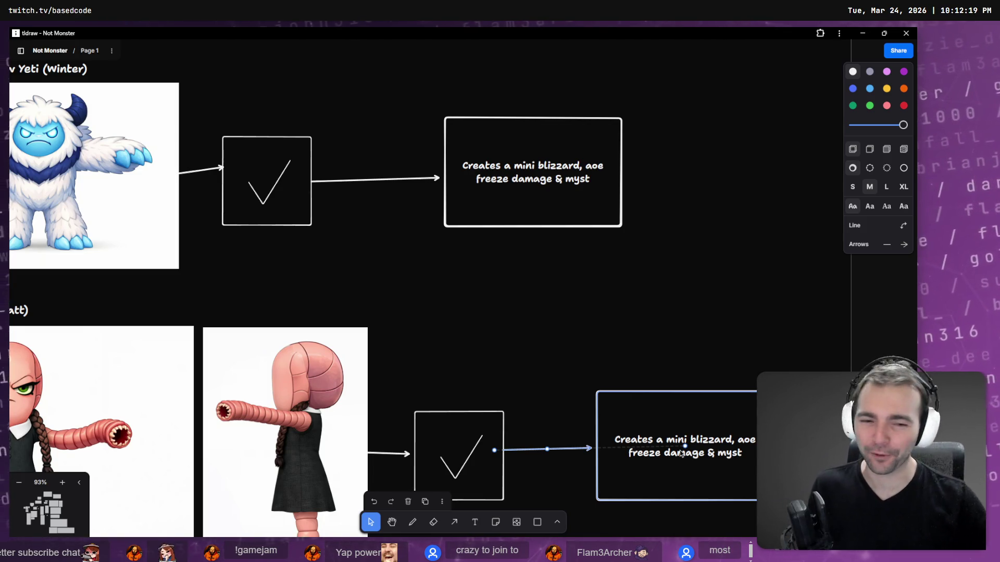
# Step: Replace the copied text with 'Causes targeted villager to flop around on the ground like a worm.' and nudge the box
pyautogui.scroll(-5, 720, 413)
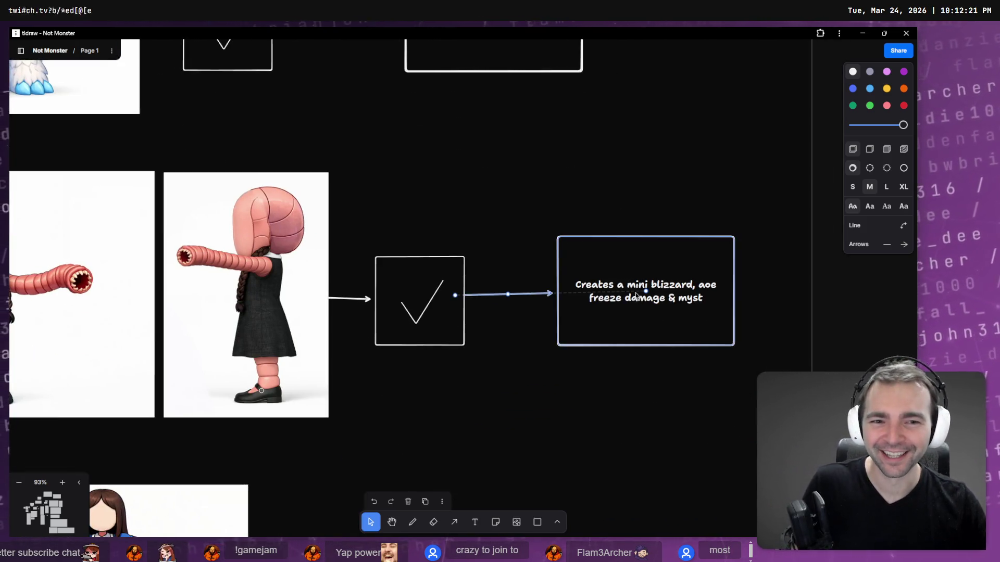
pyautogui.doubleClick(635, 290)
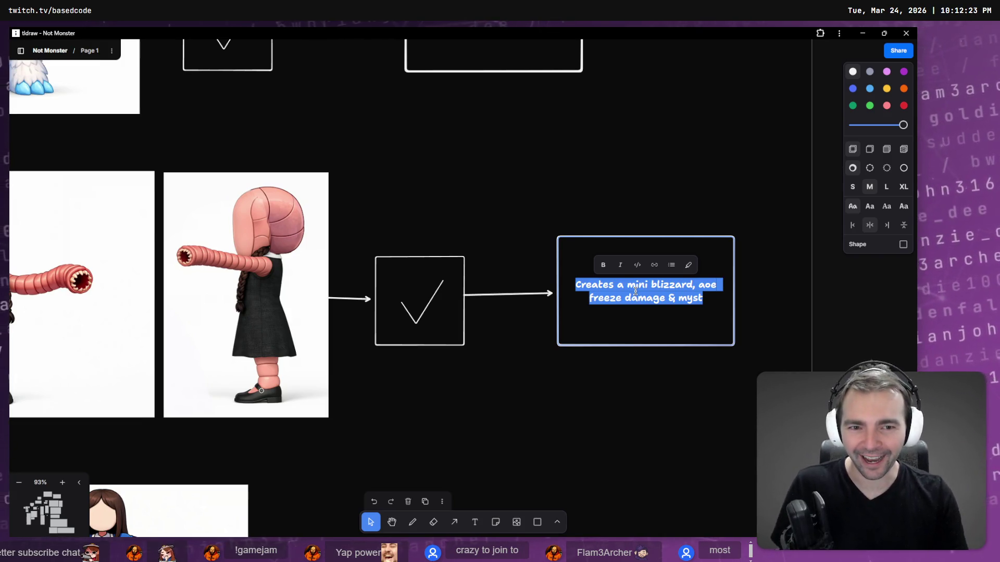
pyautogui.write('Causes villagers')
pyautogui.hotkey('ctrl', 'BackSpace')
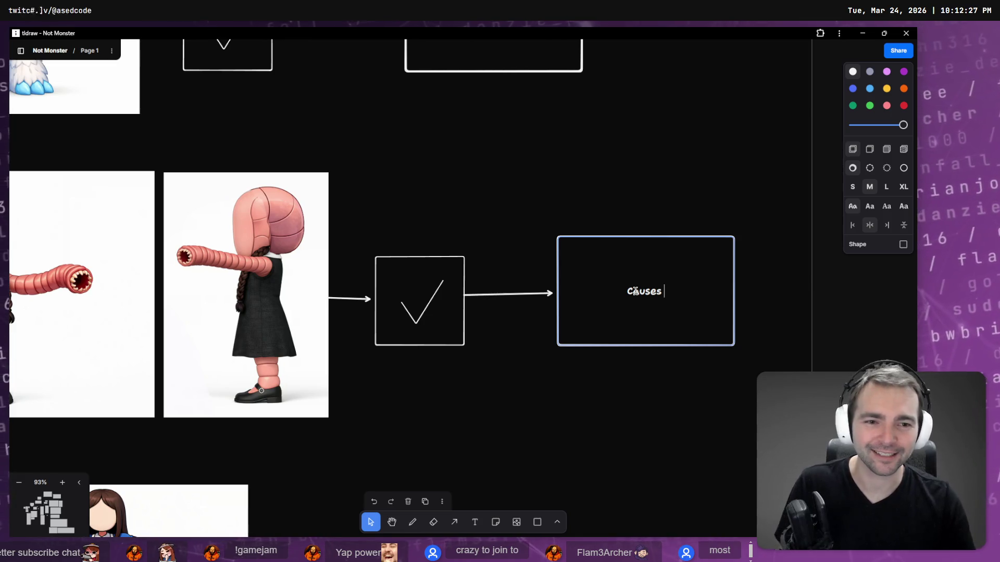
pyautogui.write('ar')
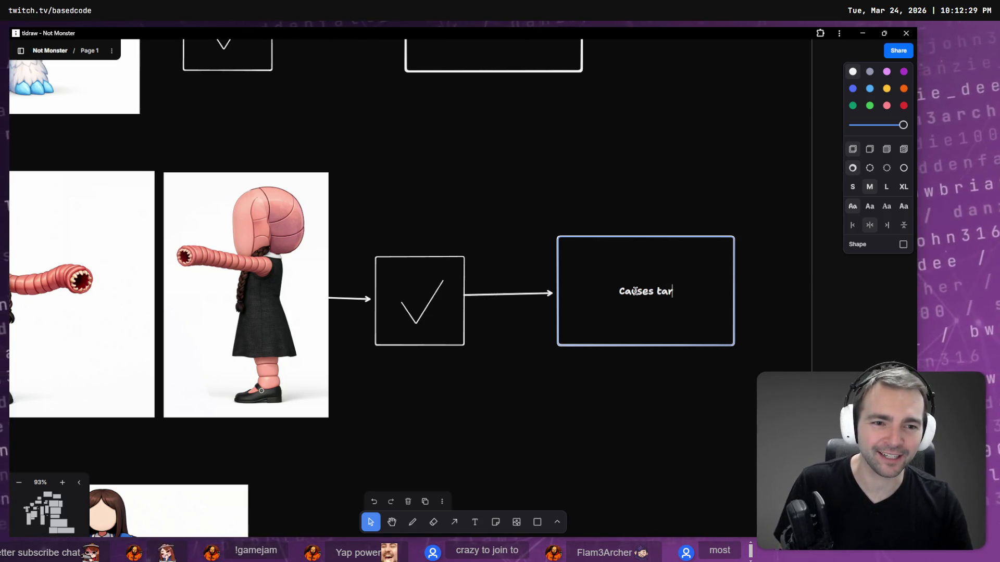
pyautogui.write('geted v')
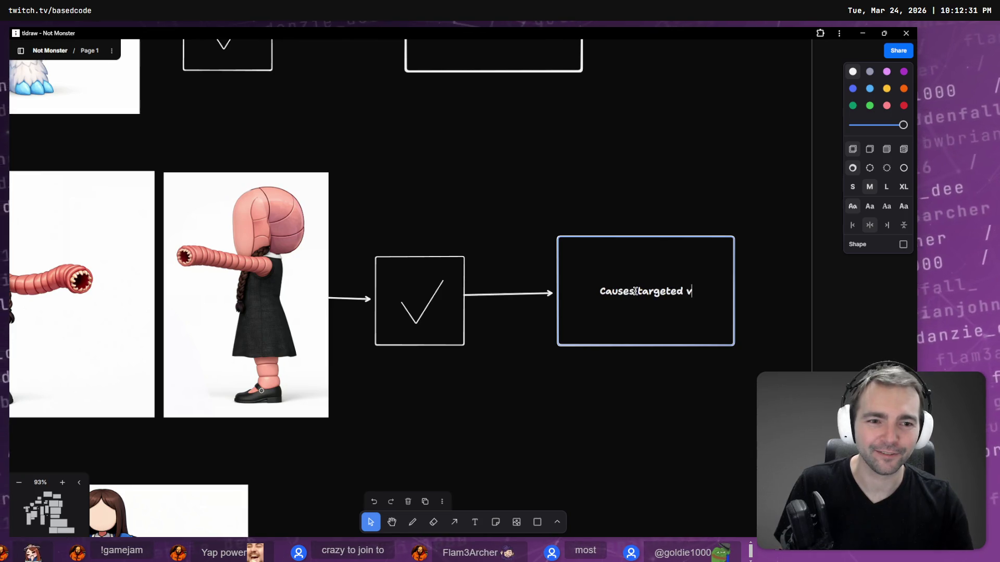
pyautogui.write('illager to flo')
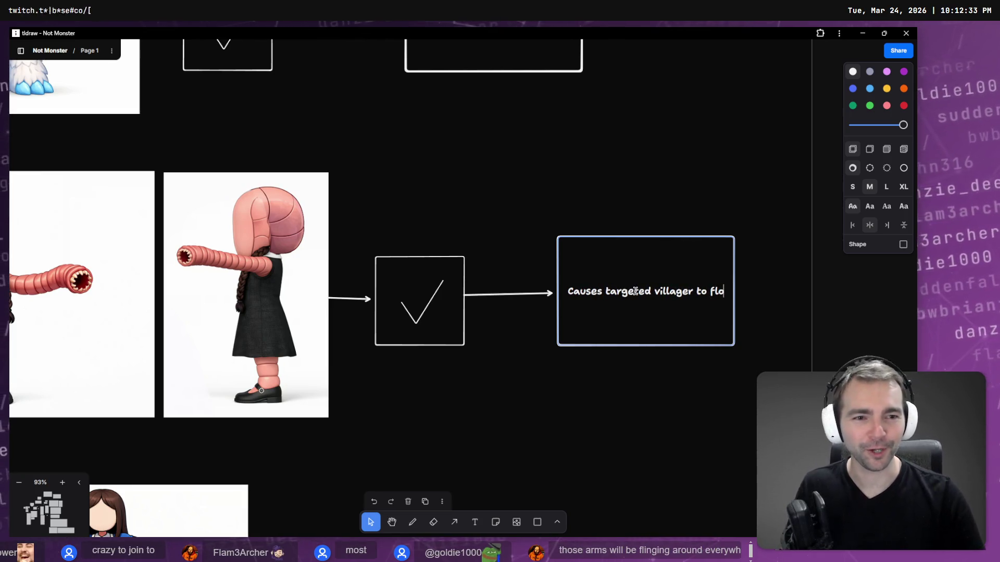
pyautogui.write('p around on the grou')
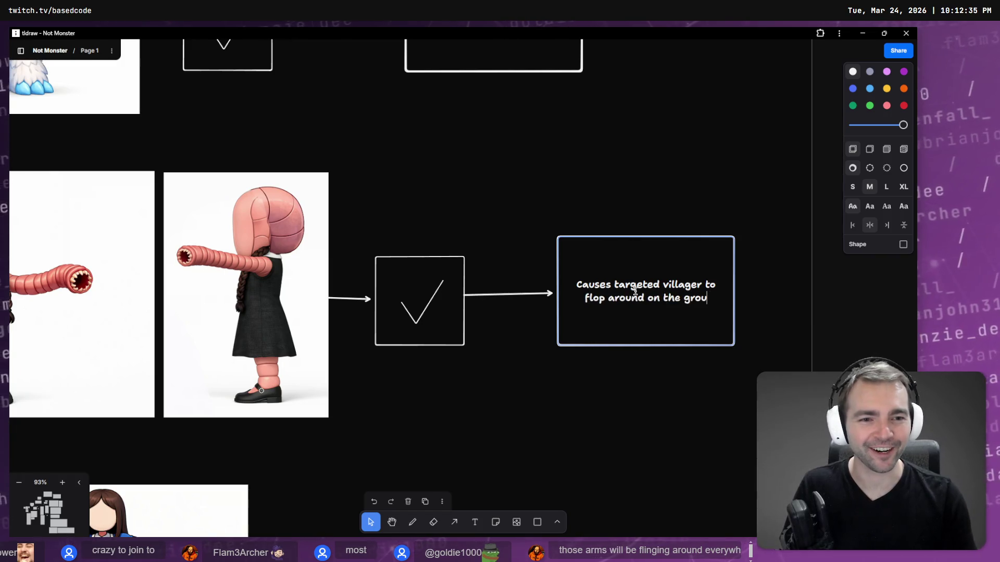
pyautogui.write('nd like a worm.')
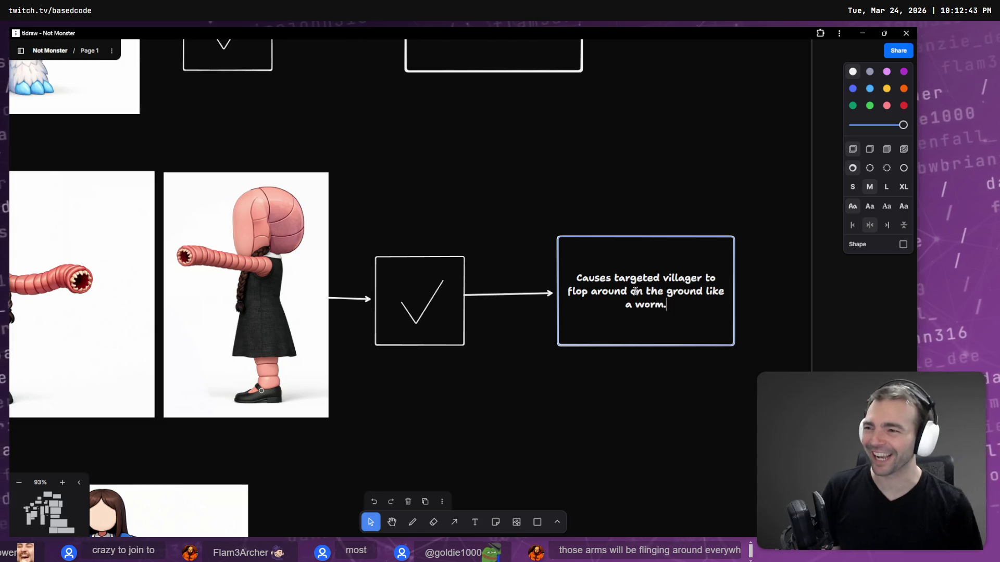
pyautogui.click(675, 374)
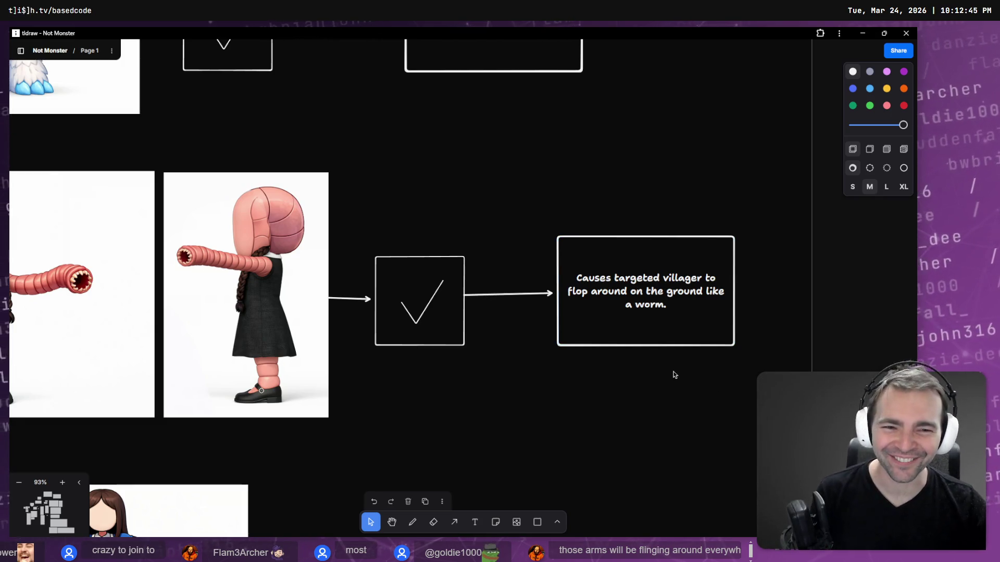
pyautogui.click(636, 343)
pyautogui.moveTo(647, 344); pyautogui.dragTo(644, 350)
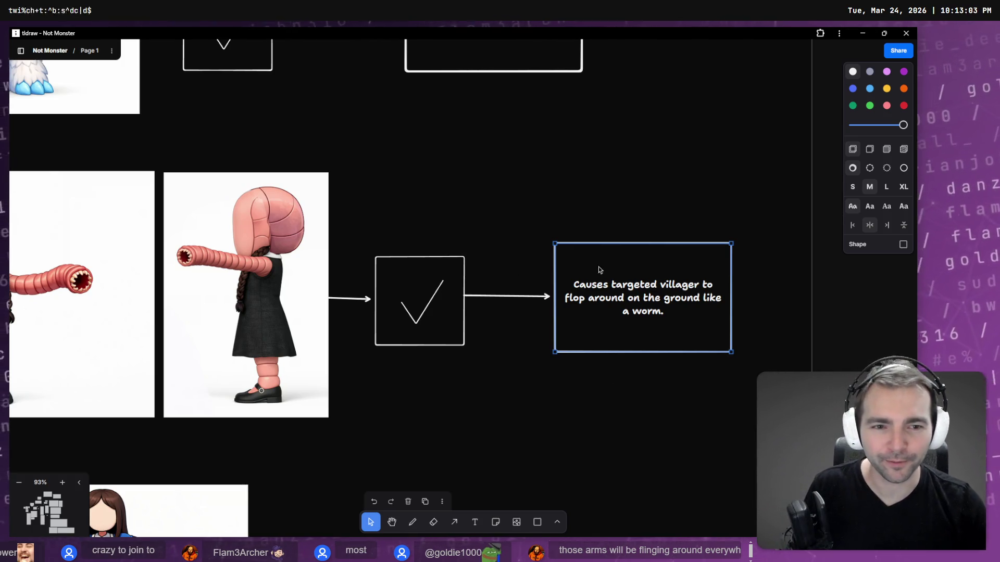
# Step: Copy the worm-arm description box below and arrow the apron girl's checkmark box to it
pyautogui.click(638, 288)
pyautogui.click(619, 420)
pyautogui.scroll(-5, 618, 397)
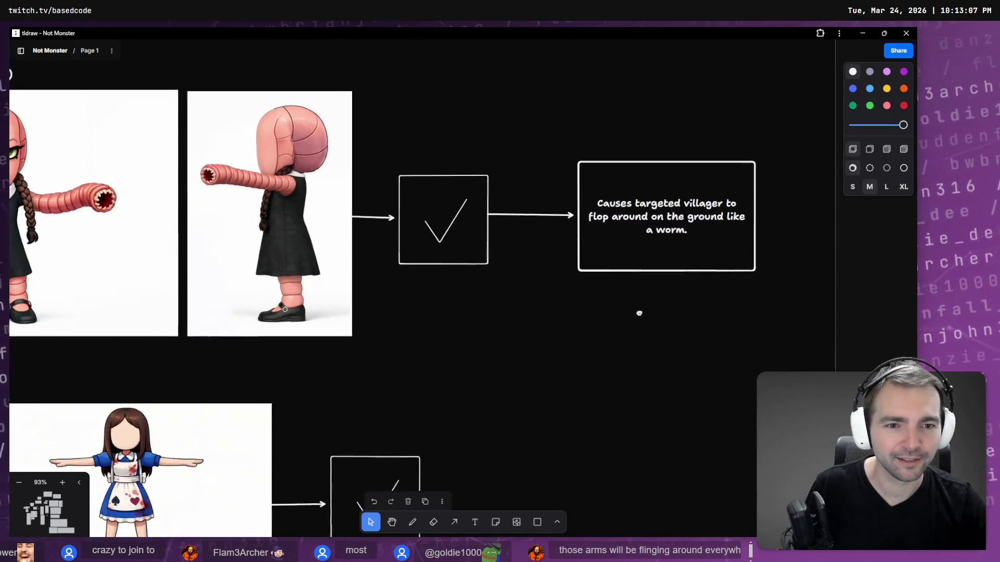
pyautogui.scroll(-2, 625, 364)
pyautogui.scroll(2, 589, 417)
pyautogui.hscroll(1, 587, 364)
pyautogui.click(599, 121)
pyautogui.moveTo(616, 162)
pyautogui.mouseDown()
pyautogui.moveTo(578, 419)
pyautogui.moveTo(586, 442)
pyautogui.mouseUp()
pyautogui.moveTo(387, 356)
pyautogui.mouseDown()
pyautogui.moveTo(727, 276)
pyautogui.moveTo(697, 267)
pyautogui.moveTo(493, 274)
pyautogui.mouseUp()
pyautogui.press('a')
pyautogui.moveTo(514, 306)
pyautogui.mouseDown()
pyautogui.moveTo(735, 315)
pyautogui.moveTo(756, 331)
pyautogui.moveTo(752, 314)
pyautogui.mouseUp()
# Step: Replace the copied text with a TODO note to consult the character's creator
pyautogui.doubleClick(765, 322)
pyautogui.write('To')
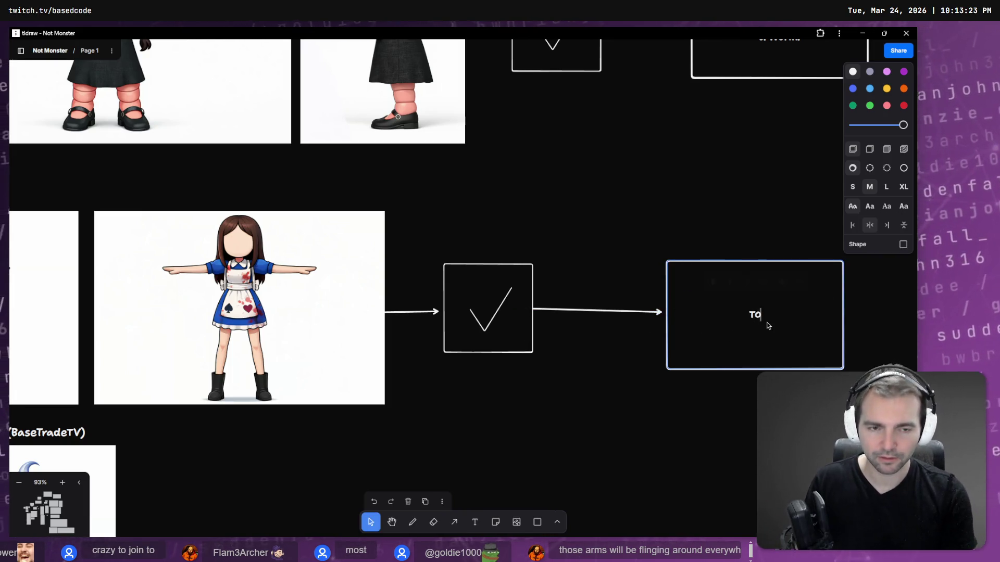
pyautogui.write(' Co')
pyautogui.write('nsult kili')
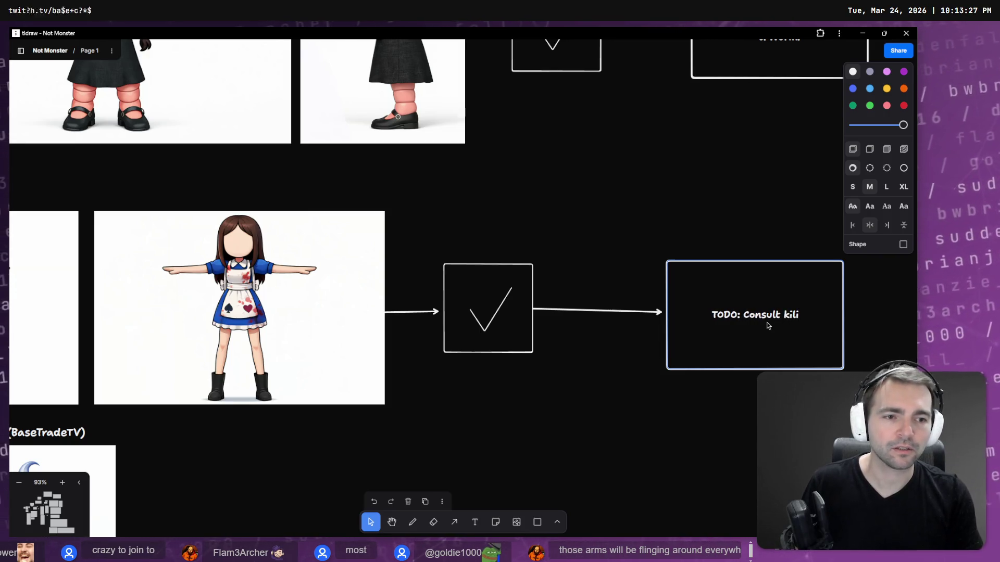
pyautogui.press('BackSpace')
pyautogui.press('BackSpace')
pyautogui.press('BackSpace')
pyautogui.write('KILI')
pyautogui.press('BackSpace')
pyautogui.press('BackSpace')
pyautogui.write('K')
pyautogui.press('BackSpace')
pyautogui.press('BackSpace')
pyautogui.write('IKI')
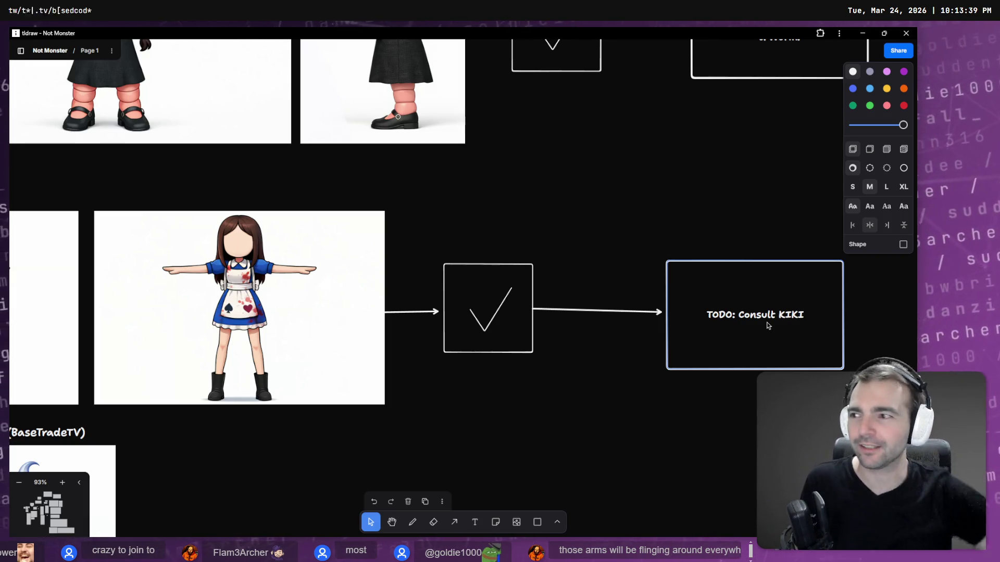
pyautogui.click(613, 263)
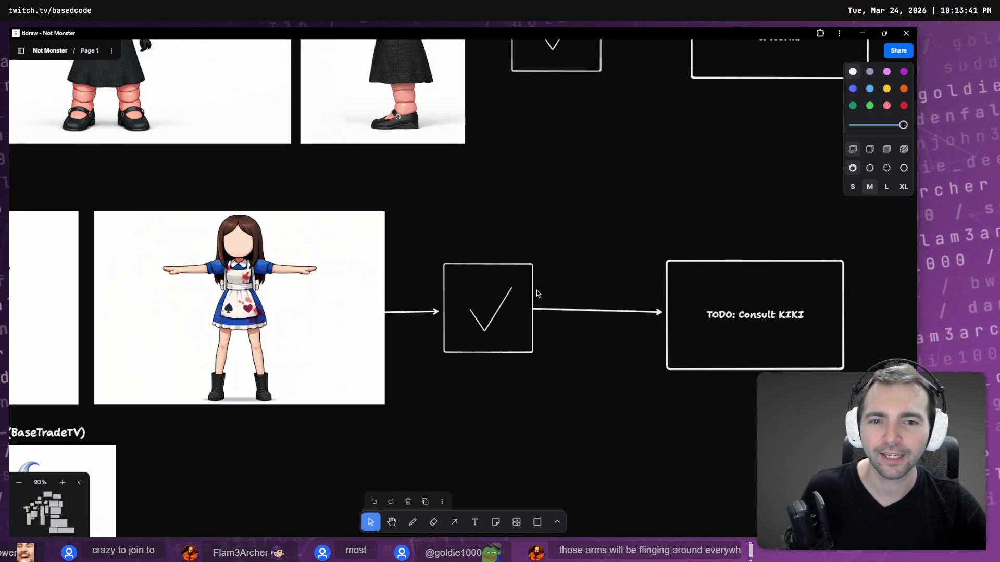
# Step: Shift the checkmark box right and reattach the image arrow's end to it
pyautogui.click(530, 292)
pyautogui.moveTo(530, 292); pyautogui.dragTo(554, 297)
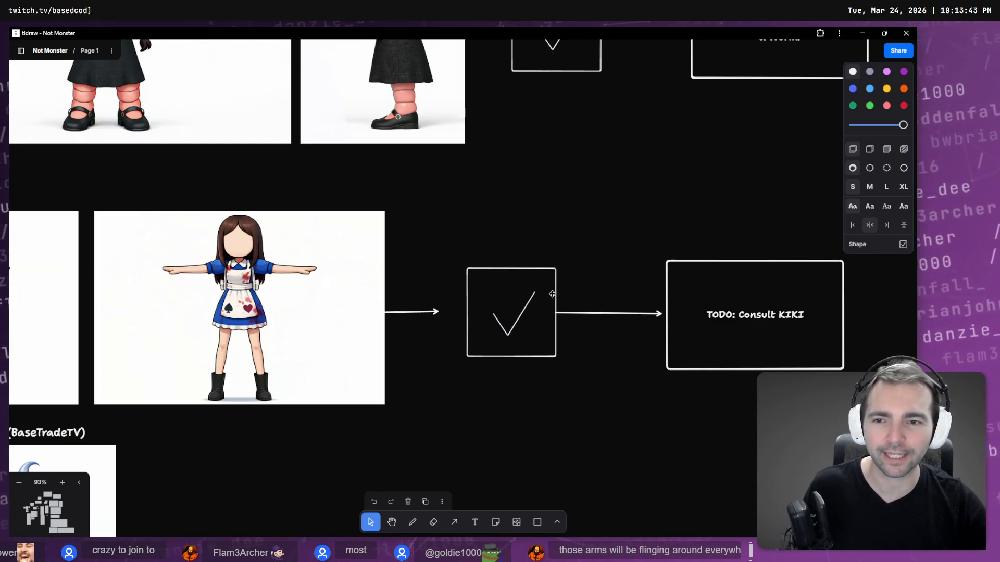
pyautogui.click(440, 312)
pyautogui.moveTo(437, 312)
pyautogui.mouseDown()
pyautogui.moveTo(585, 311)
pyautogui.moveTo(513, 312)
pyautogui.moveTo(523, 310)
pyautogui.mouseUp()
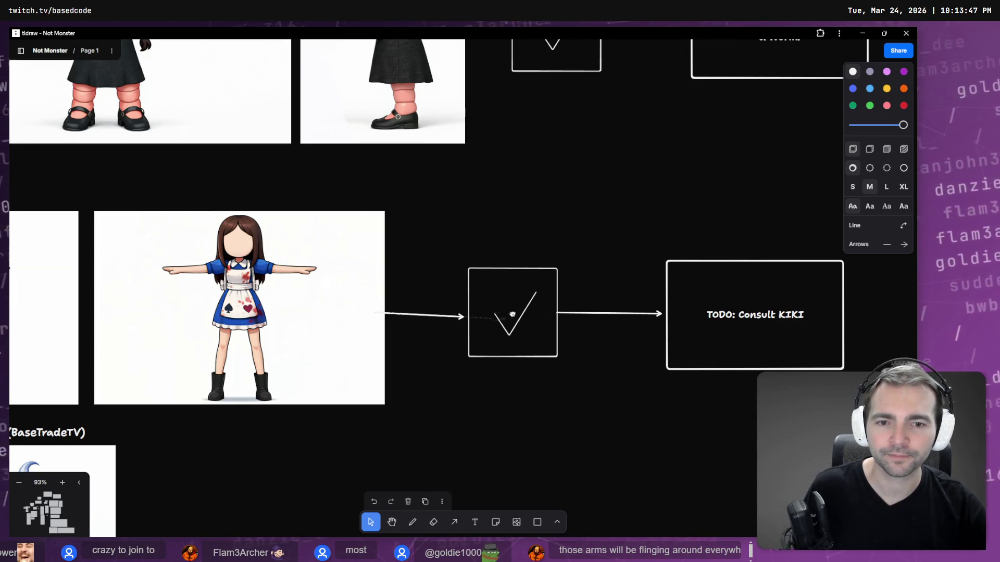
pyautogui.hscroll(-5, 426, 293)
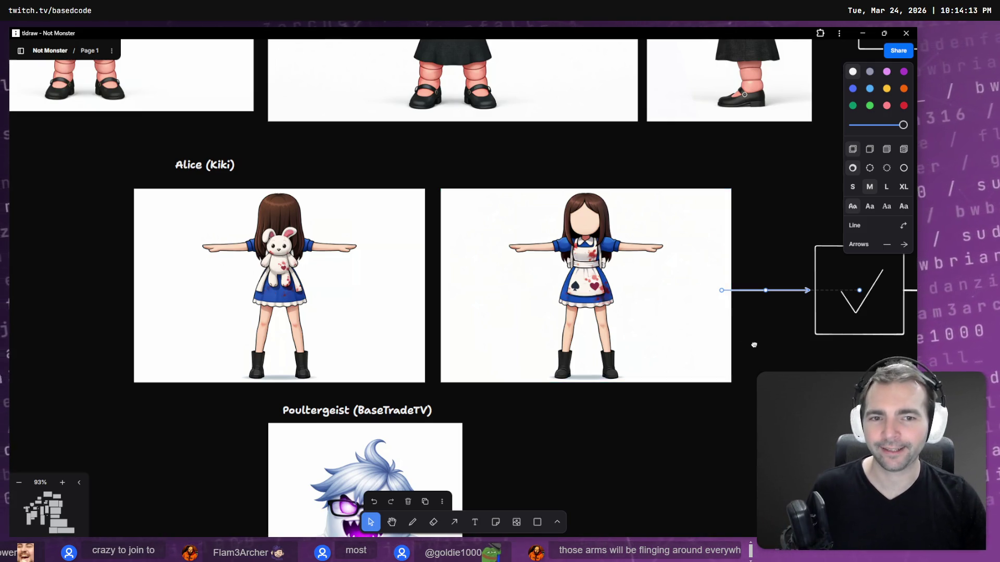
# Step: Copy the TODO box down into the Poultergeist row
pyautogui.hscroll(3, 752, 341)
pyautogui.click(695, 389)
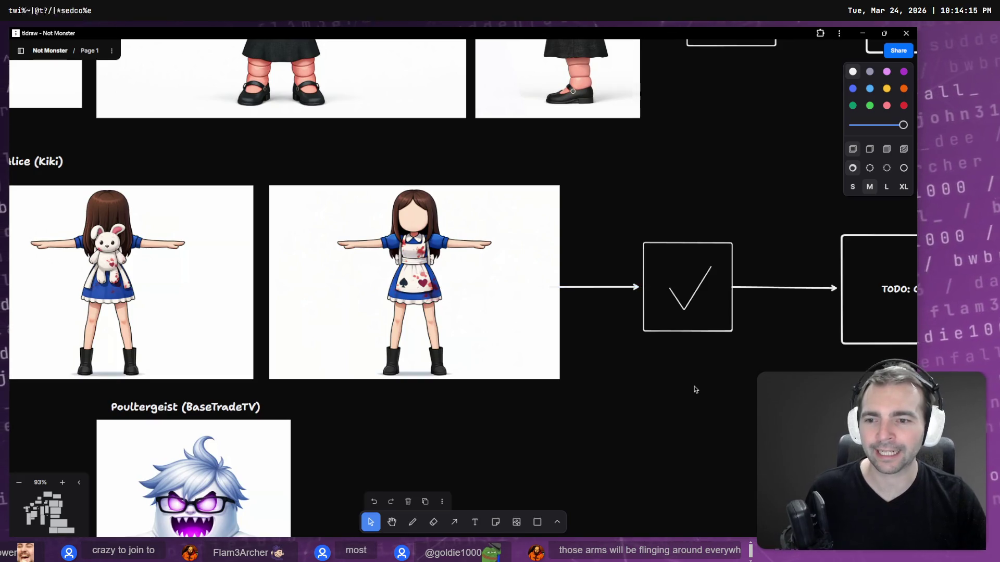
pyautogui.moveTo(694, 390)
pyautogui.mouseDown()
pyautogui.moveTo(651, 292)
pyautogui.moveTo(488, 322)
pyautogui.mouseUp()
pyautogui.click(709, 231)
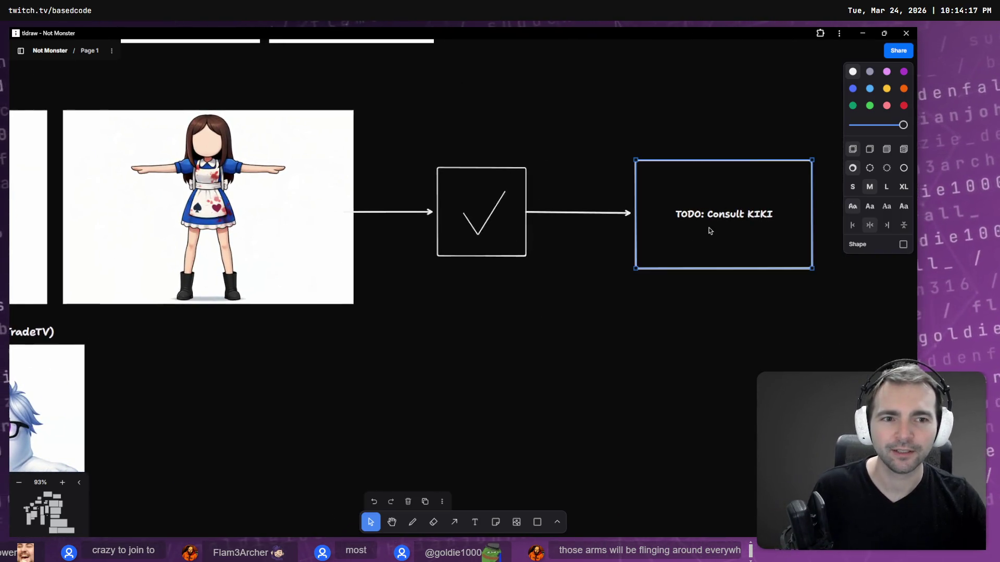
pyautogui.moveTo(714, 243)
pyautogui.mouseDown()
pyautogui.moveTo(592, 424)
pyautogui.moveTo(555, 364)
pyautogui.moveTo(531, 358)
pyautogui.mouseUp()
pyautogui.scroll(-3, 556, 364)
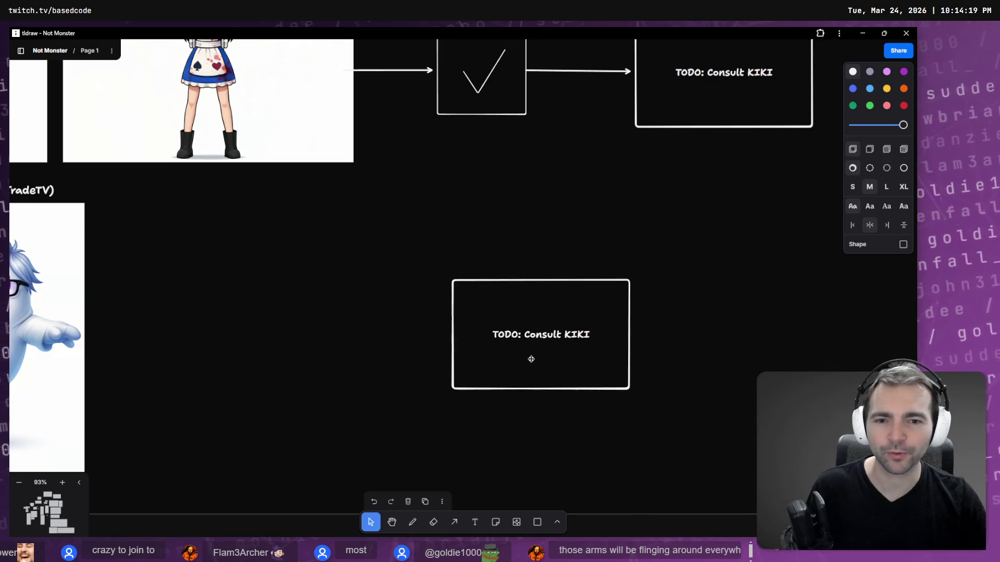
pyautogui.hscroll(-4, 396, 280)
pyautogui.scroll(2, 396, 280)
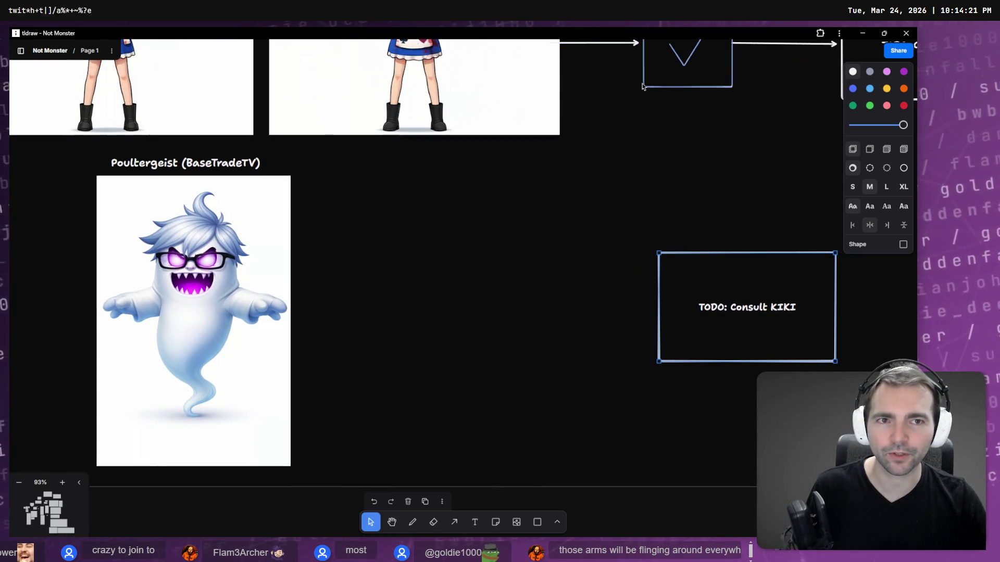
pyautogui.press('Escape')
# Step: Copy the checkmark box near the ghost and draw an arrow from the ghost image to it
pyautogui.click(693, 78)
pyautogui.moveTo(716, 78)
pyautogui.mouseDown()
pyautogui.moveTo(472, 339)
pyautogui.moveTo(490, 333)
pyautogui.mouseUp()
pyautogui.press('a')
pyautogui.moveTo(235, 315)
pyautogui.mouseDown()
pyautogui.moveTo(488, 313)
pyautogui.moveTo(463, 292)
pyautogui.moveTo(726, 323)
pyautogui.mouseUp()
# Step: Replace the copied TODO text with the Poultergeist ability: 'Can do nothing till the villager dies… possess other villagers.'
pyautogui.doubleClick(732, 308)
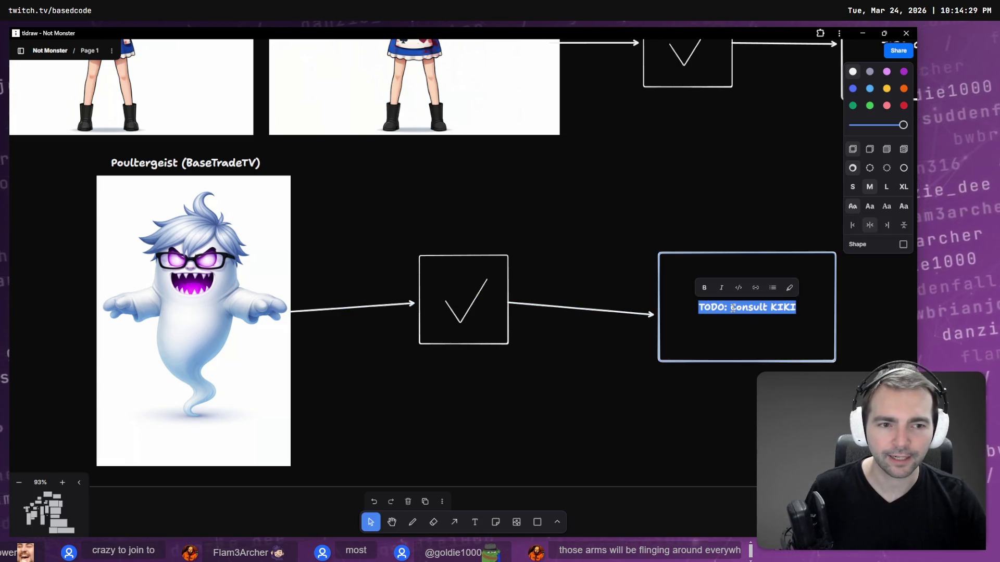
pyautogui.press('BackSpace')
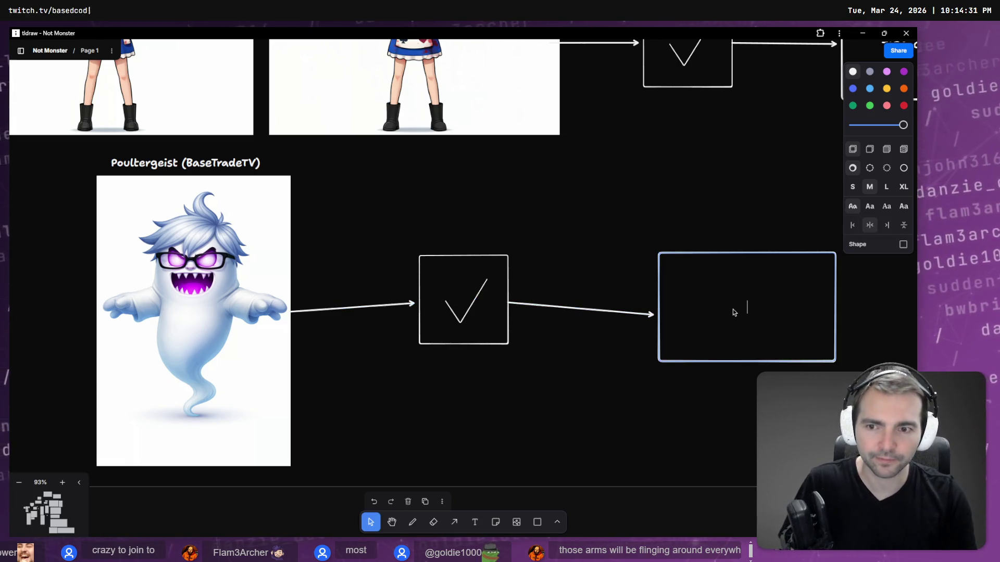
pyautogui.write('As a')
pyautogui.press('BackSpace')
pyautogui.press('BackSpace')
pyautogui.press('BackSpace')
pyautogui.write('Can do')
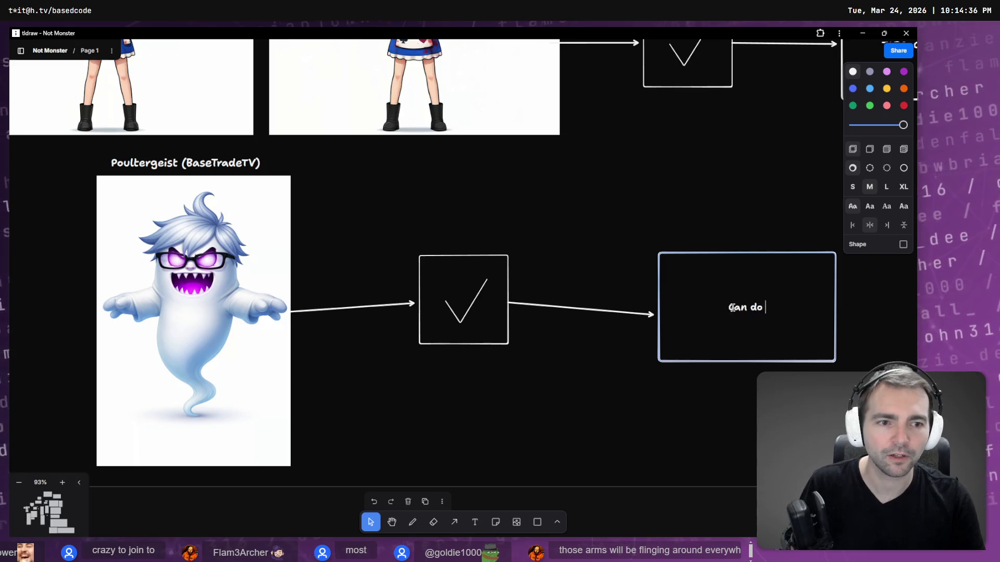
pyautogui.write('nothing till the il')
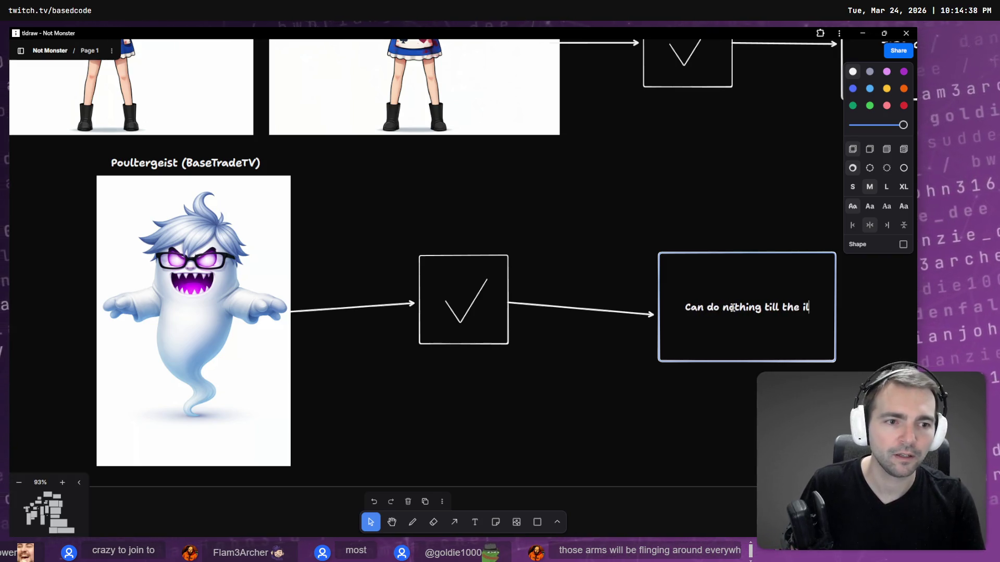
pyautogui.press('BackSpace')
pyautogui.write('villager ')
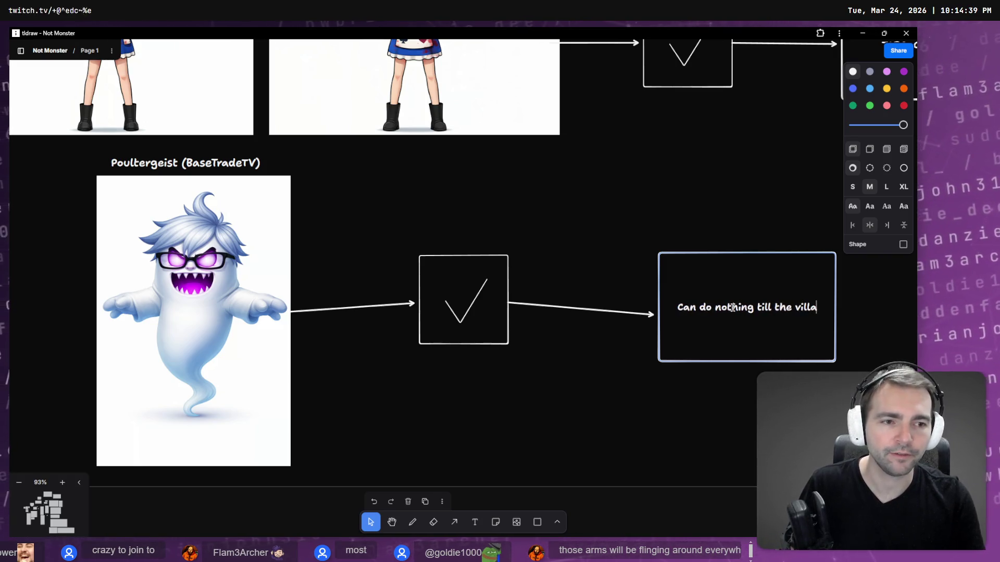
pyautogui.write('dies.')
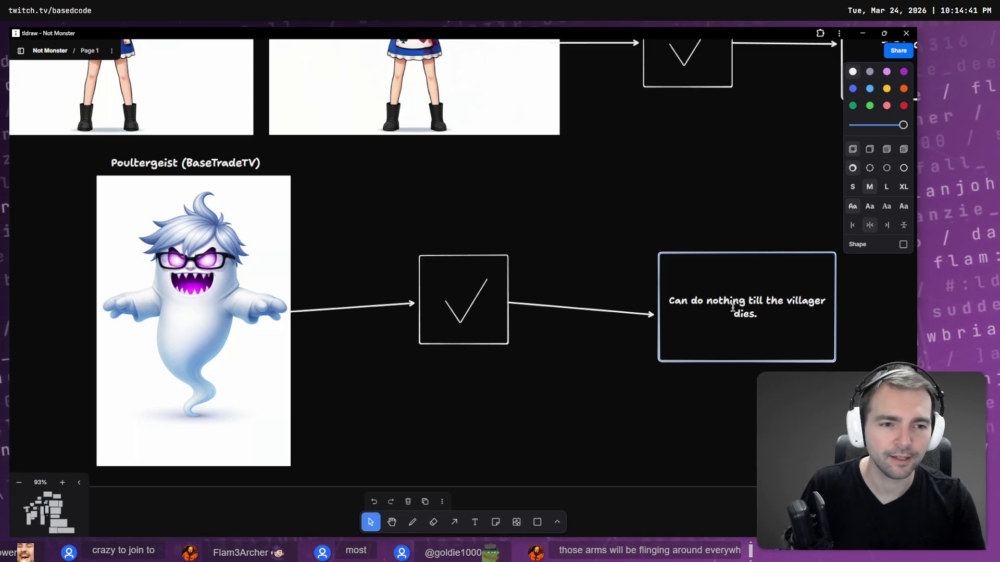
pyautogui.write(' If the villag')
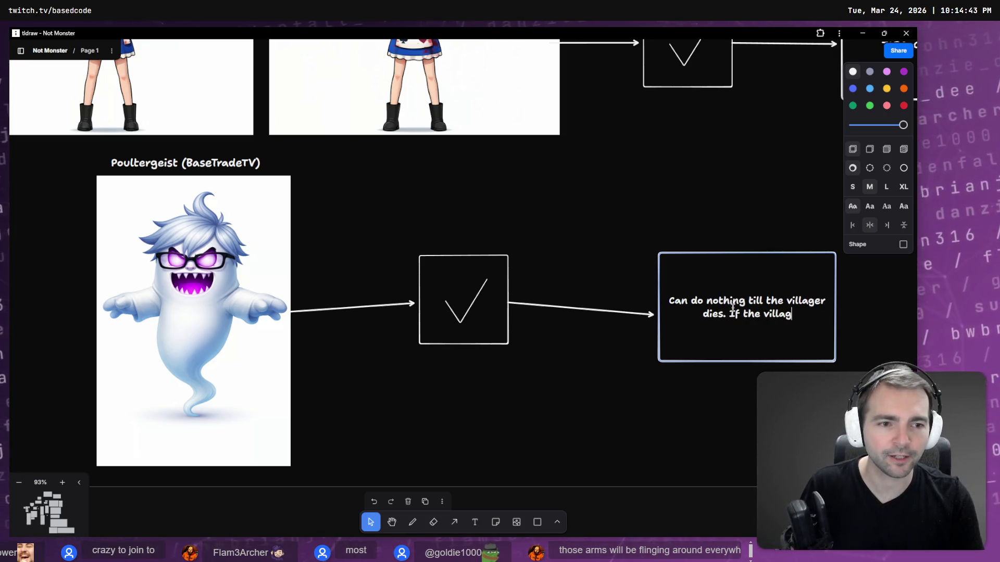
pyautogui.write('er gets ')
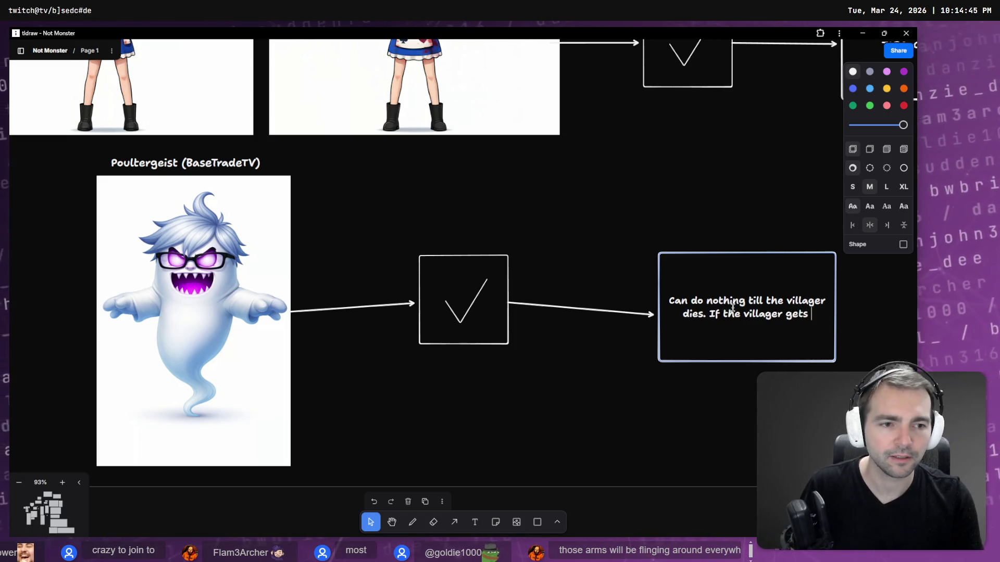
pyautogui.write('themselves')
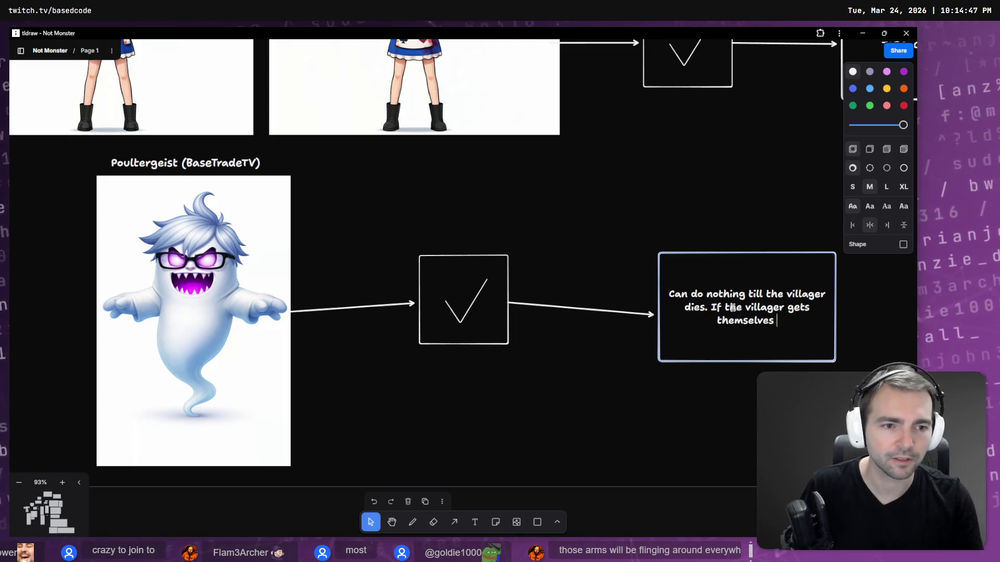
pyautogui.write(' k')
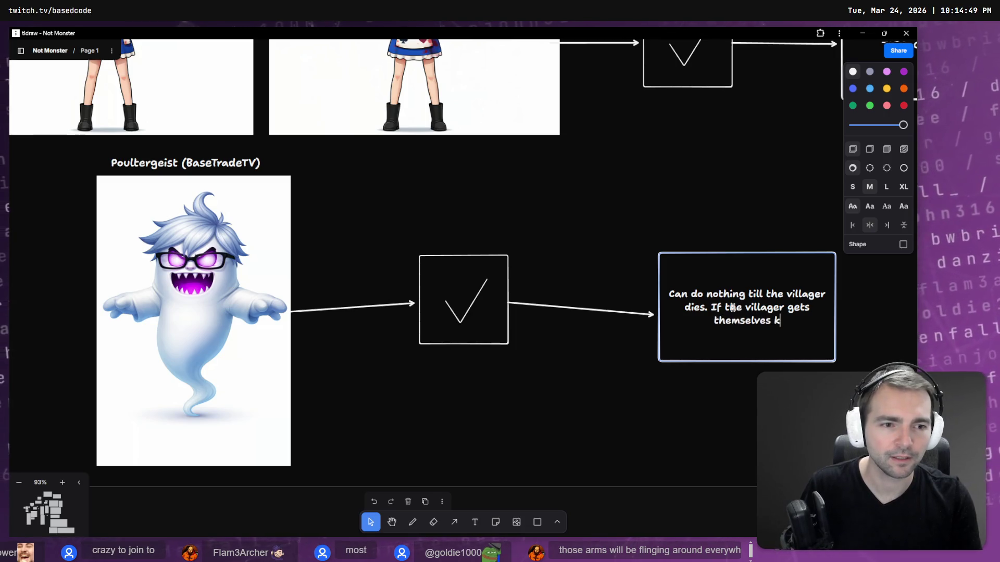
pyautogui.write('illed, becomes a power')
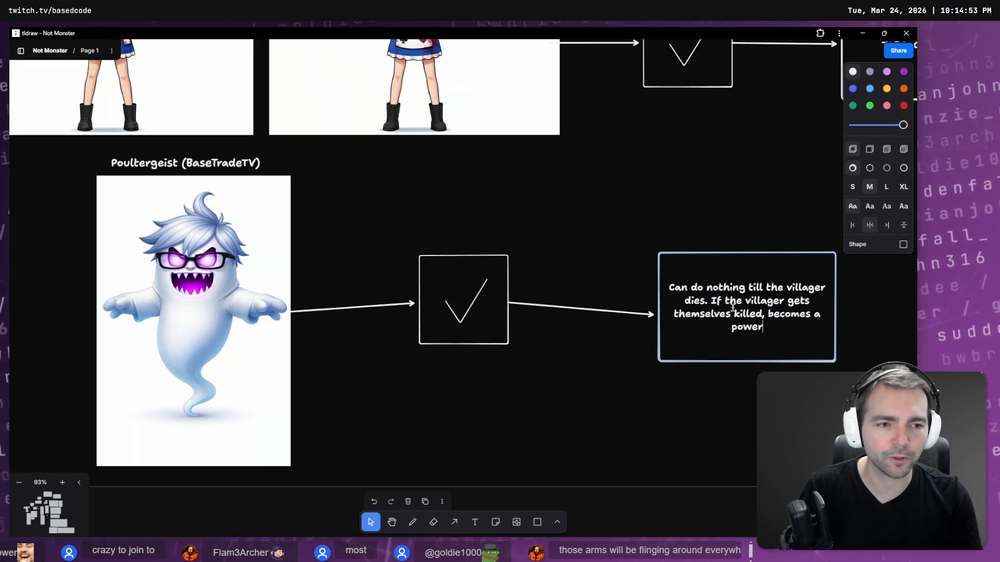
pyautogui.write('ful ghos')
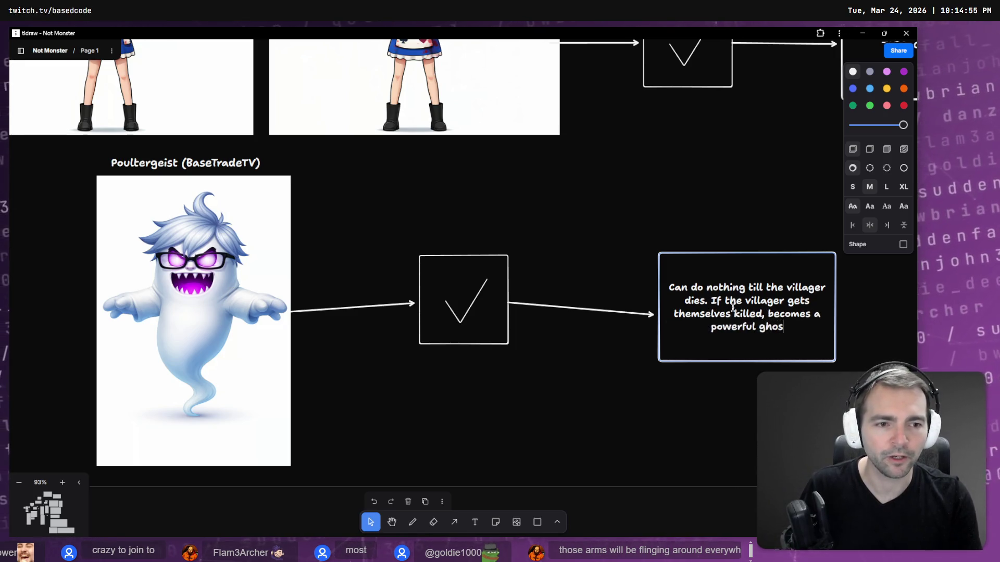
pyautogui.write('t that can posses')
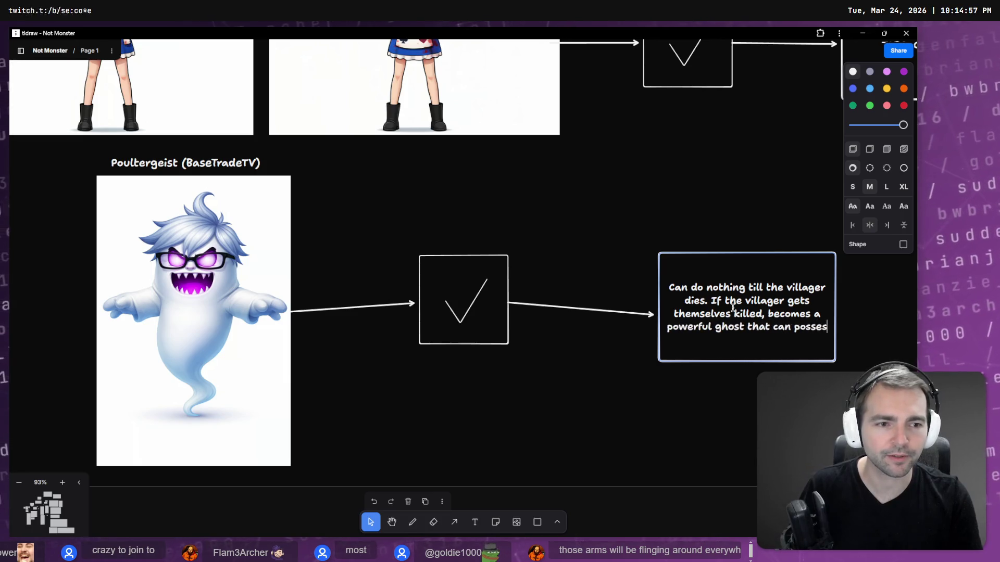
pyautogui.write('s other villagers.')
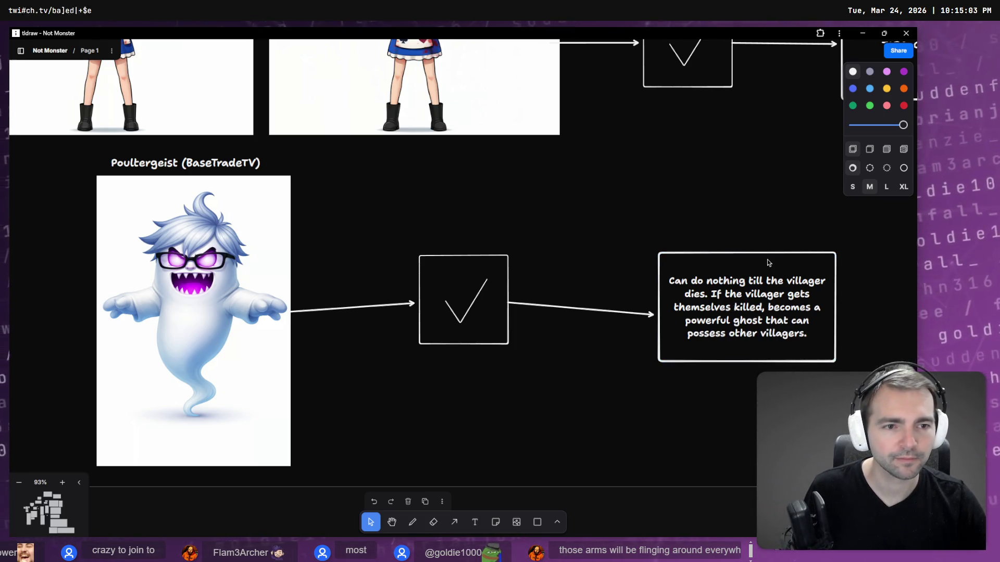
# Step: Move the Poultergeist description box left, closer to its checkmark box
pyautogui.press('Escape')
pyautogui.moveTo(770, 262)
pyautogui.mouseDown()
pyautogui.moveTo(676, 253)
pyautogui.moveTo(687, 253)
pyautogui.mouseUp()
pyautogui.click(463, 288)
pyautogui.click(472, 263)
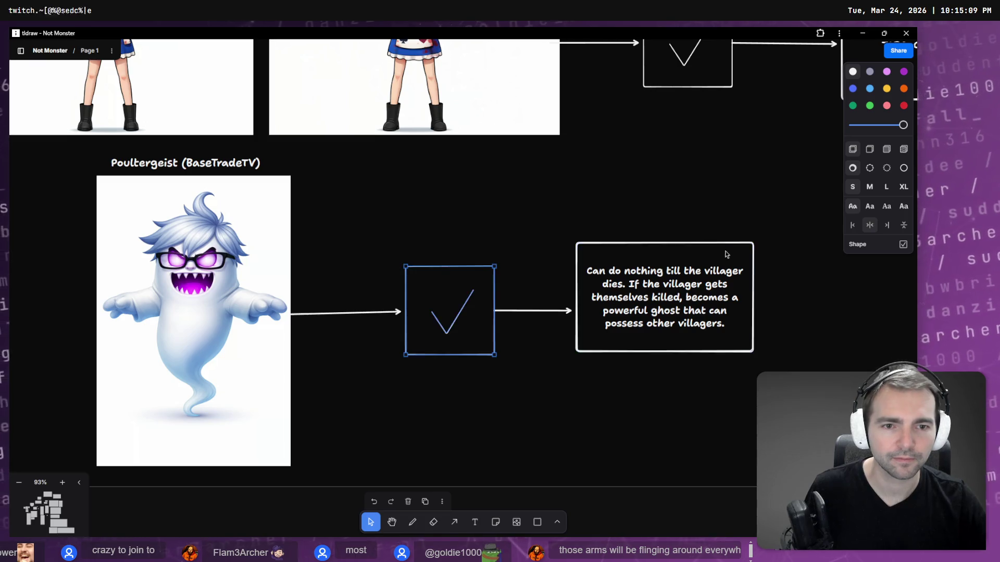
# Step: Navigate to the Witch row and place a copy of the Werewolf's 'Howles at the moon…' box beside her checkmark
pyautogui.scroll(5, 584, 313)
pyautogui.scroll(-10, 584, 313)
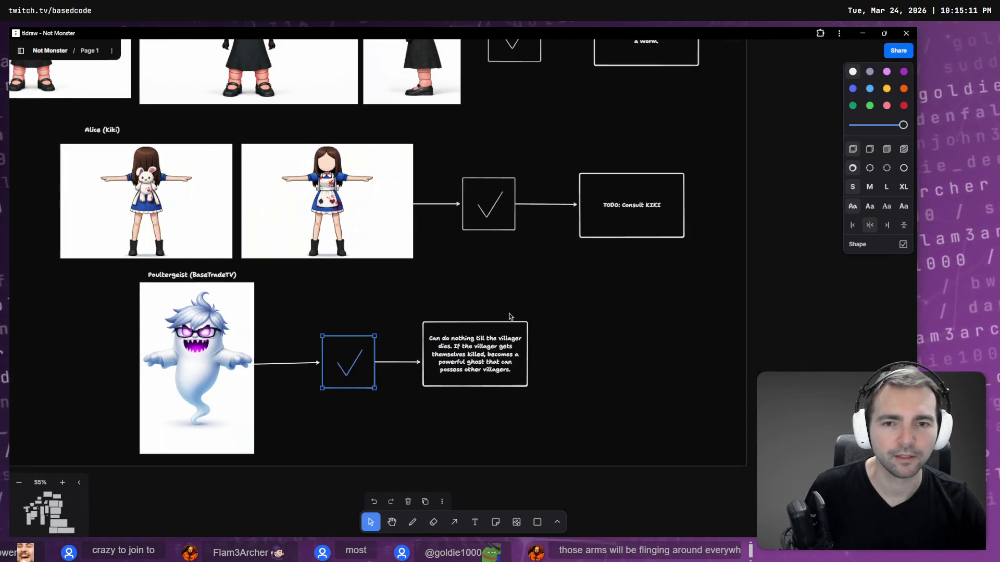
pyautogui.scroll(10, 549, 346)
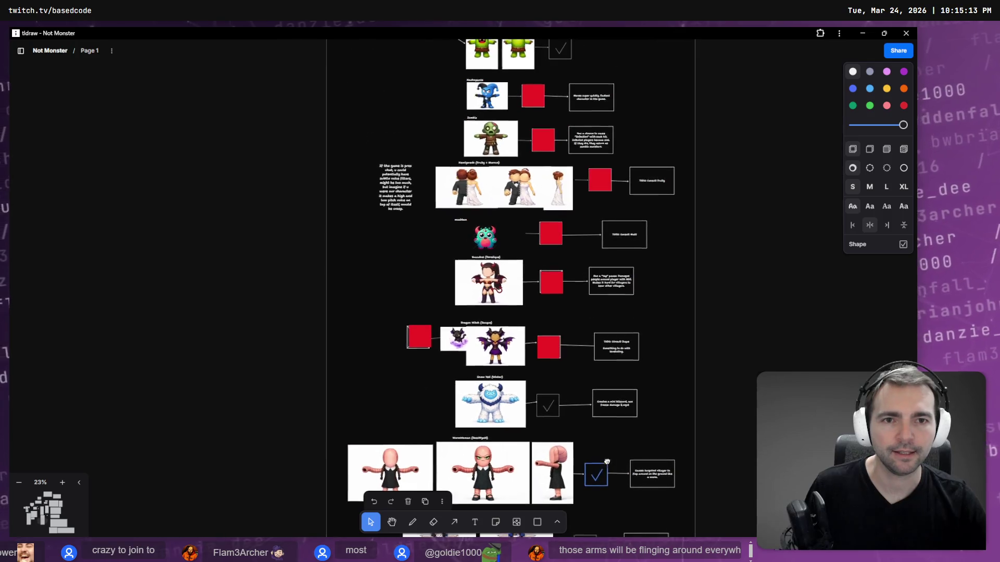
pyautogui.scroll(3, 602, 364)
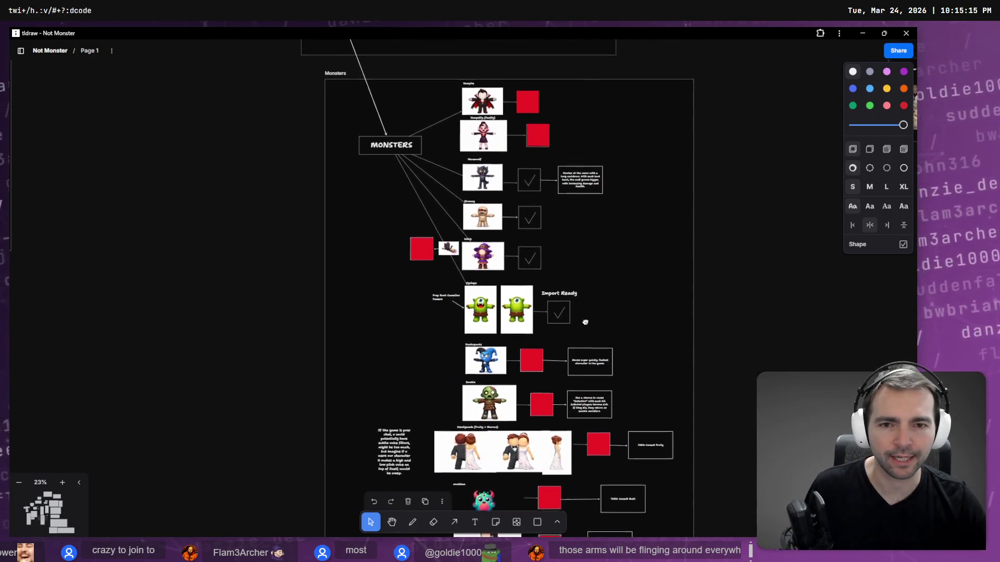
pyautogui.moveTo(596, 374)
pyautogui.mouseDown()
pyautogui.moveTo(599, 409)
pyautogui.moveTo(604, 321)
pyautogui.mouseUp()
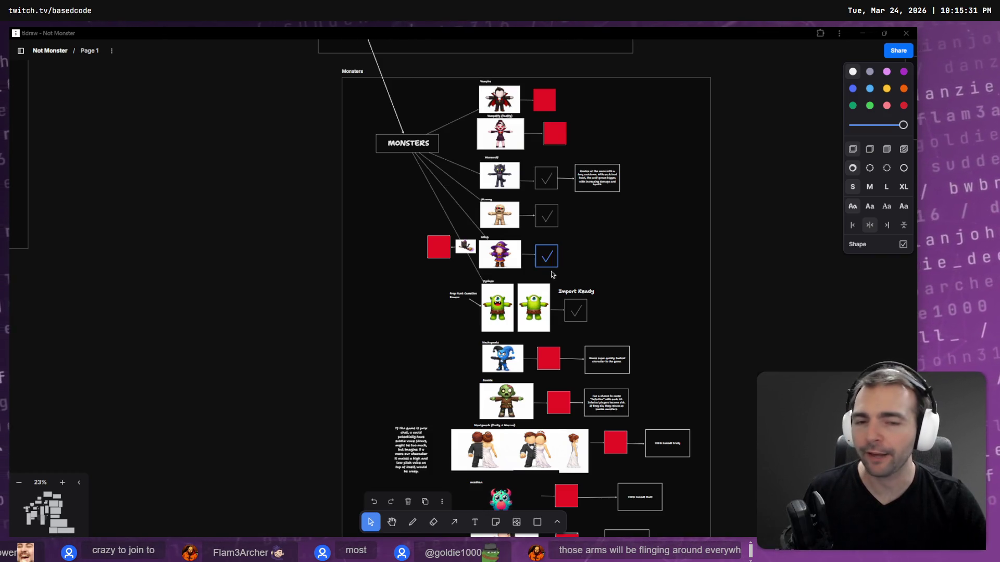
pyautogui.scroll(5, 528, 256)
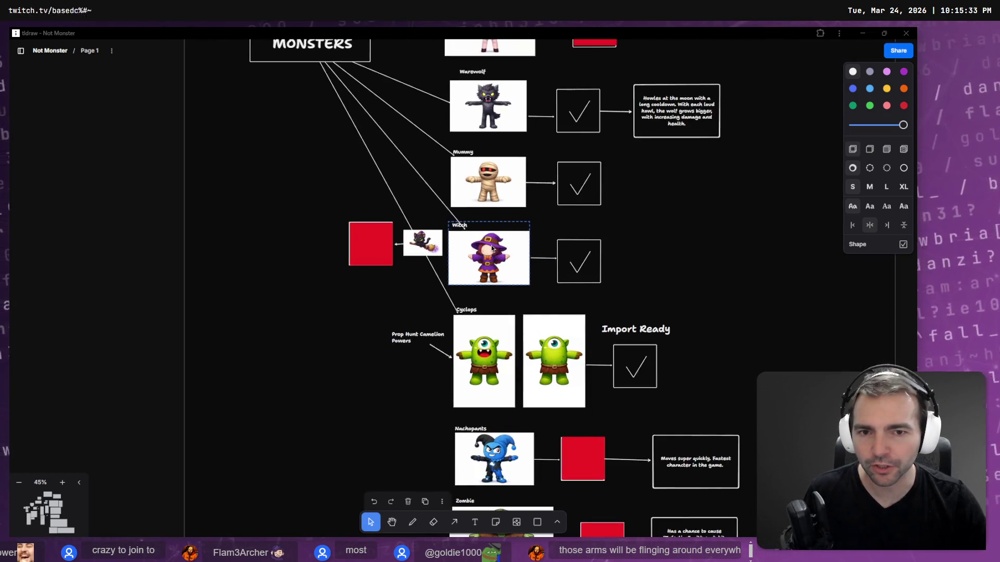
pyautogui.scroll(2, 528, 250)
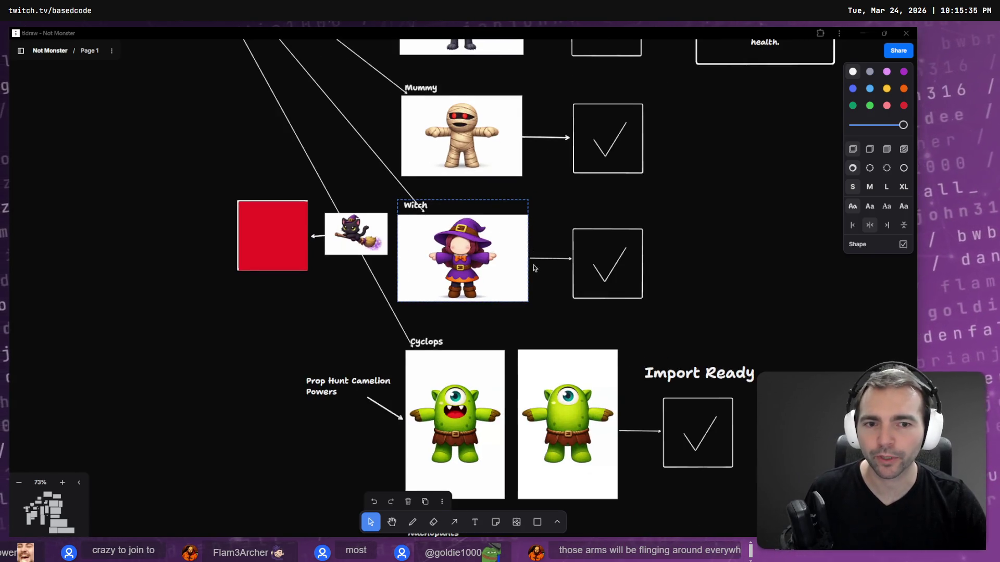
pyautogui.hscroll(5, 761, 260)
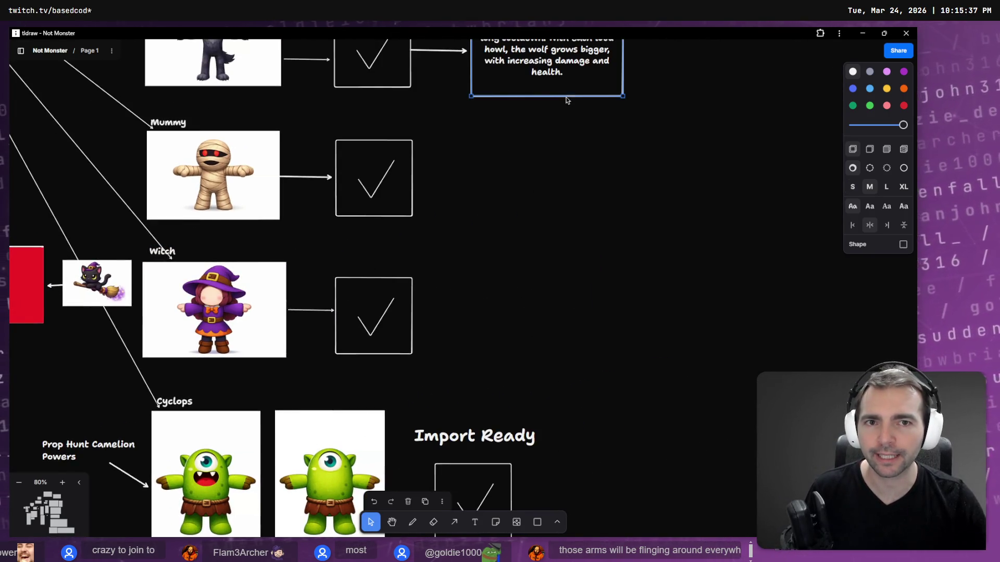
pyautogui.moveTo(581, 92); pyautogui.dragTo(634, 354)
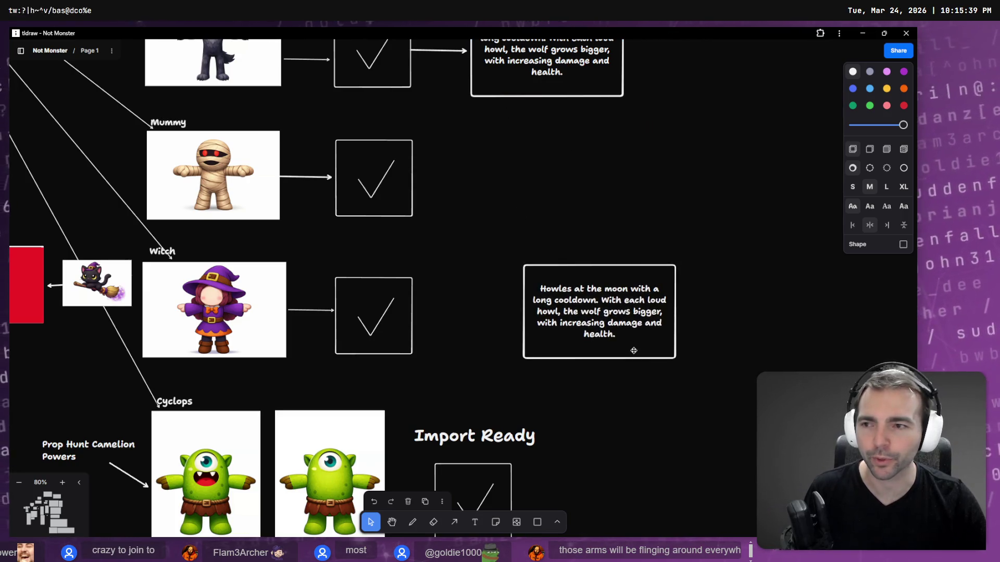
# Step: Draw an arrow from the Witch's checkmark box to the copied description box
pyautogui.press('a')
pyautogui.moveTo(397, 321); pyautogui.dragTo(541, 317)
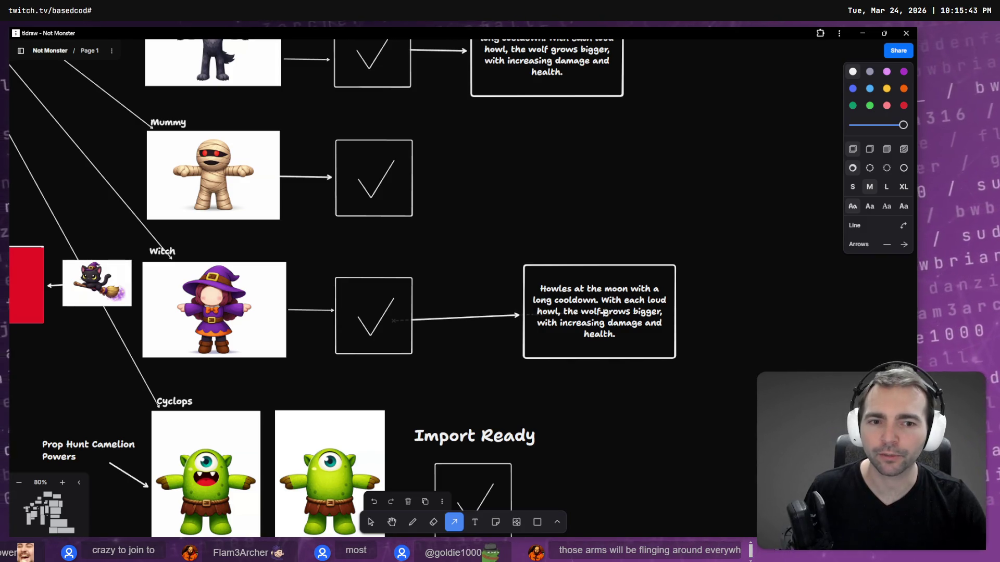
pyautogui.click(603, 312)
# Step: Change the copied box's text to 'Can fly around on a broom.'
pyautogui.doubleClick(608, 319)
pyautogui.press('BackSpace')
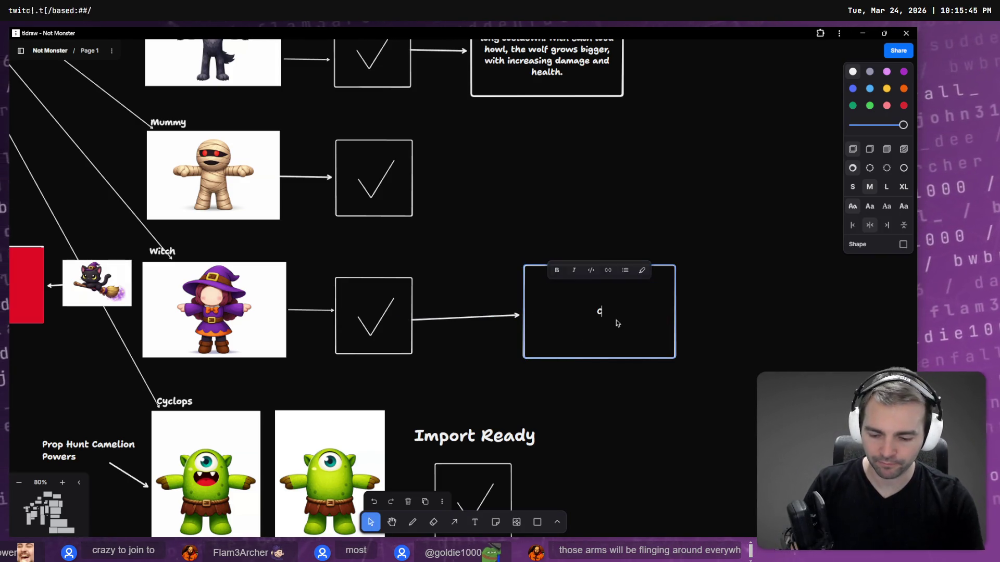
pyautogui.write('Can fly around on a broom')
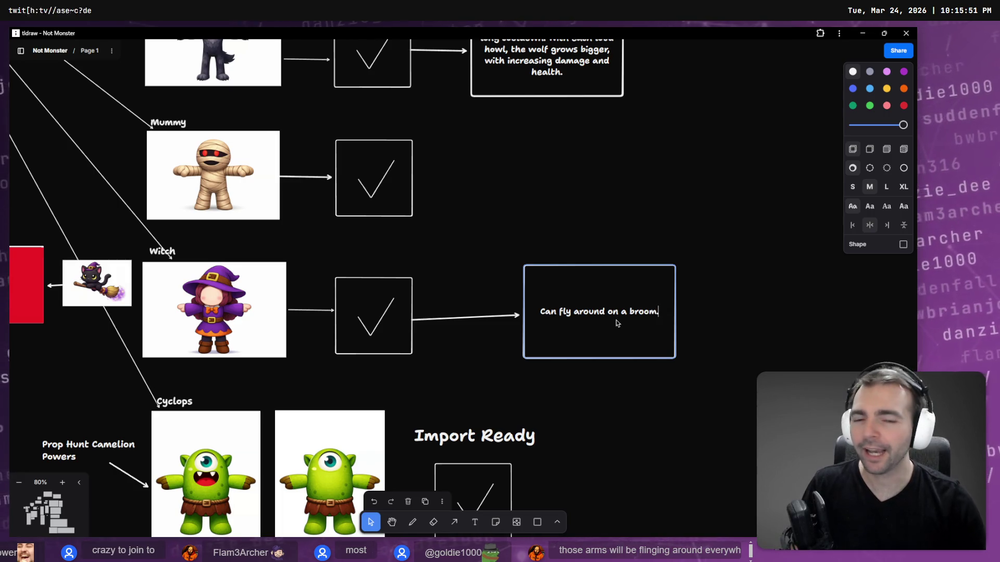
pyautogui.press('Escape')
pyautogui.press('Escape')
# Step: Nudge the broom ability box slightly left and down
pyautogui.scroll(-3, 525, 352)
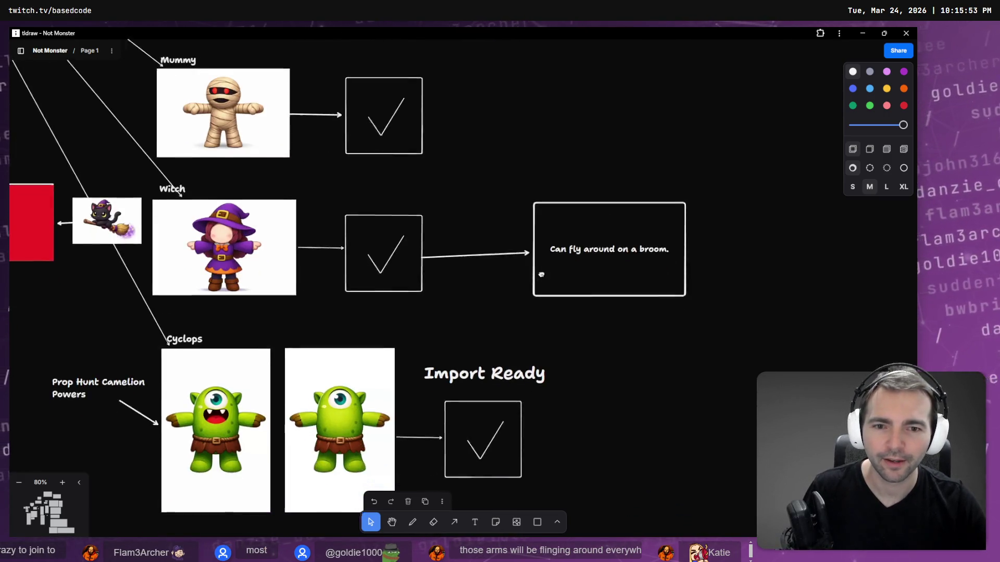
pyautogui.click(597, 286)
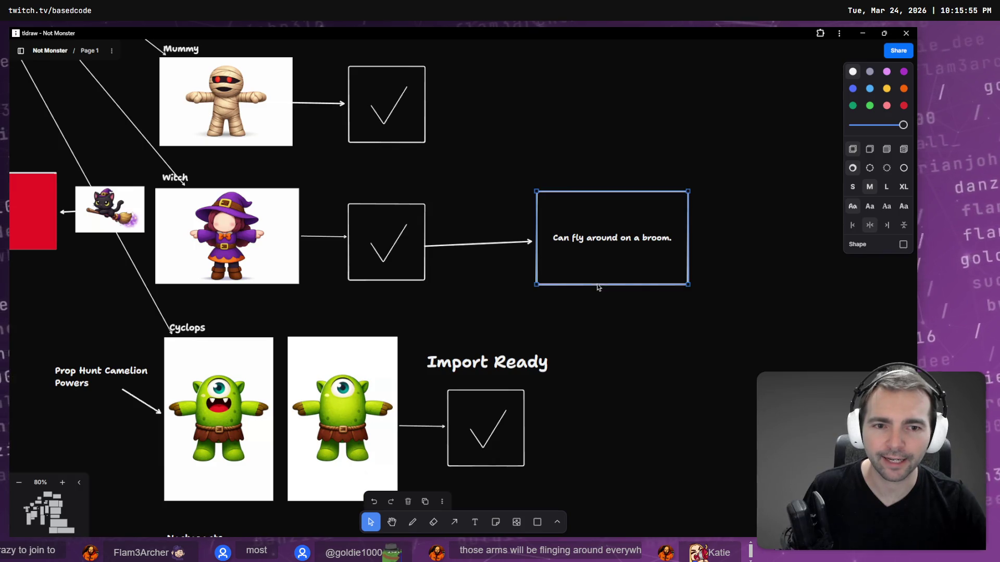
pyautogui.moveTo(619, 279); pyautogui.dragTo(598, 284)
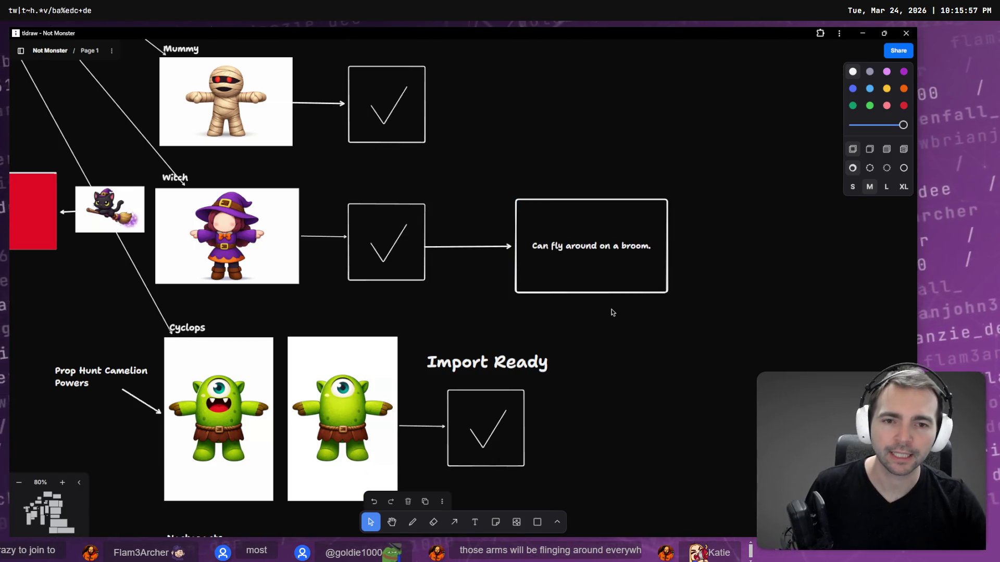
pyautogui.press('Escape')
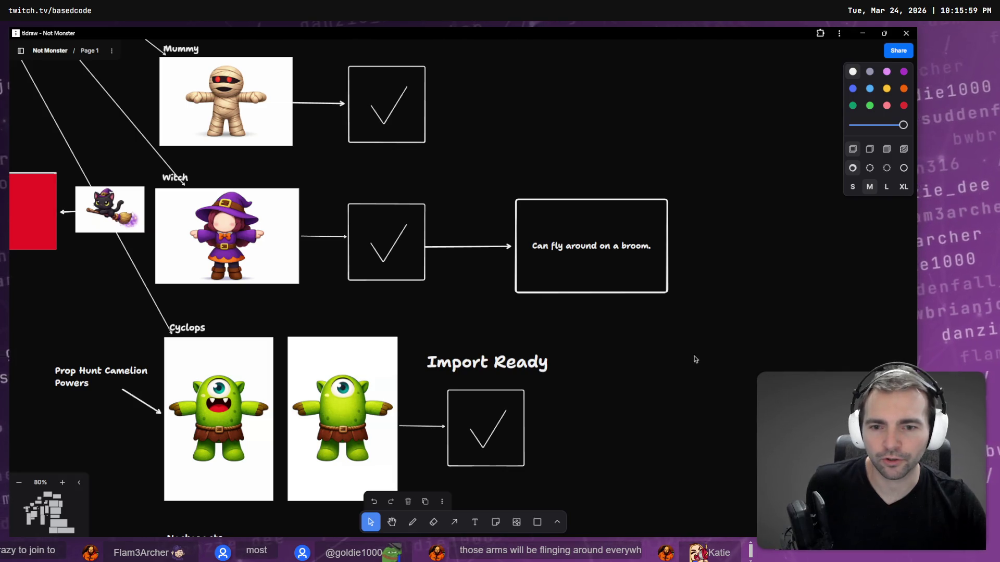
pyautogui.scroll(-3, 719, 249)
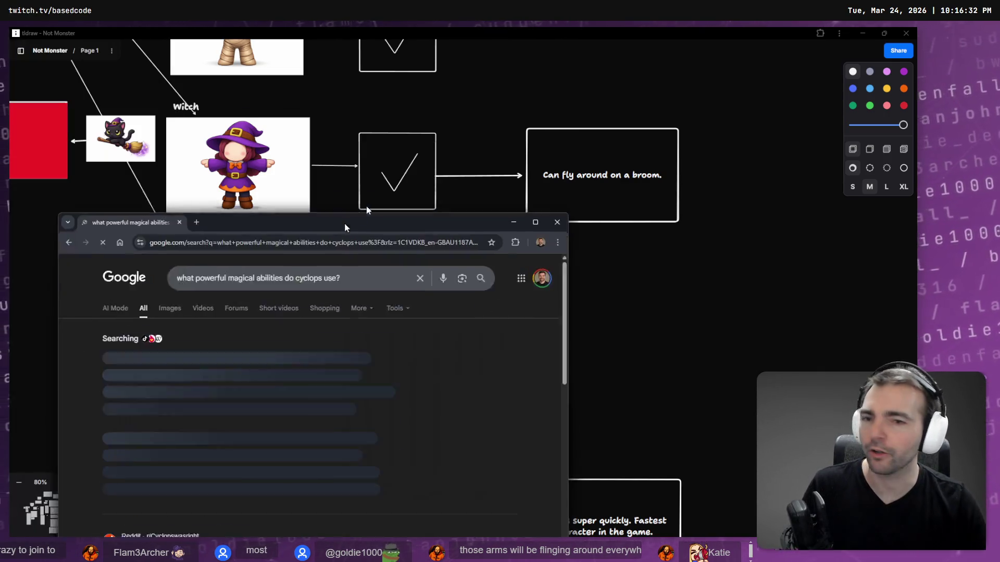
# Step: Bring the Chrome window with the Cyclops powers search results onto the screen
pyautogui.moveTo(344, 223)
pyautogui.mouseDown()
pyautogui.moveTo(403, 127)
pyautogui.moveTo(403, 7)
pyautogui.mouseUp()
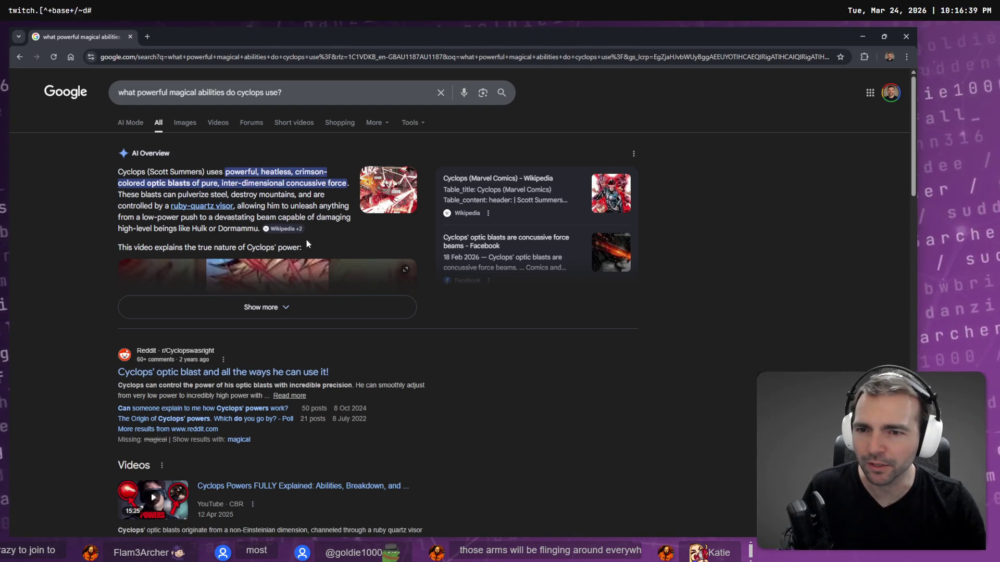
# Step: Expand the AI overview of Cyclops powers and read through it
pyautogui.click(259, 316)
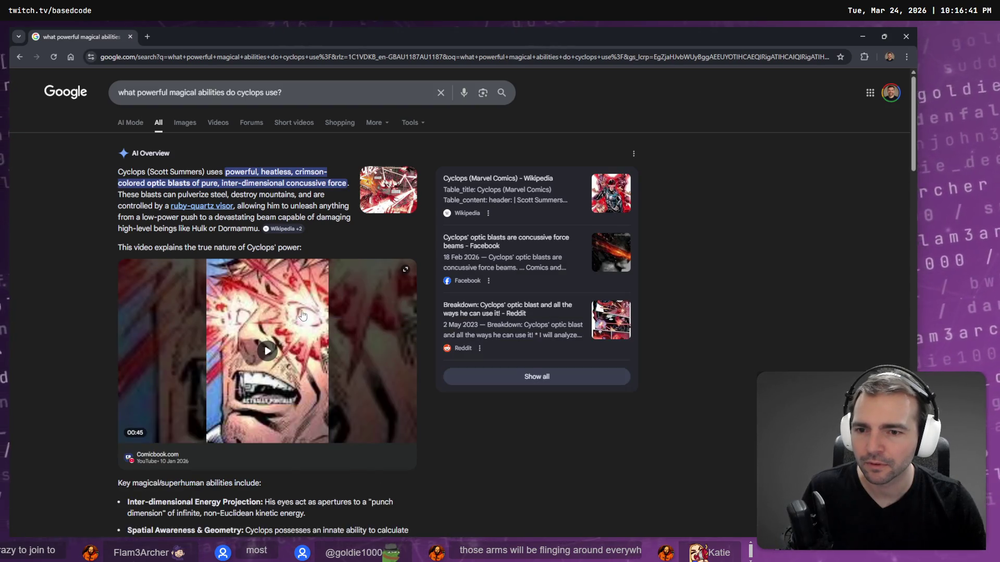
pyautogui.scroll(-7, 217, 237)
pyautogui.scroll(-2, 217, 237)
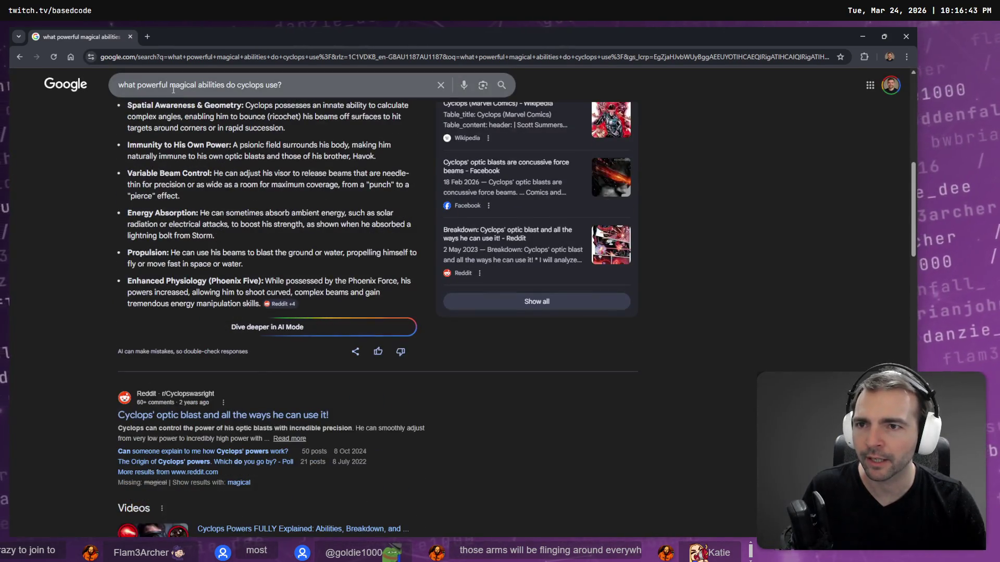
# Step: Add 'as mythical' to the Cyclops search query and rerun it
pyautogui.click(238, 85)
pyautogui.write('as mythica')
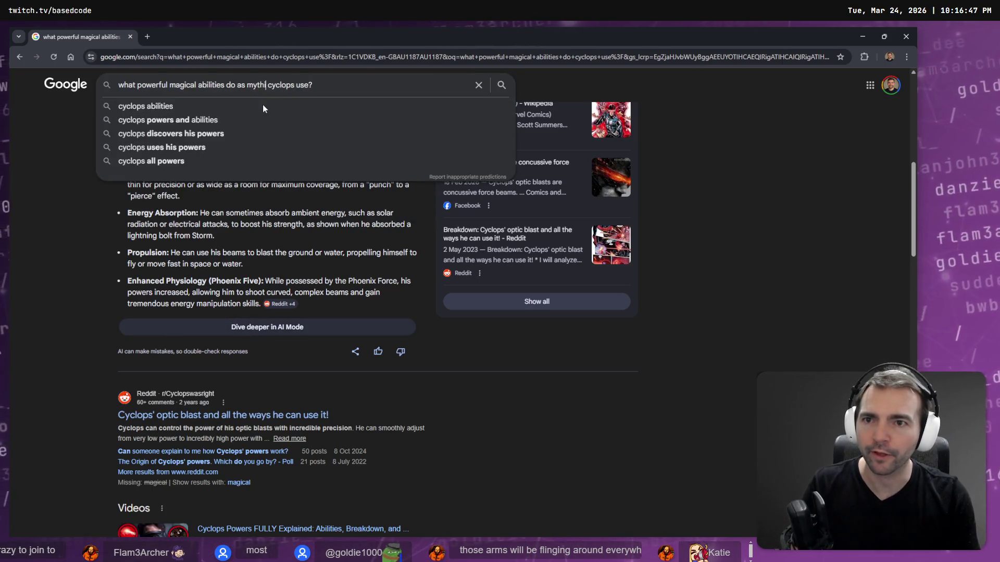
pyautogui.write('l')
pyautogui.press('Return')
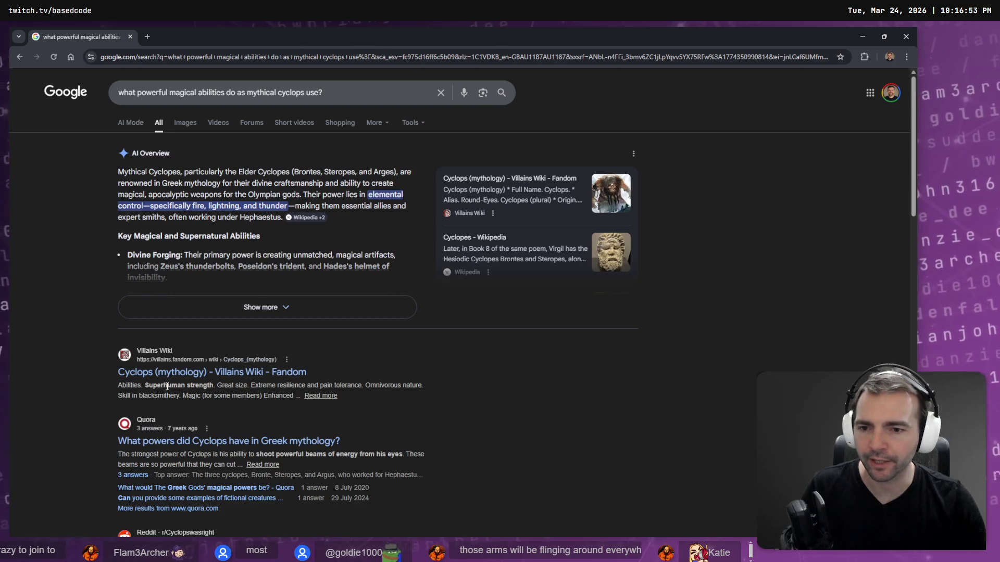
# Step: Highlight the eye-beam ability phrase in the results, then return to the tldraw board
pyautogui.scroll(-2, 167, 387)
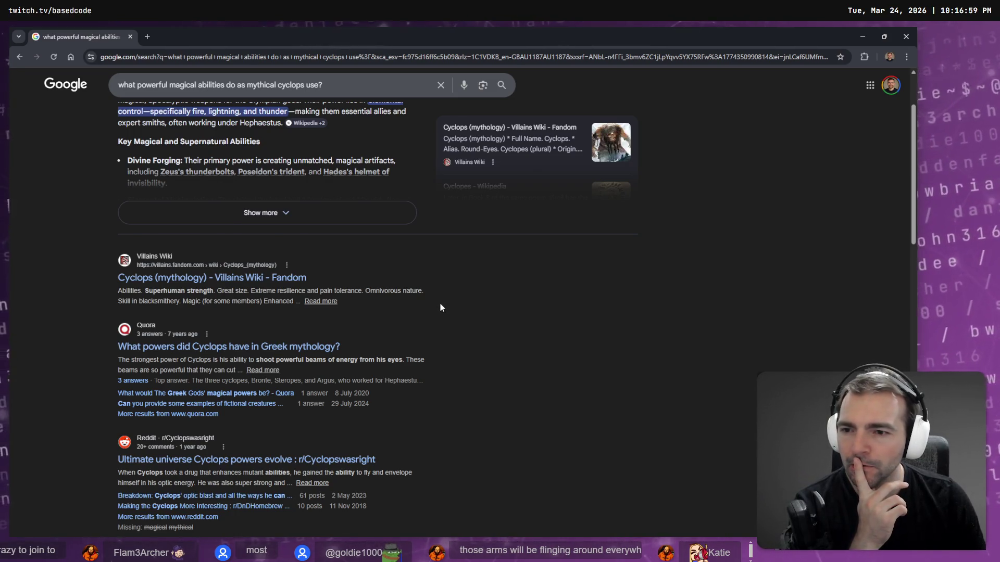
pyautogui.scroll(-1, 440, 307)
pyautogui.scroll(-1, 441, 307)
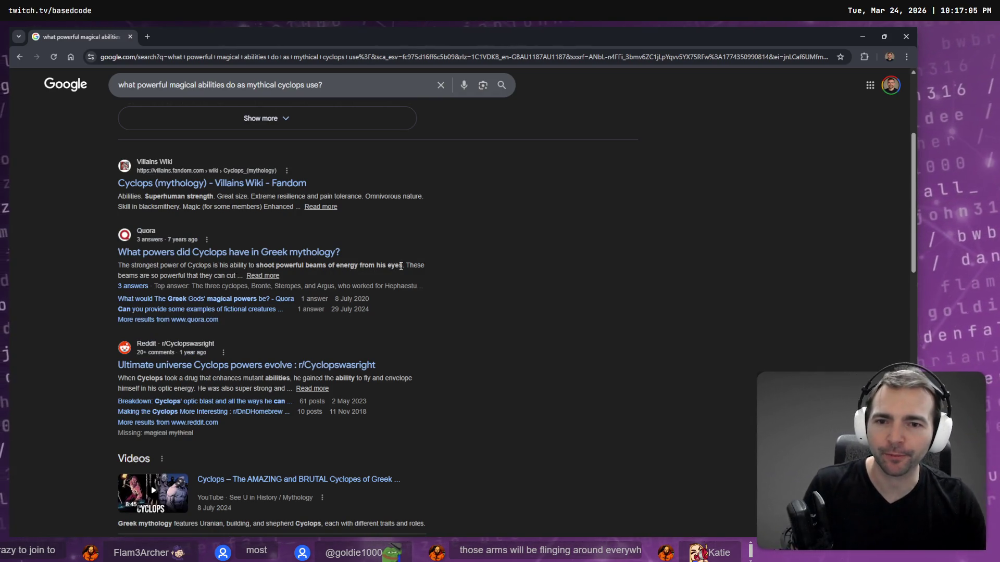
pyautogui.moveTo(403, 266); pyautogui.dragTo(253, 270)
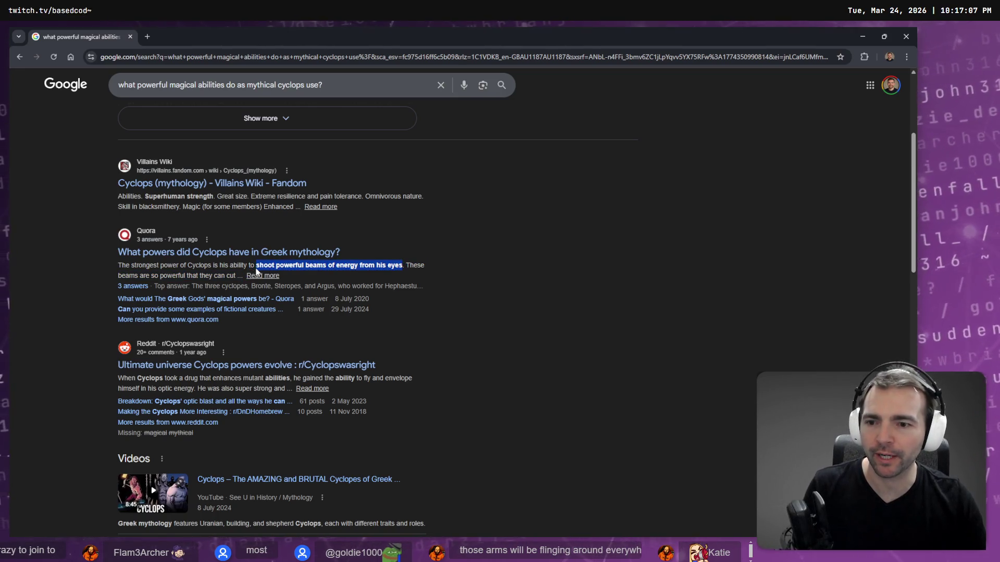
pyautogui.hotkey('alt', 'Tab')
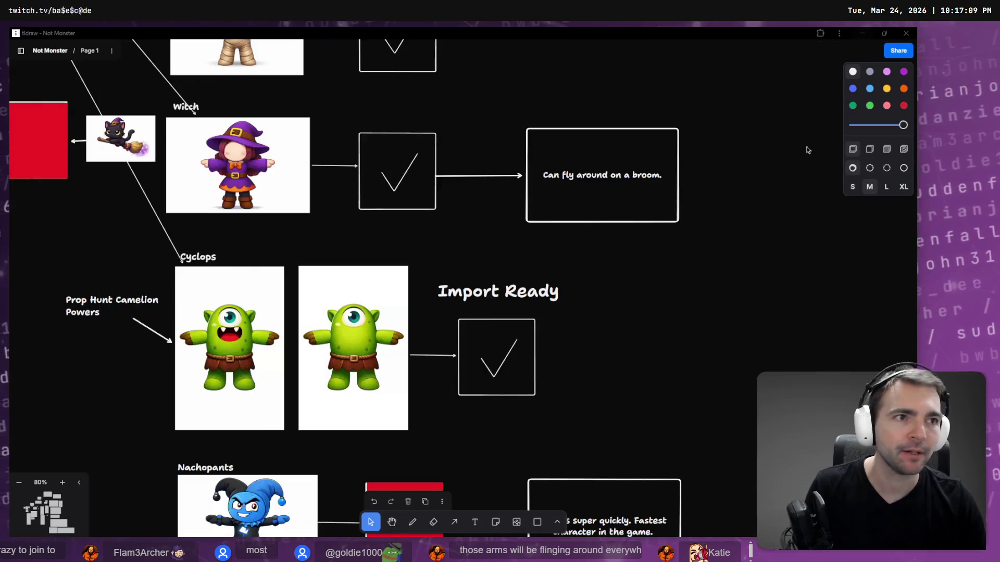
# Step: Copy the Witch's broom box beside the Cyclops checkmark and draw an arrow to it
pyautogui.click(553, 321)
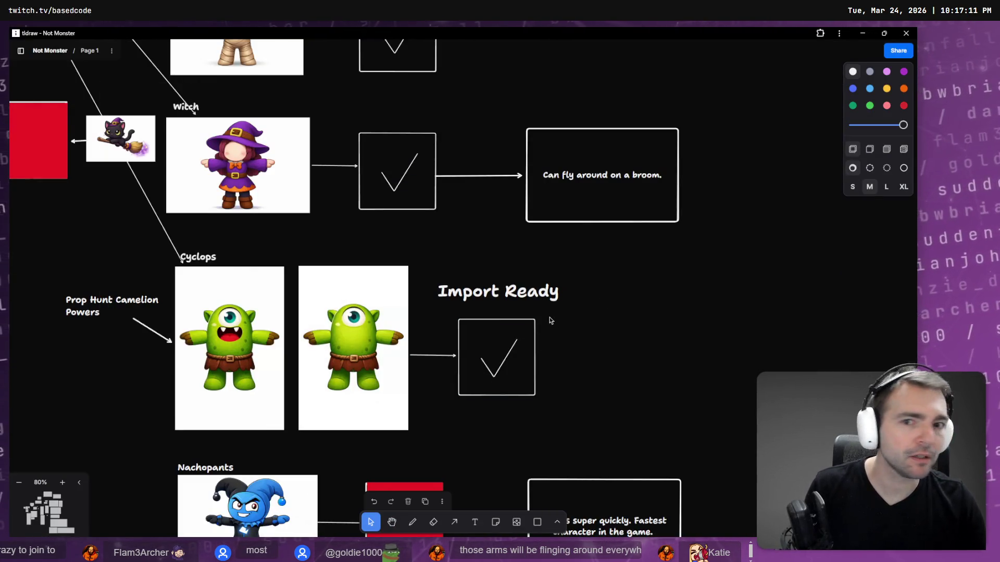
pyautogui.scroll(-2, 471, 259)
pyautogui.hscroll(3, 471, 259)
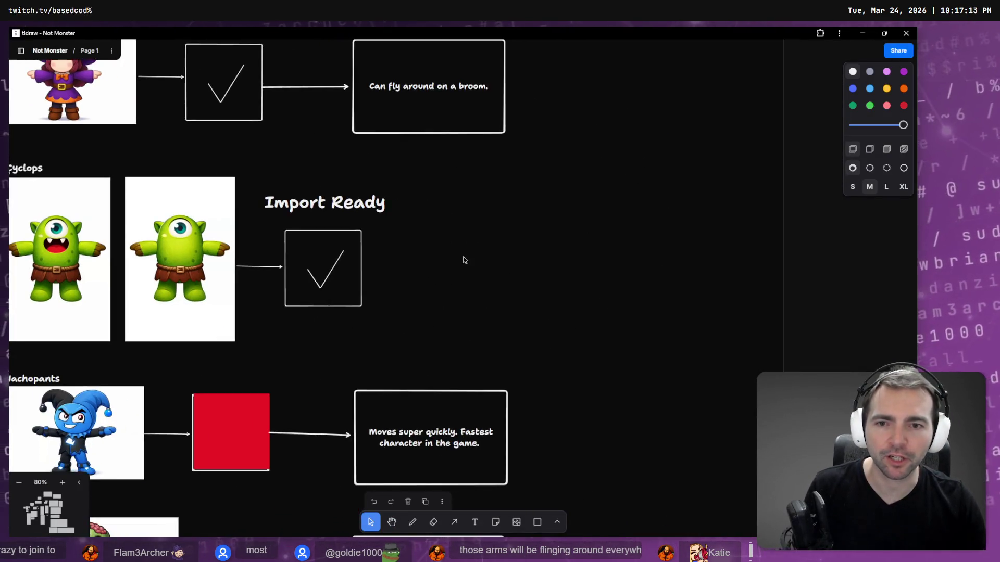
pyautogui.click(484, 120)
pyautogui.moveTo(452, 124)
pyautogui.mouseDown()
pyautogui.moveTo(580, 303)
pyautogui.moveTo(593, 306)
pyautogui.mouseUp()
pyautogui.press('a')
pyautogui.moveTo(339, 279); pyautogui.dragTo(535, 276)
# Step: Rewrite the copied box to read 'Shoots powerful beams of energy from its eyes'
pyautogui.doubleClick(535, 276)
pyautogui.write('Shoots a shoot powerful beams of energy from his eyes')
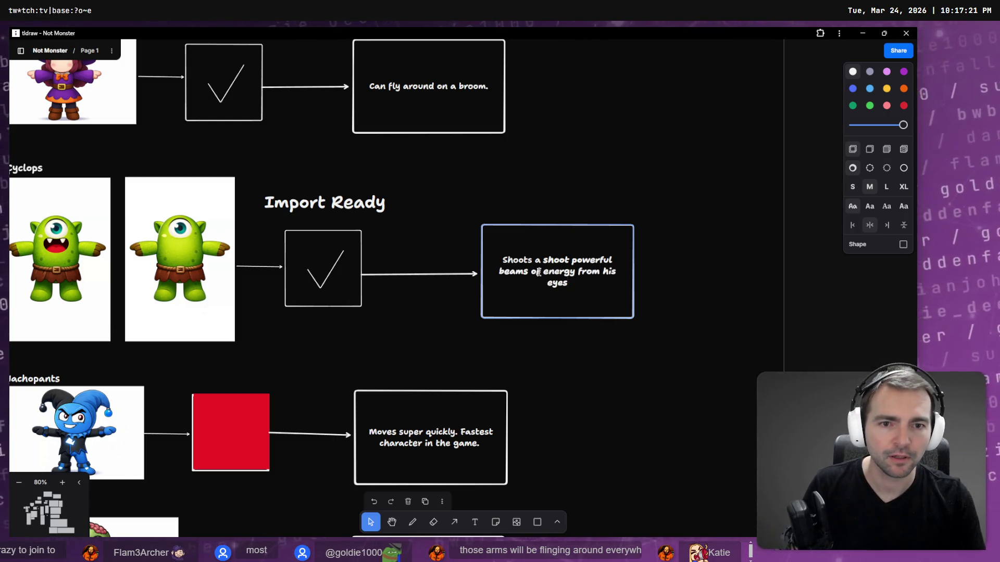
pyautogui.hotkey('ctrl', 'Left')
pyautogui.hotkey('ctrl', 'Left')
pyautogui.hotkey('ctrl', 'Left')
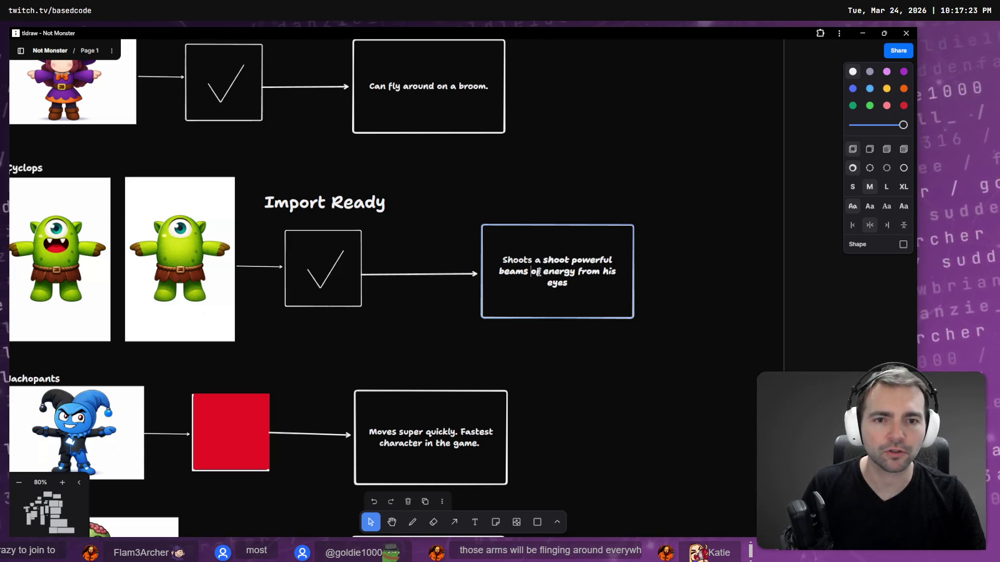
pyautogui.hotkey('ctrl', 'Left')
pyautogui.hotkey('ctrl', 'Left')
pyautogui.hotkey('ctrl', 'Left')
pyautogui.hotkey('ctrl', 'BackSpace')
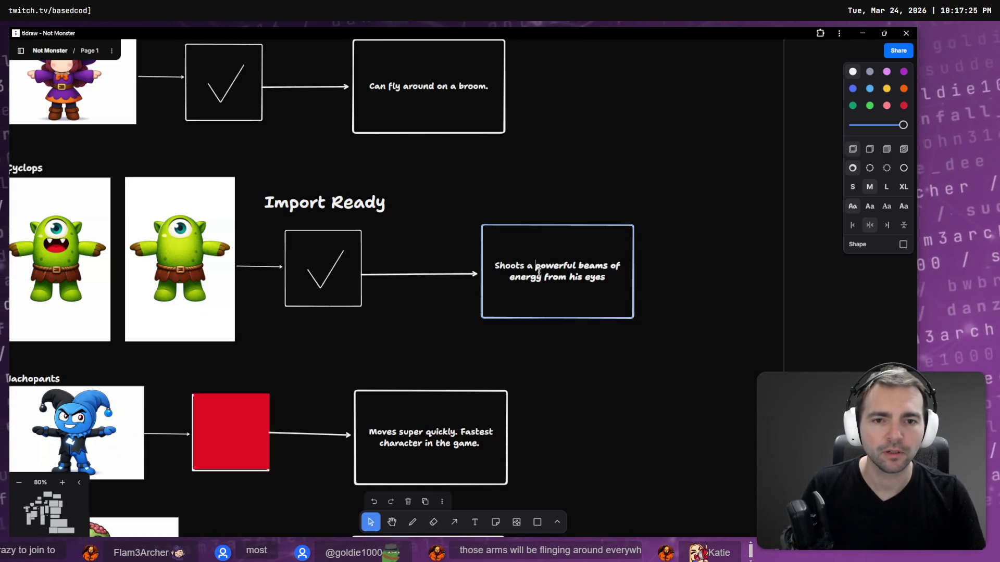
pyautogui.hotkey('ctrl', 'BackSpace')
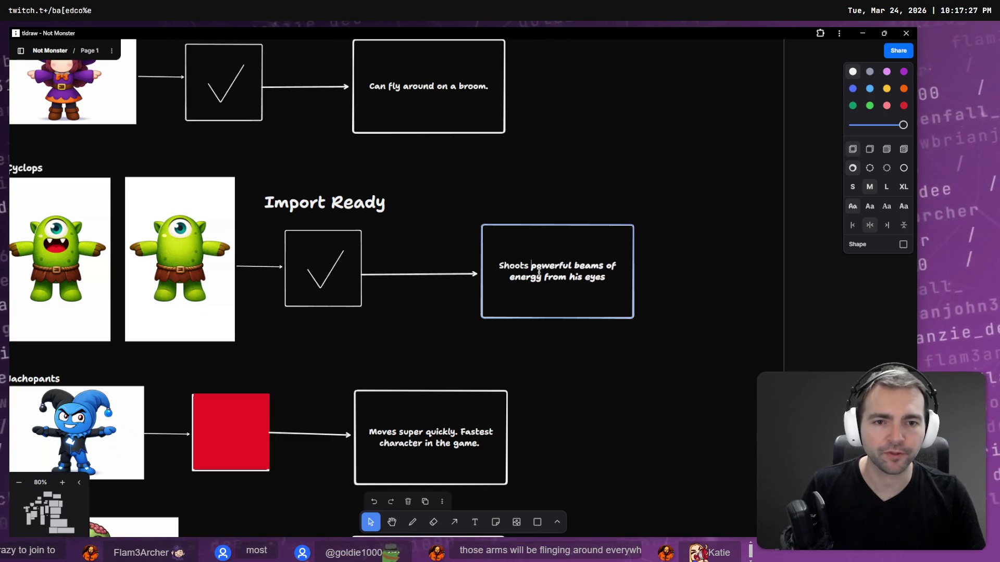
pyautogui.hotkey('ctrl', 'a')
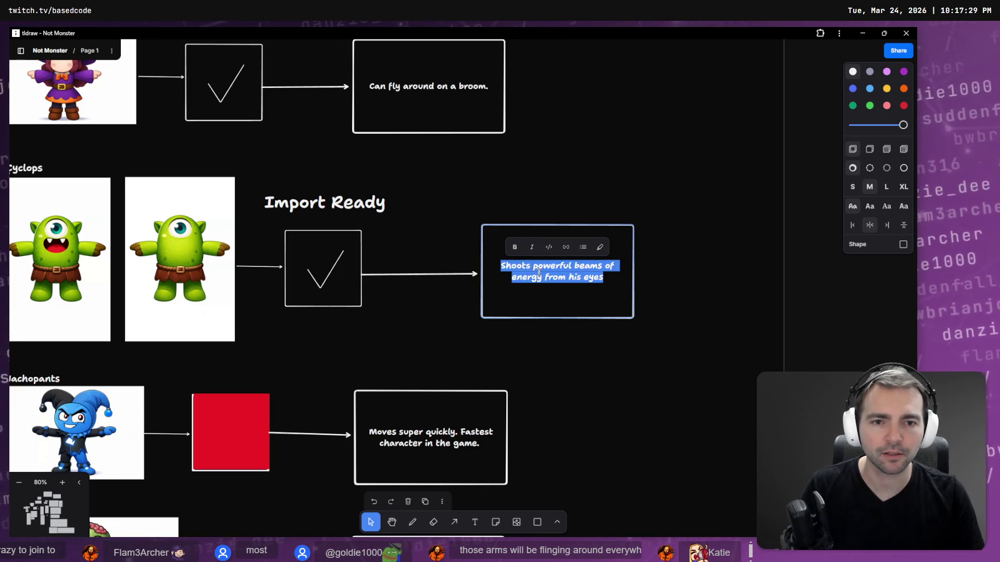
pyautogui.press('Right')
pyautogui.hotkey('ctrl', 'Left')
pyautogui.hotkey('ctrl', 'Left')
pyautogui.hotkey('ctrl', 'shift', 'Right')
pyautogui.write('its')
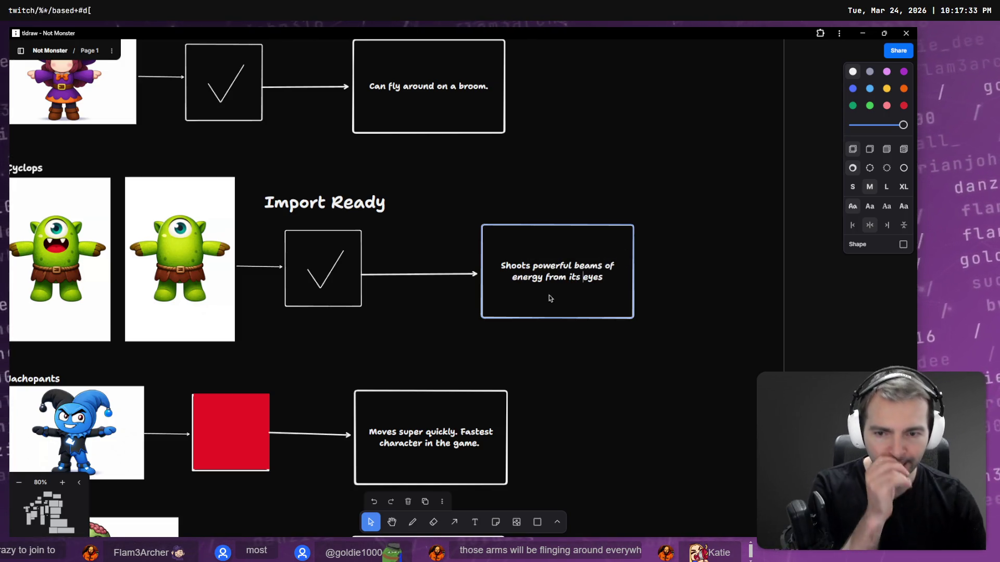
pyautogui.click(620, 377)
# Step: Append 'Can poison foods.' after the broom sentence in the Witch's ability box
pyautogui.hscroll(-5, 462, 234)
pyautogui.scroll(2, 461, 234)
pyautogui.scroll(5, 611, 320)
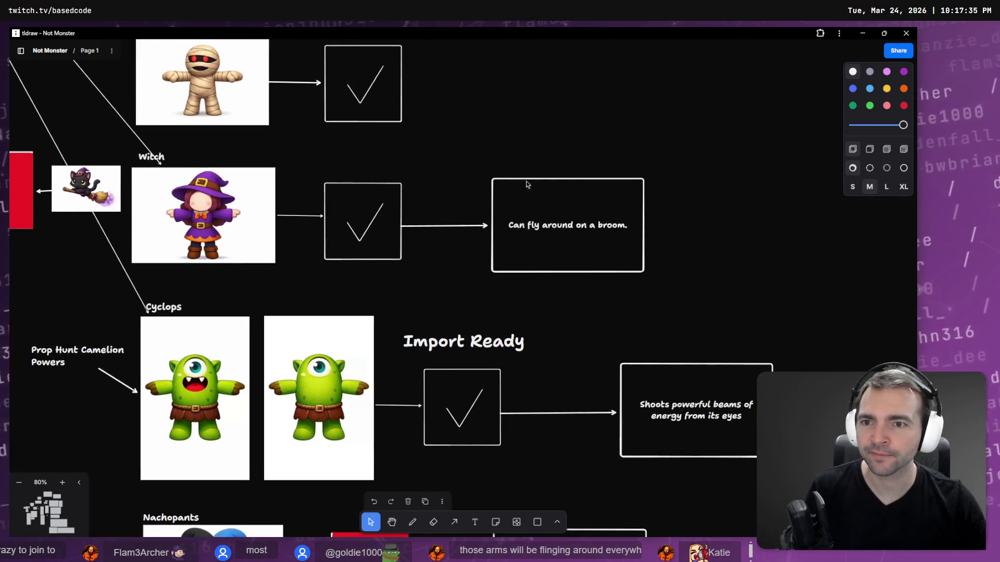
pyautogui.hscroll(-2, 611, 320)
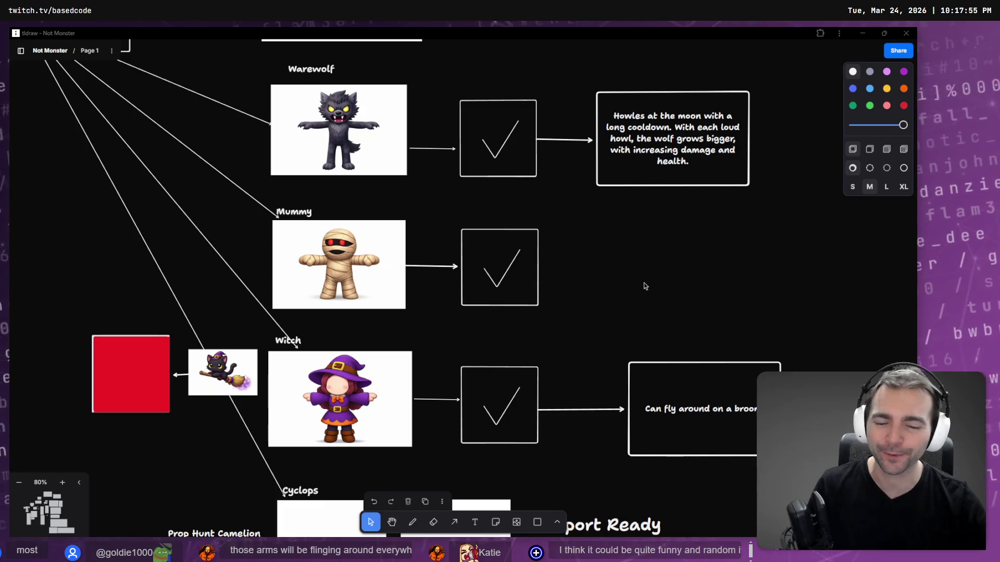
pyautogui.scroll(-3, 643, 283)
pyautogui.hscroll(5, 643, 282)
pyautogui.doubleClick(525, 329)
pyautogui.press('End')
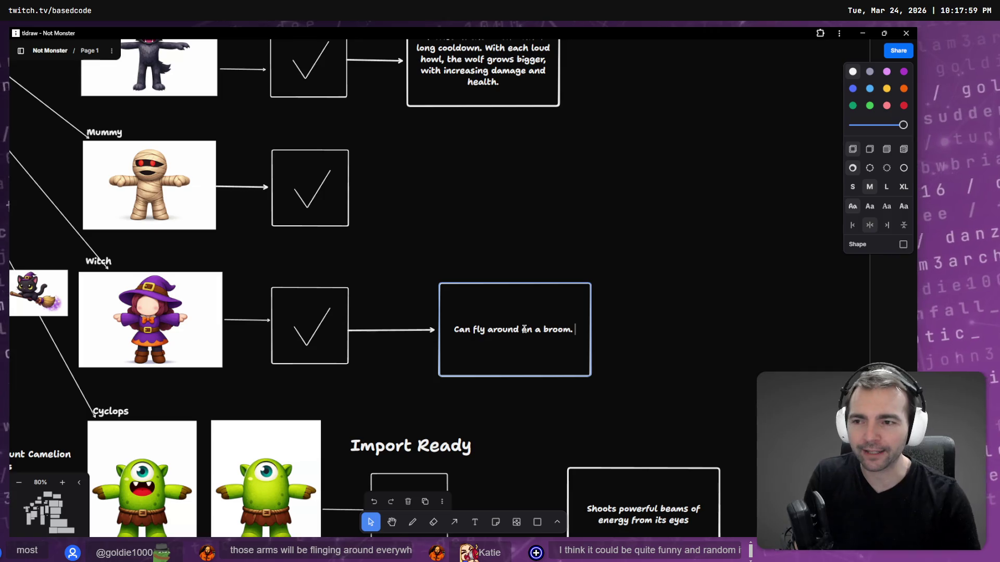
pyautogui.write('Can poi')
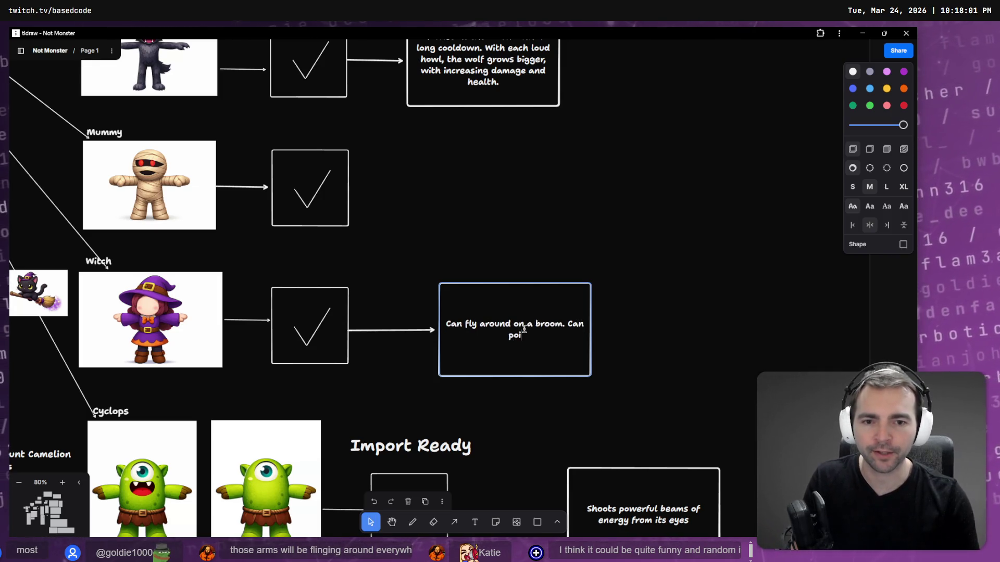
pyautogui.write('son foods')
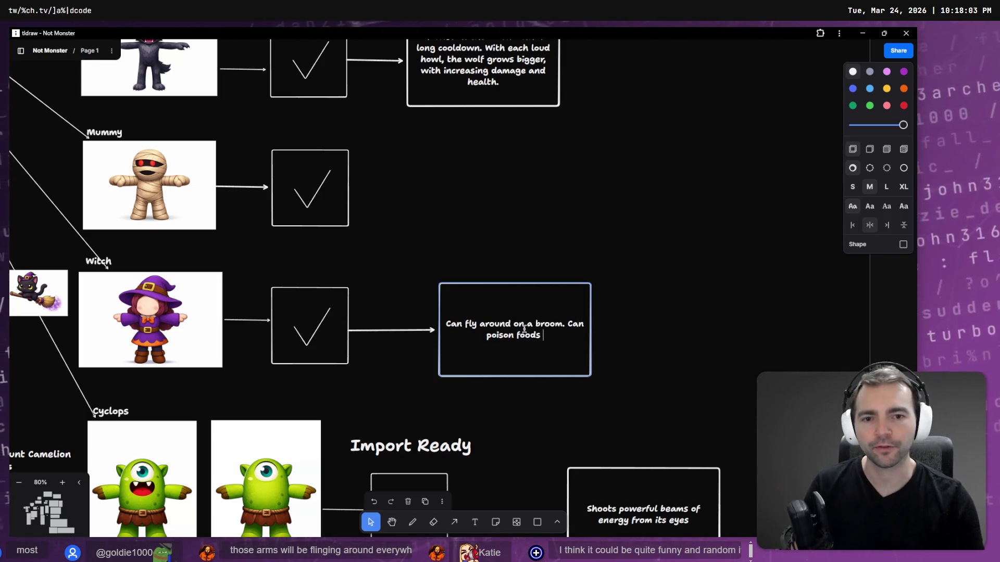
pyautogui.write(' while in va')
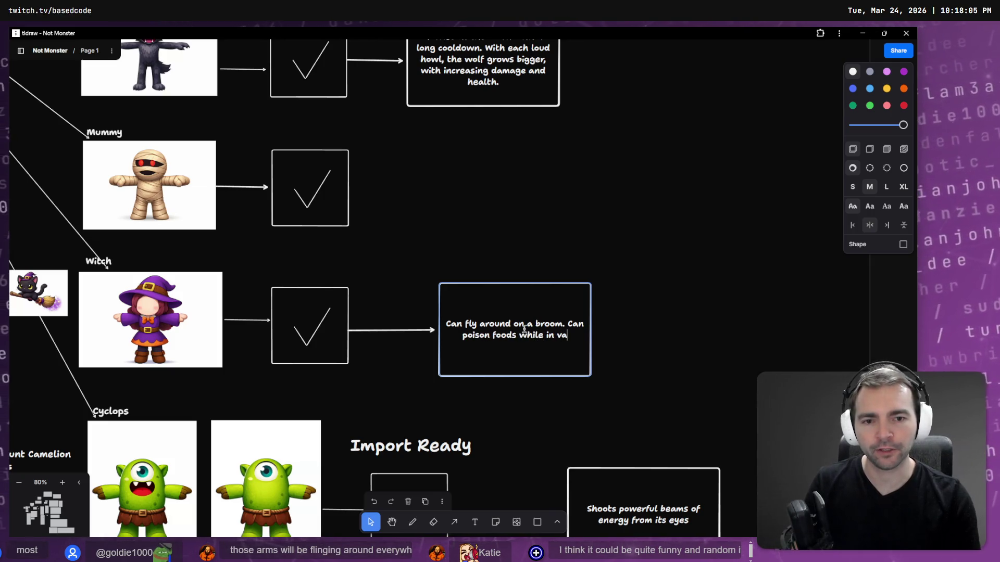
pyautogui.press('BackSpace')
pyautogui.press('BackSpace')
pyautogui.press('BackSpace')
pyautogui.write('.')
# Step: Put 'Can poison foods.' on its own second line
pyautogui.press('Escape')
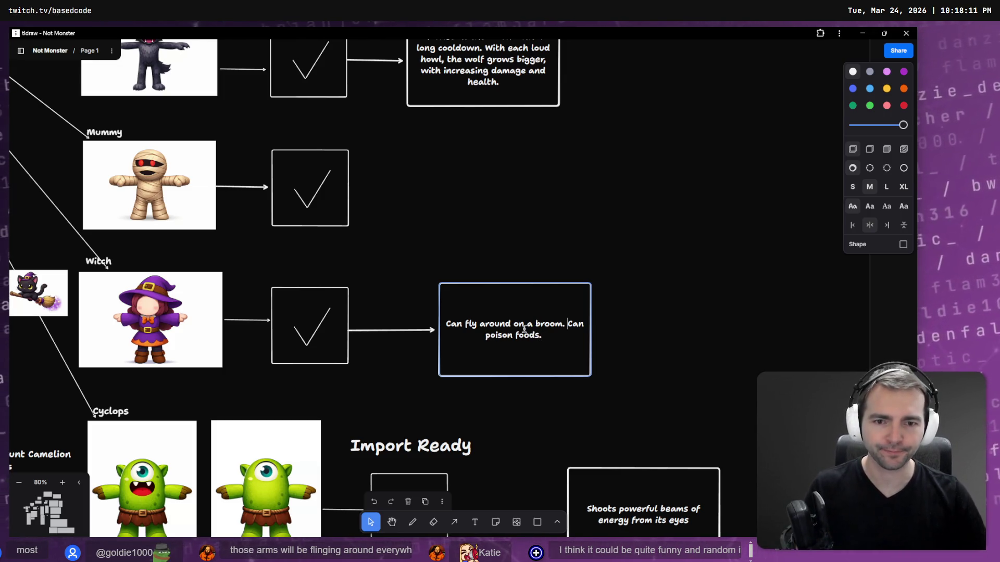
pyautogui.press('Return')
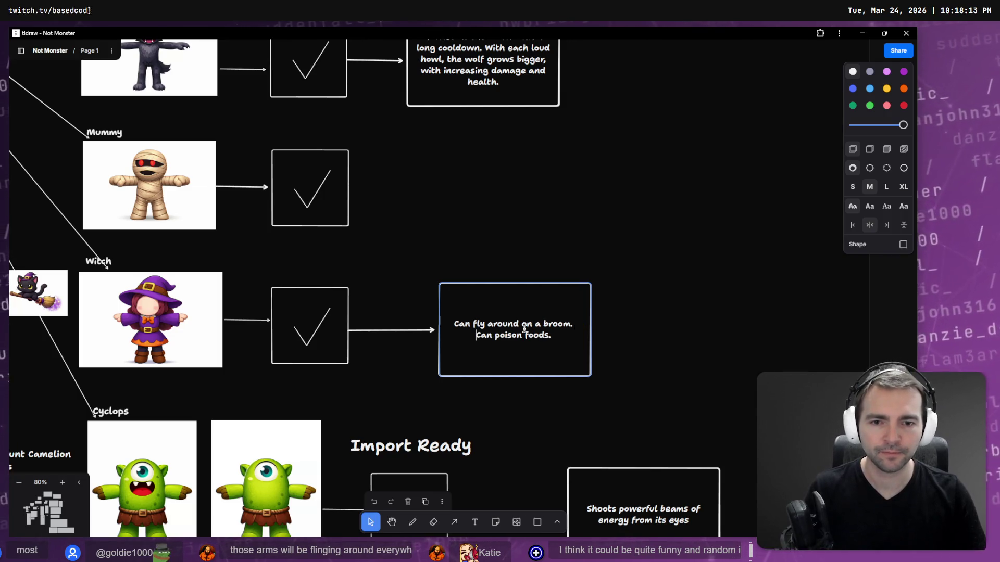
pyautogui.click(657, 349)
# Step: Copy the Witch's two-line ability box up beside the Mummy's checkbox
pyautogui.click(526, 341)
pyautogui.scroll(-1, 523, 378)
pyautogui.hscroll(-1, 523, 378)
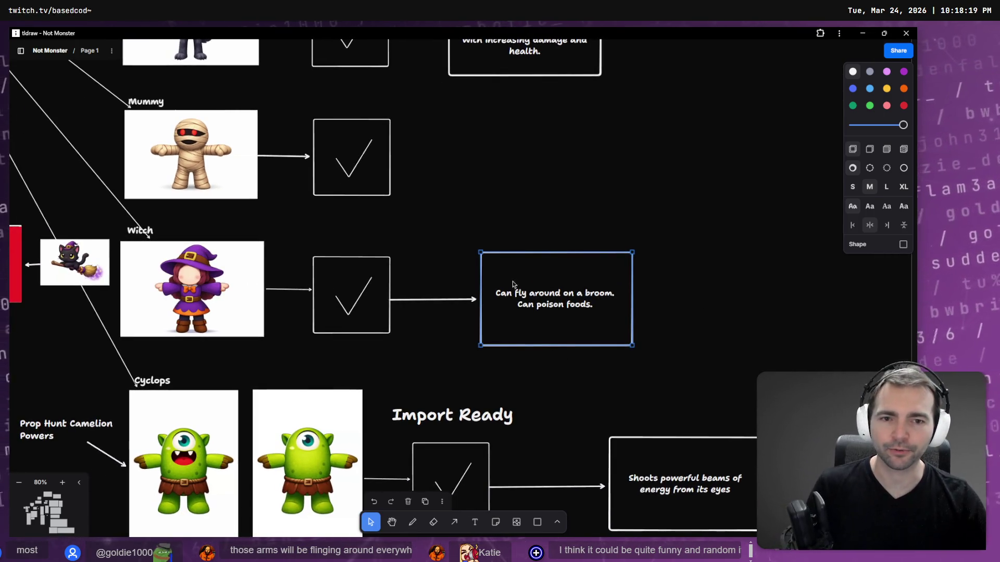
pyautogui.scroll(-3, 584, 305)
pyautogui.hscroll(-2, 585, 306)
pyautogui.scroll(-3, 670, 171)
pyautogui.hscroll(3, 671, 170)
pyautogui.scroll(10, 673, 537)
pyautogui.hscroll(-3, 672, 536)
pyautogui.scroll(-2, 647, 446)
pyautogui.hscroll(-1, 648, 446)
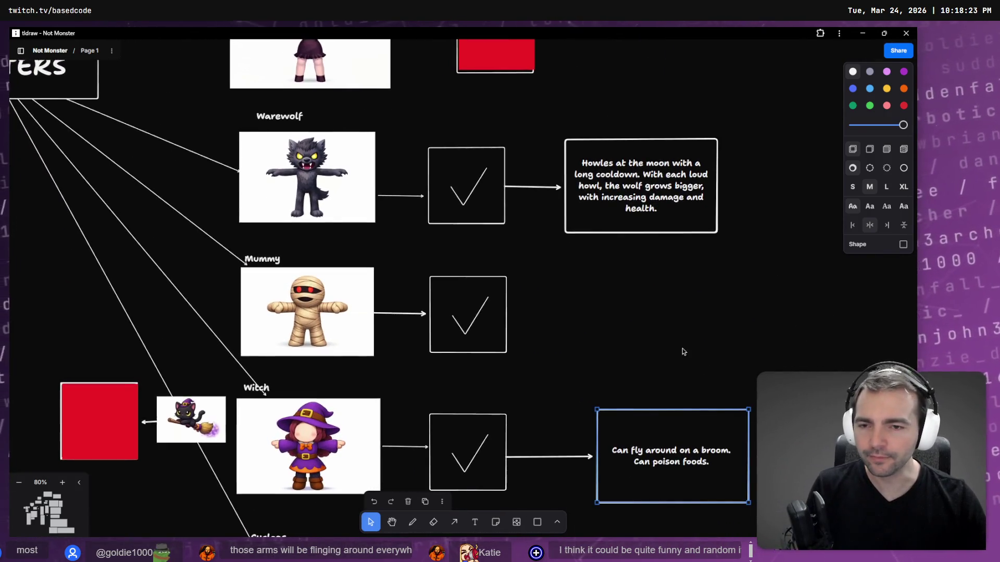
pyautogui.press('Escape')
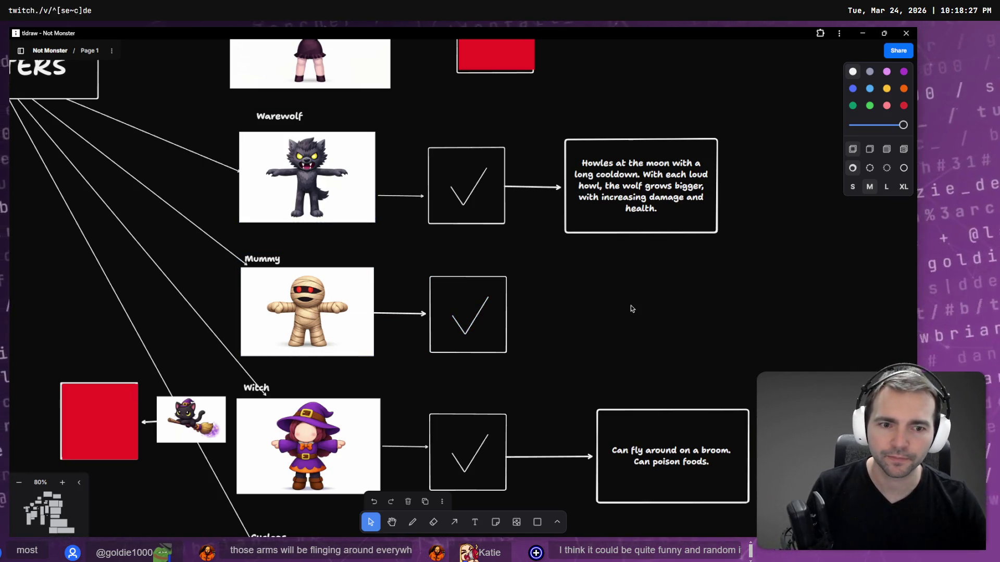
pyautogui.click(681, 455)
pyautogui.keyDown('alt'); pyautogui.moveTo(688, 439); pyautogui.dragTo(674, 298); pyautogui.keyUp('alt')
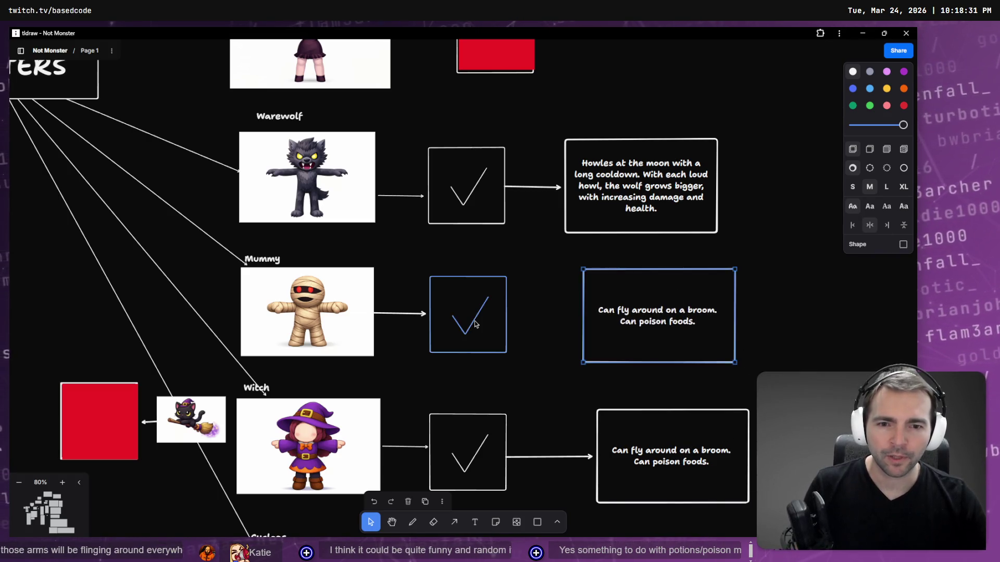
# Step: Draw an arrow from the Mummy's checkbox to the copied ability box
pyautogui.press('a')
pyautogui.moveTo(476, 322); pyautogui.dragTo(612, 314)
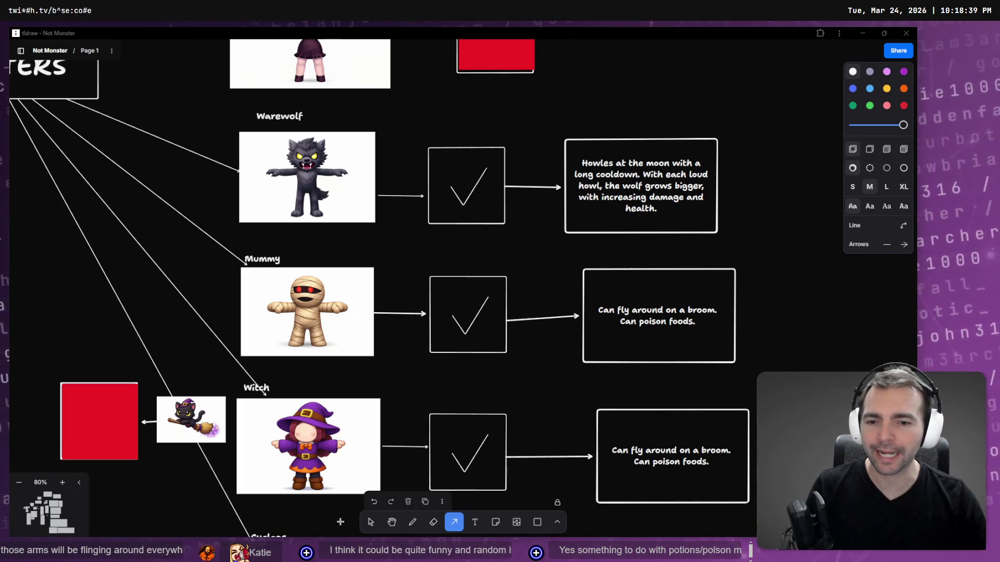
pyautogui.click(371, 523)
pyautogui.press('Escape')
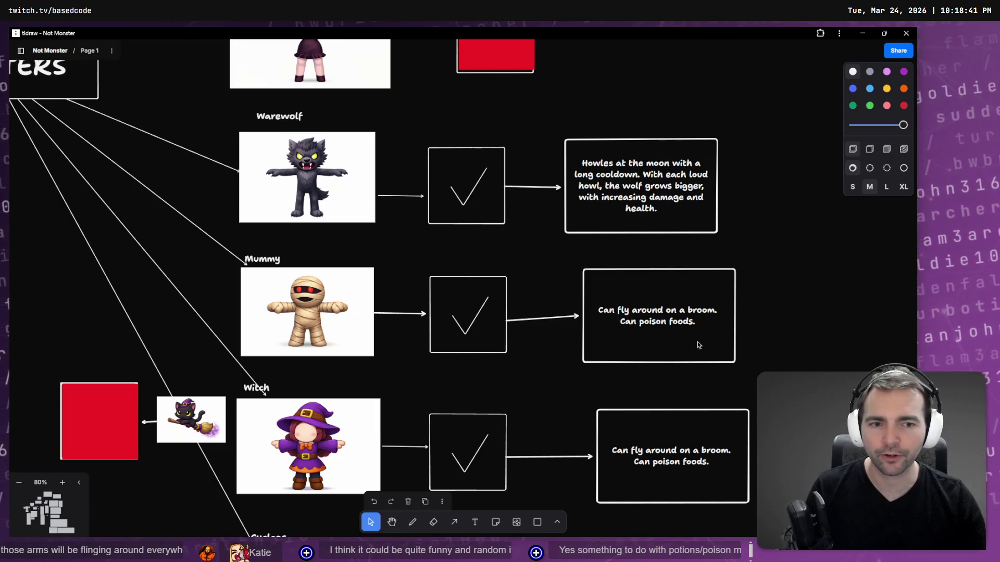
# Step: Nudge the Mummy's box slightly right and down and shift the Cyclops box left
pyautogui.click(716, 362)
pyautogui.moveTo(716, 352); pyautogui.dragTo(718, 359)
pyautogui.scroll(-5, 566, 264)
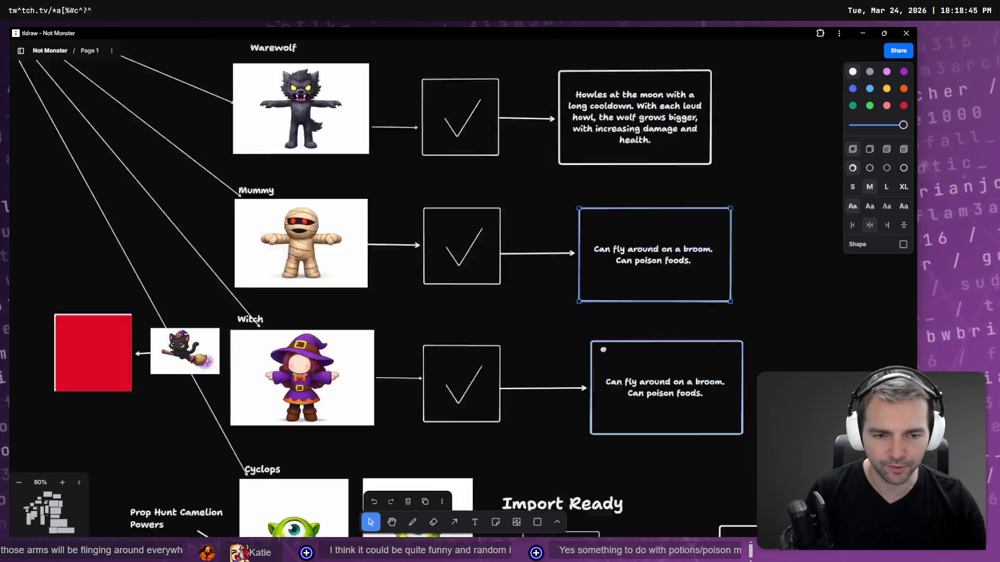
pyautogui.hscroll(1, 566, 264)
pyautogui.click(719, 417)
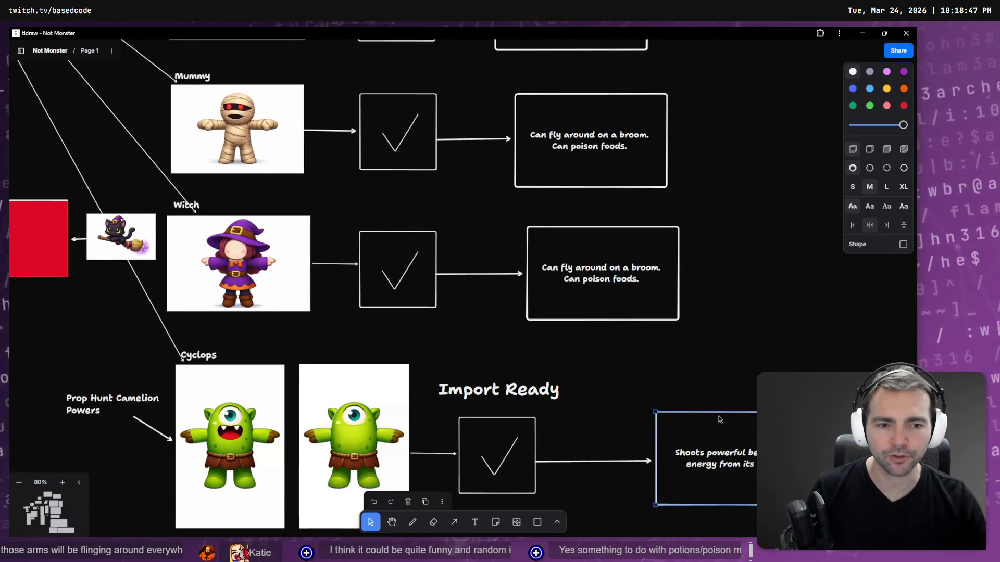
pyautogui.moveTo(707, 418); pyautogui.dragTo(676, 420)
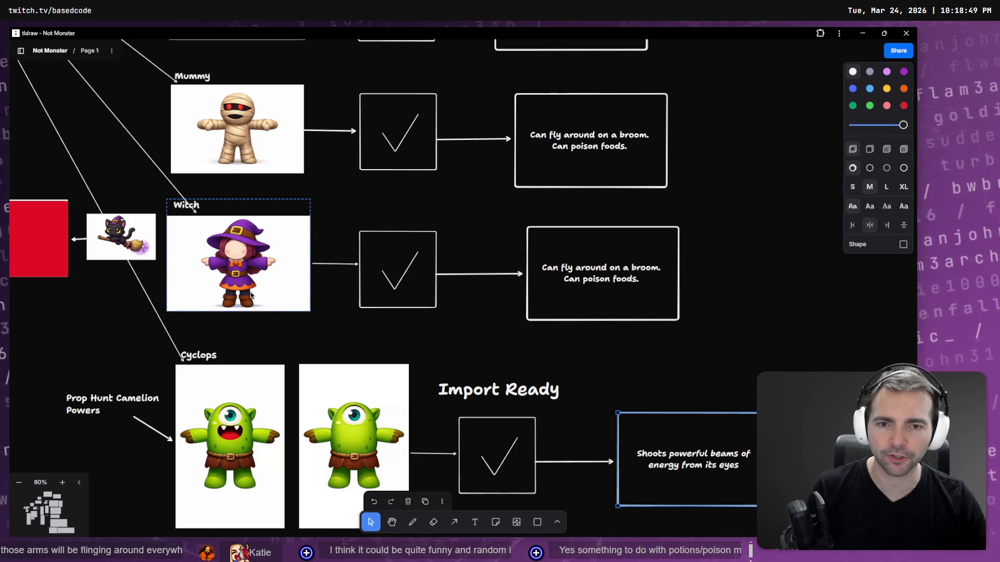
pyautogui.scroll(-5, 628, 309)
pyautogui.scroll(-2, 628, 309)
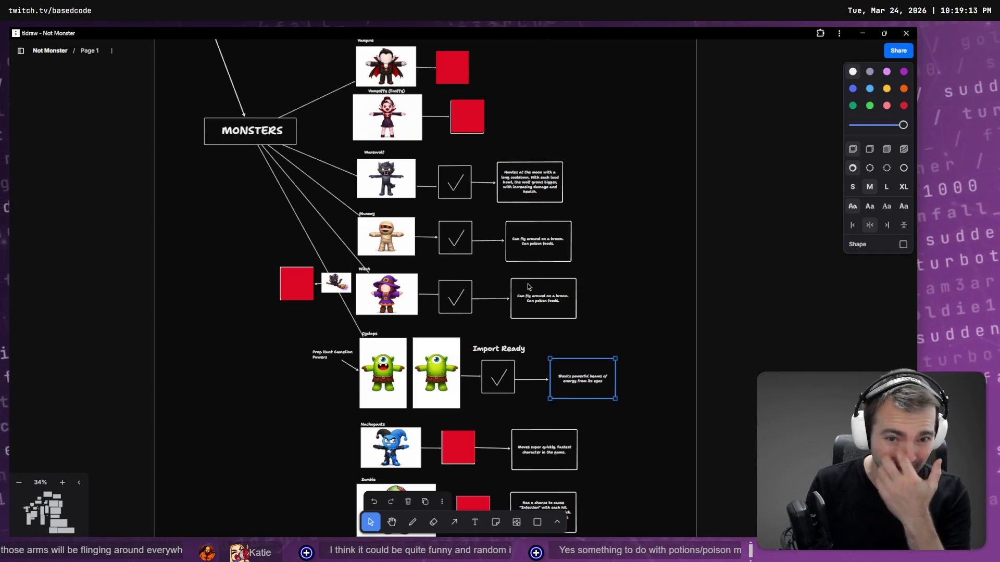
# Step: Delete the TODO line from Dragon Witch's box, leaving 'Something to do with levitating.', then switch to Google
pyautogui.moveTo(598, 322)
pyautogui.mouseDown()
pyautogui.moveTo(600, 123)
pyautogui.moveTo(616, 133)
pyautogui.moveTo(661, 398)
pyautogui.moveTo(575, 35)
pyautogui.moveTo(564, 31)
pyautogui.moveTo(609, 462)
pyautogui.moveTo(659, 30)
pyautogui.mouseUp()
pyautogui.moveTo(699, 328); pyautogui.dragTo(654, 228)
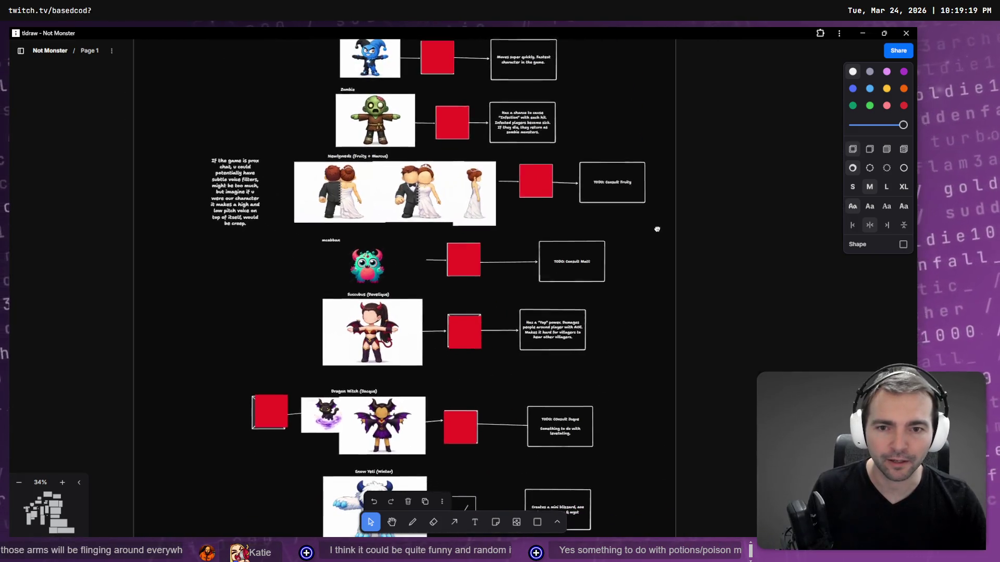
pyautogui.moveTo(670, 409); pyautogui.dragTo(639, 267)
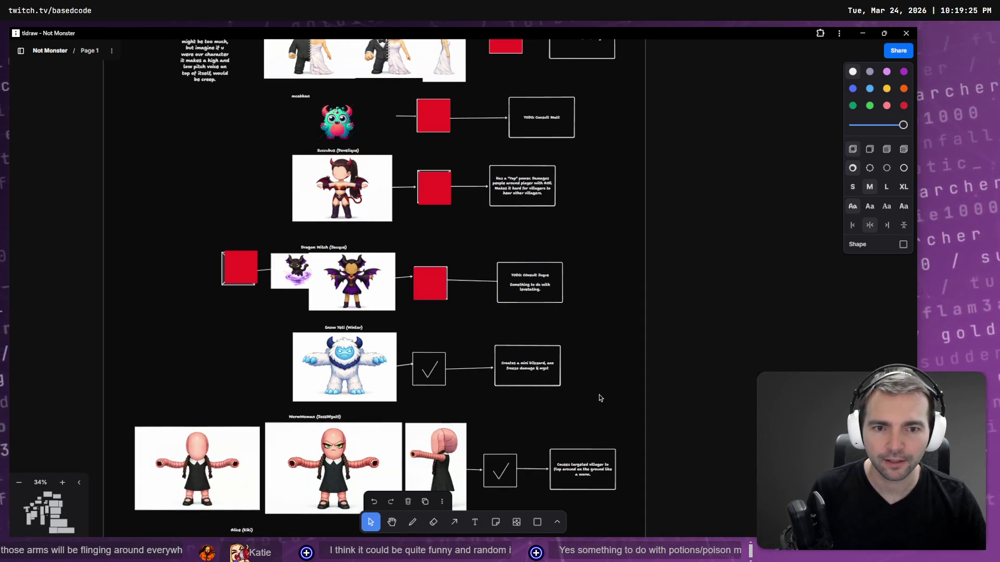
pyautogui.doubleClick(539, 280)
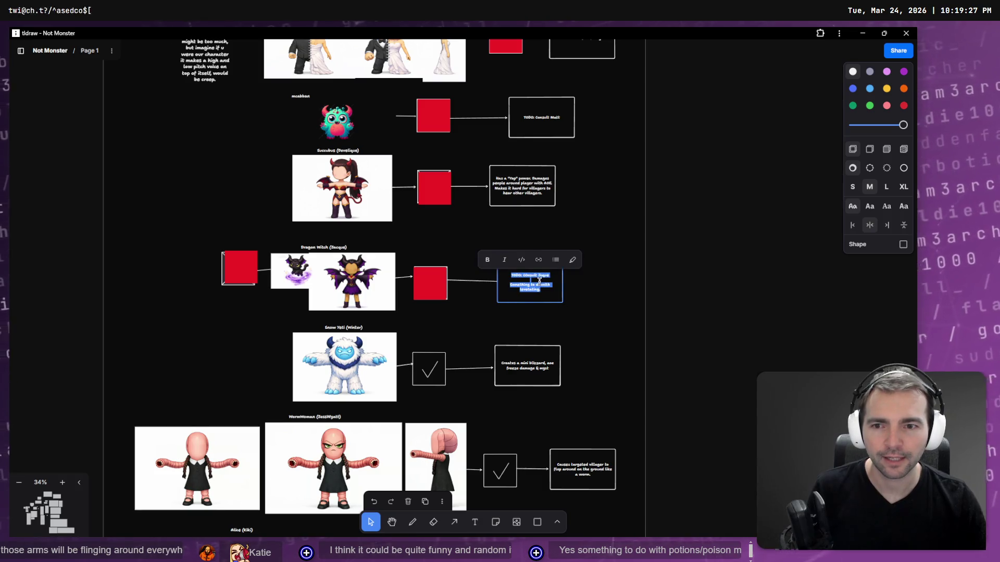
pyautogui.press('Escape')
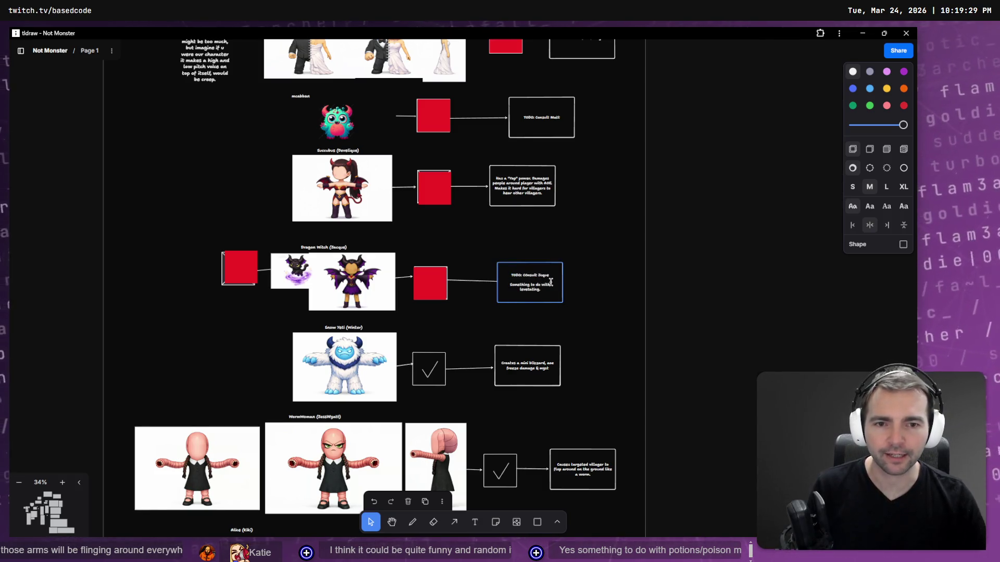
pyautogui.doubleClick(550, 281)
pyautogui.hotkey('shift', 'Home')
pyautogui.press('BackSpace')
pyautogui.press('Escape')
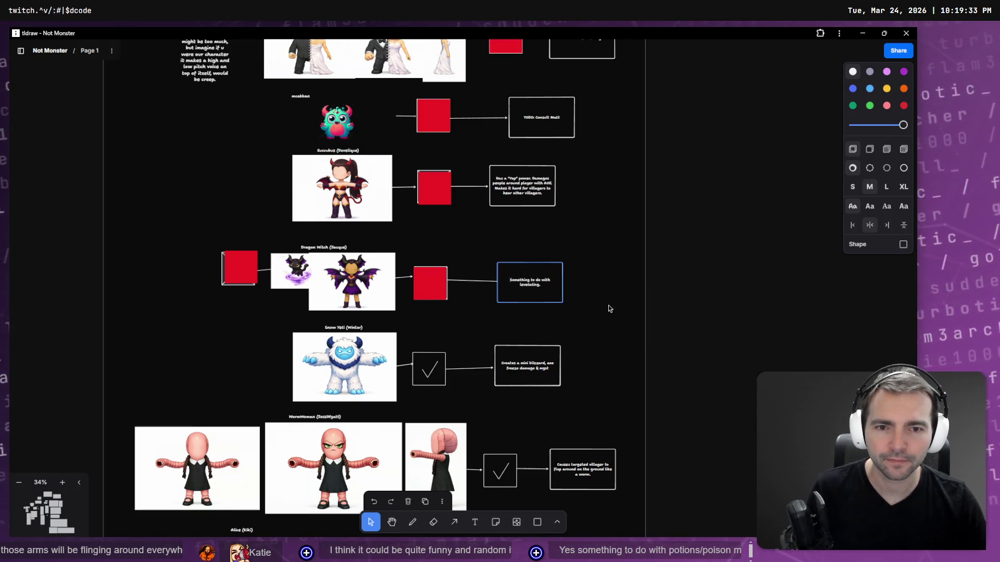
pyautogui.doubleClick(526, 284)
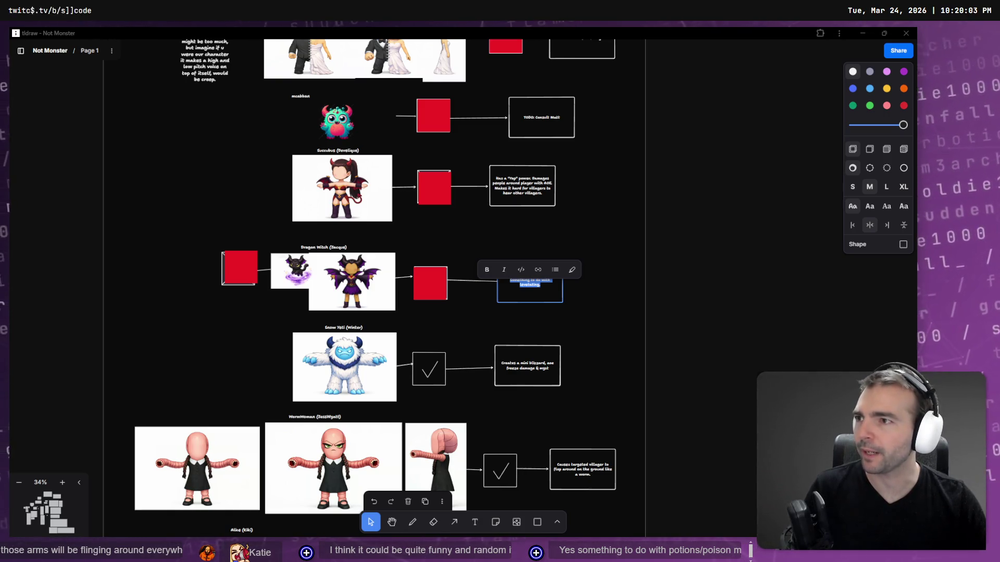
pyautogui.hotkey('alt', 'Tab')
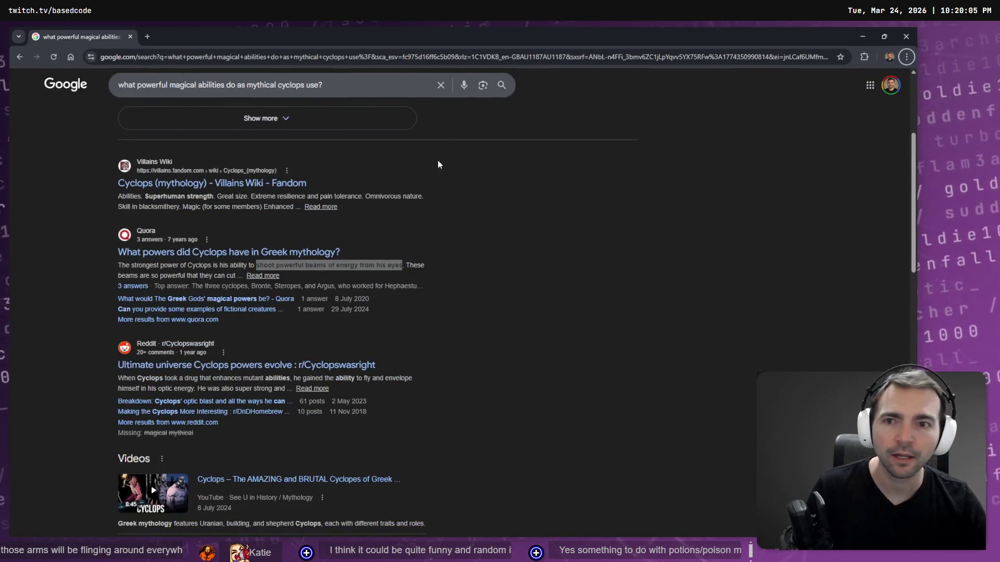
# Step: Search Google for 'what powerful magical abilities does Maleficent use?'
pyautogui.click(252, 83)
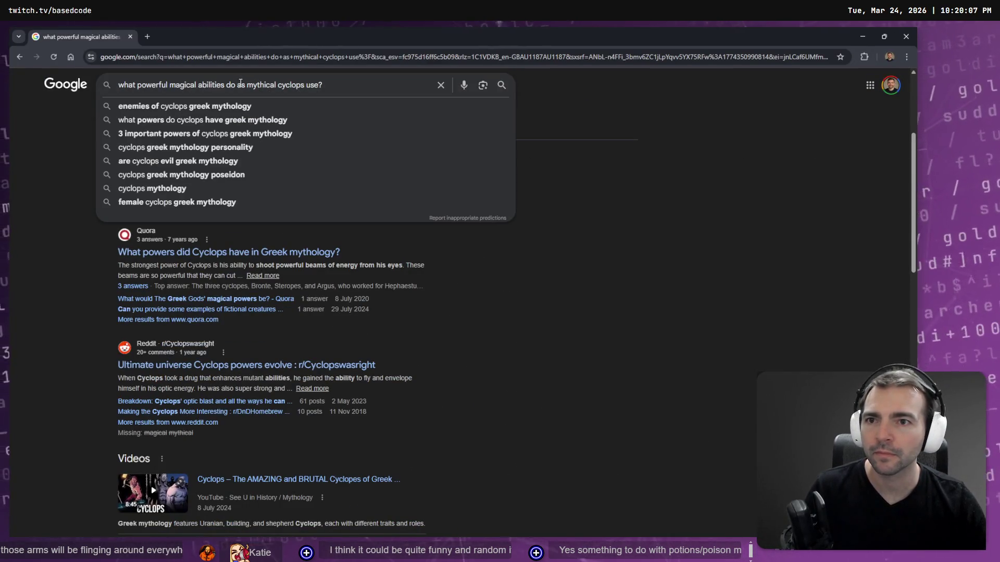
pyautogui.moveTo(237, 85); pyautogui.dragTo(308, 84)
pyautogui.write('a Maleficent Wiki | Fandom')
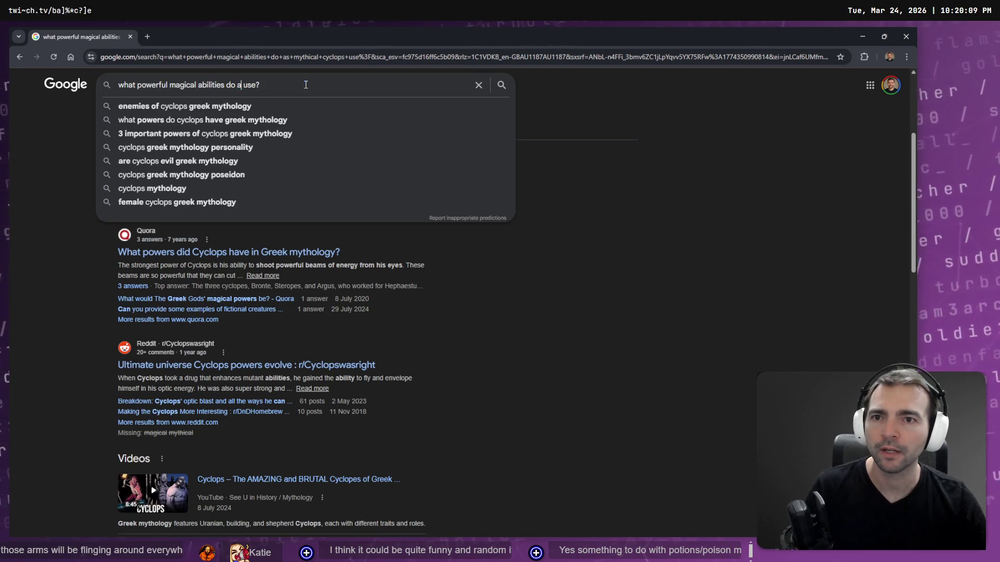
pyautogui.press('BackSpace')
pyautogui.press('BackSpace')
pyautogui.press('BackSpace')
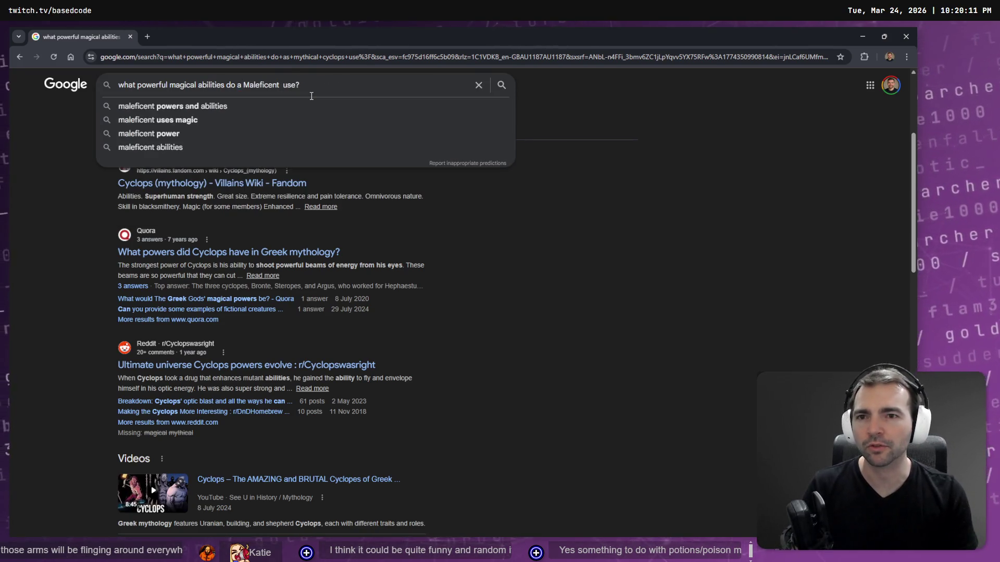
pyautogui.press('BackSpace')
pyautogui.press('BackSpace')
pyautogui.write('es')
pyautogui.press('Return')
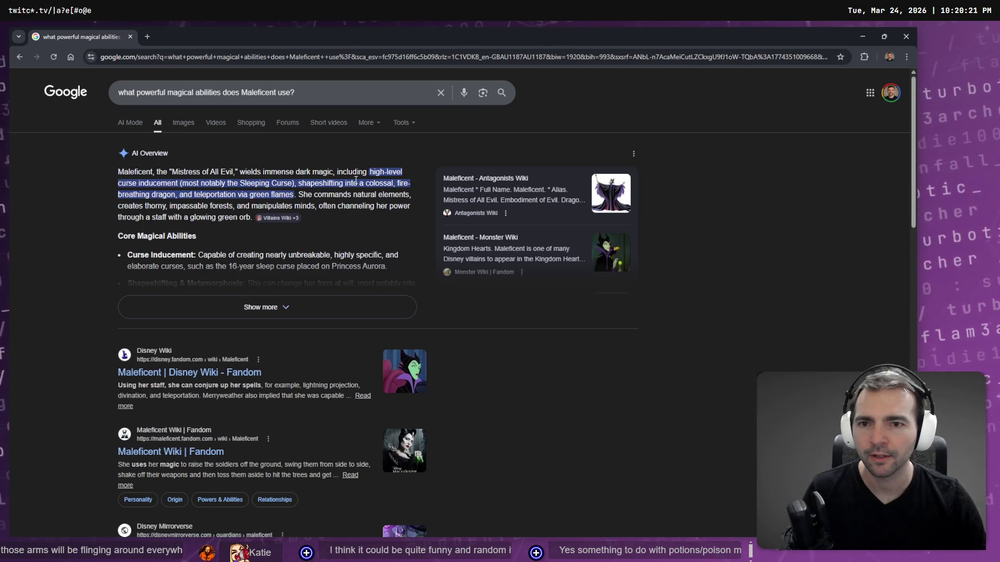
# Step: Highlight the abilities in the overview, expand it fully, then return to the character board
pyautogui.moveTo(315, 184); pyautogui.dragTo(389, 183)
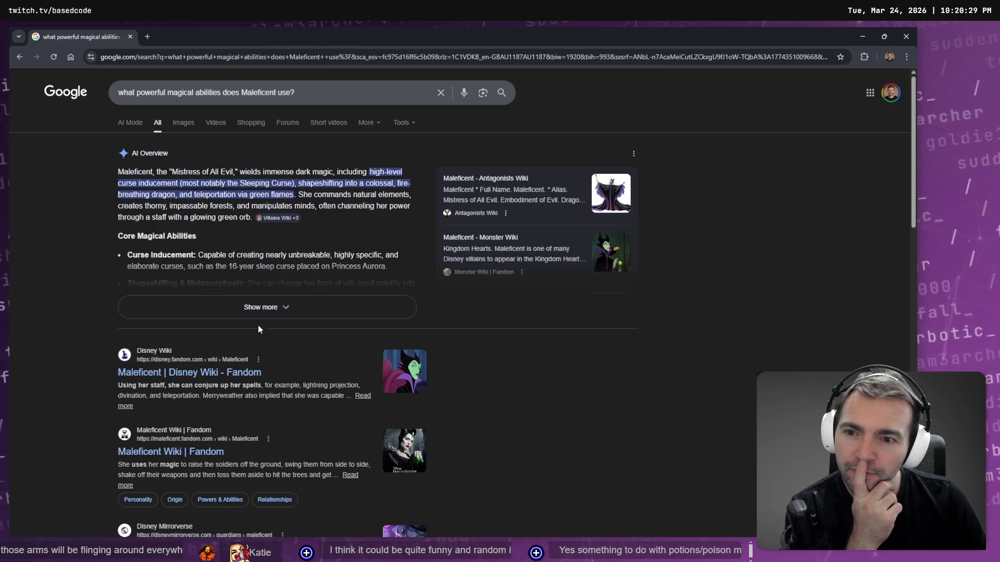
pyautogui.click(265, 312)
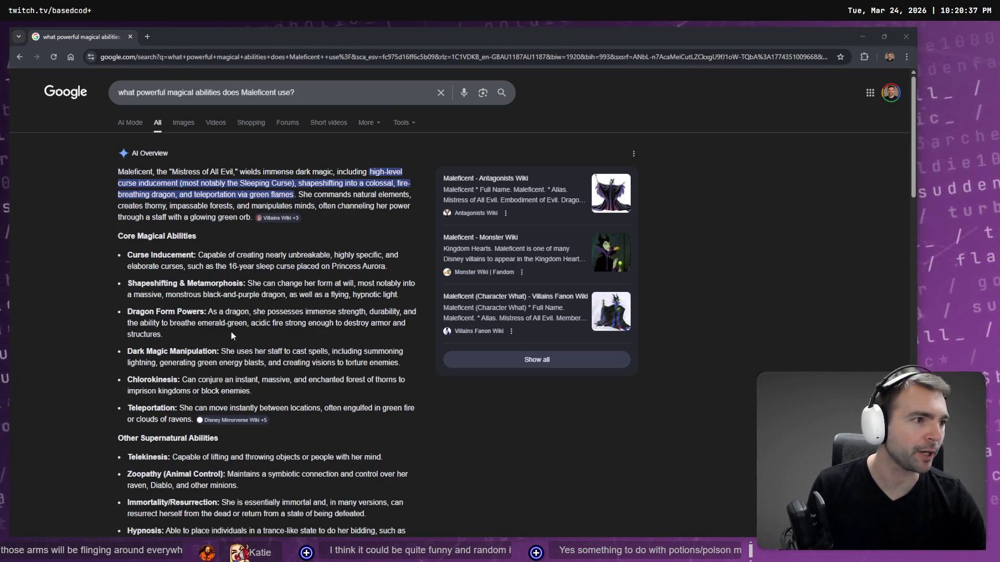
pyautogui.hotkey('alt', 'Tab')
pyautogui.scroll(3, 538, 314)
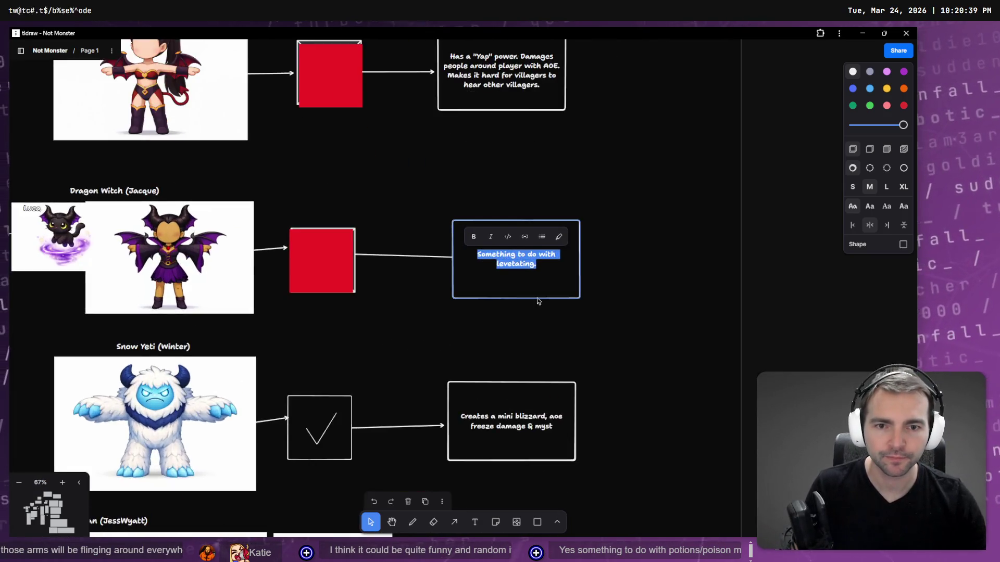
# Step: Replace the Dragon Witch description with 'Can levetate, and shapeshift into a dragon form.'
pyautogui.scroll(2, 536, 298)
pyautogui.write('Shapeshifst')
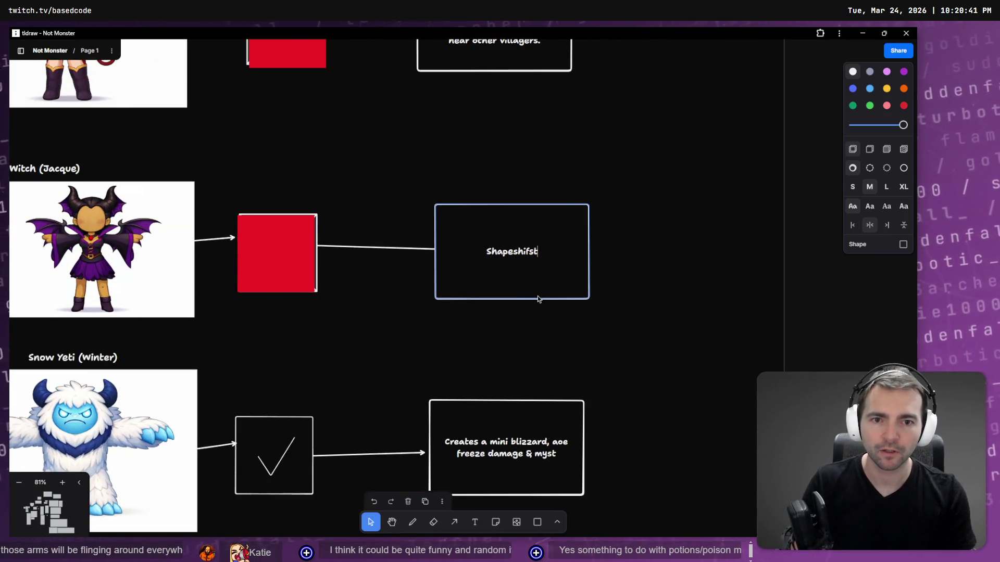
pyautogui.hotkey('ctrl', 'BackSpace')
pyautogui.write('Shapeshif')
pyautogui.hotkey('ctrl', 'BackSpace')
pyautogui.write('Can levetate, and shapeshift into a dragon form.')
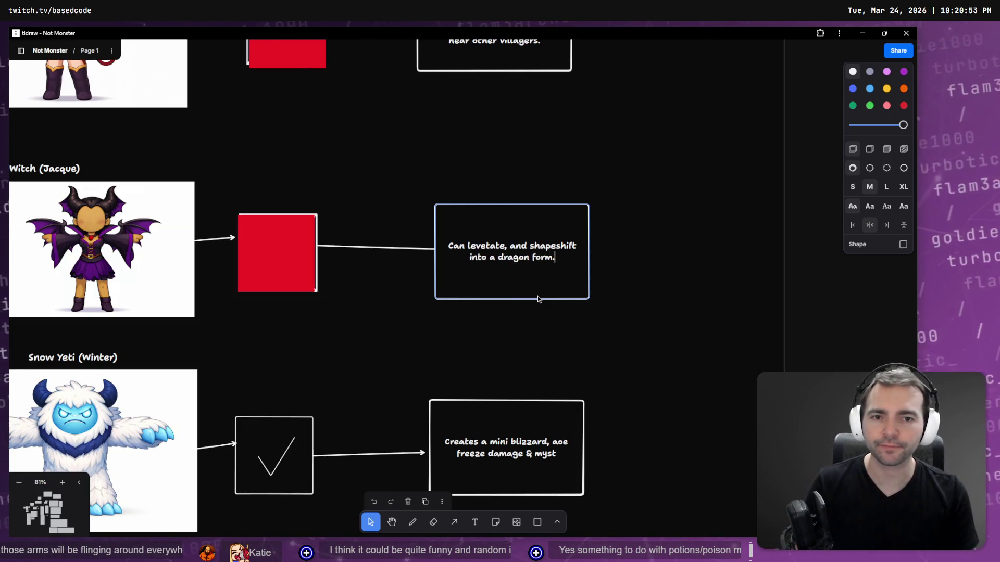
pyautogui.click(620, 257)
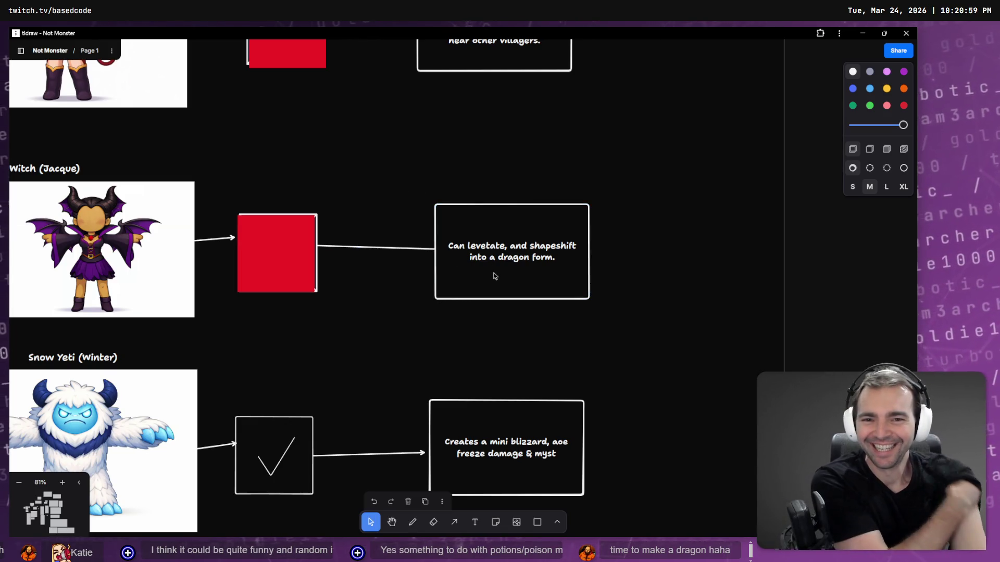
pyautogui.moveTo(442, 264); pyautogui.dragTo(764, 240)
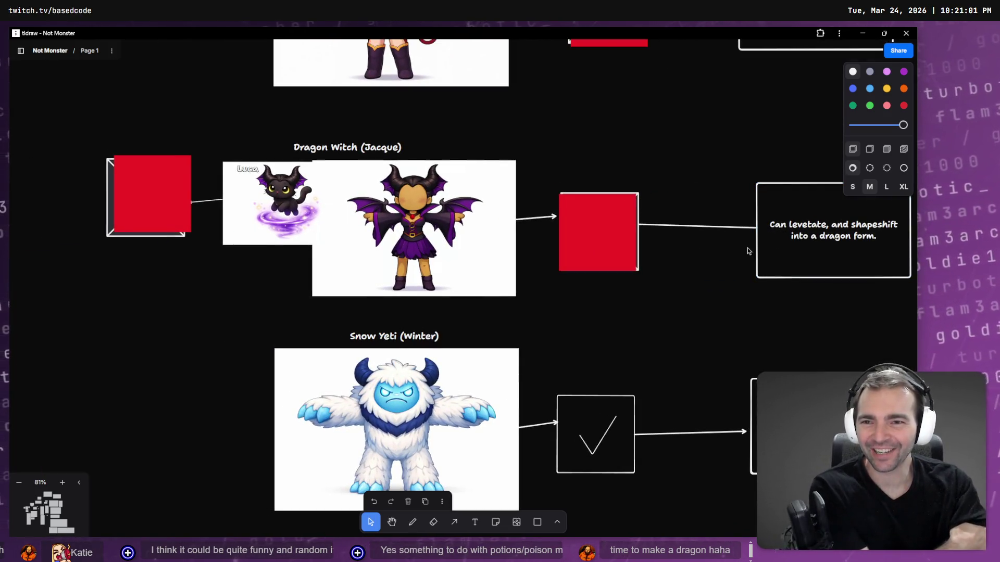
pyautogui.click(291, 209)
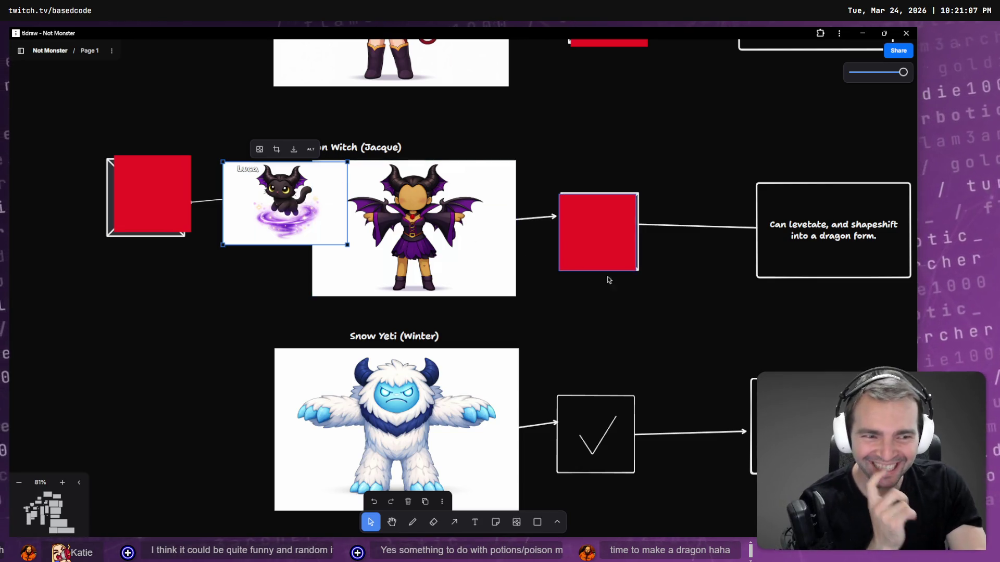
pyautogui.hscroll(3, 567, 272)
pyautogui.moveTo(567, 272)
pyautogui.mouseDown()
pyautogui.moveTo(529, 313)
pyautogui.moveTo(546, 294)
pyautogui.mouseUp()
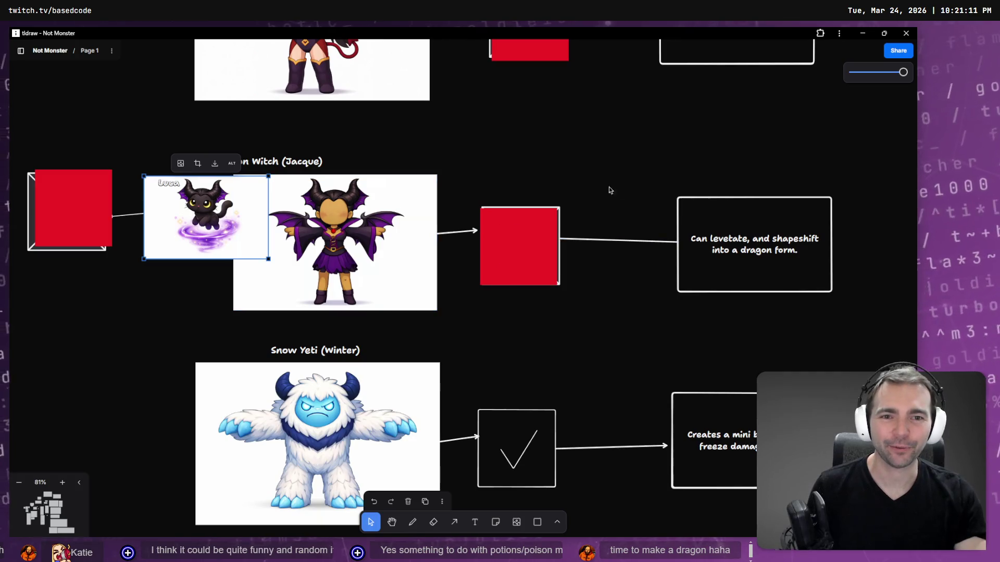
pyautogui.click(513, 262)
pyautogui.moveTo(597, 152)
pyautogui.mouseDown()
pyautogui.moveTo(456, 367)
pyautogui.moveTo(547, 271)
pyautogui.moveTo(531, 140)
pyautogui.moveTo(524, 269)
pyautogui.moveTo(527, 245)
pyautogui.mouseUp()
pyautogui.click(594, 278)
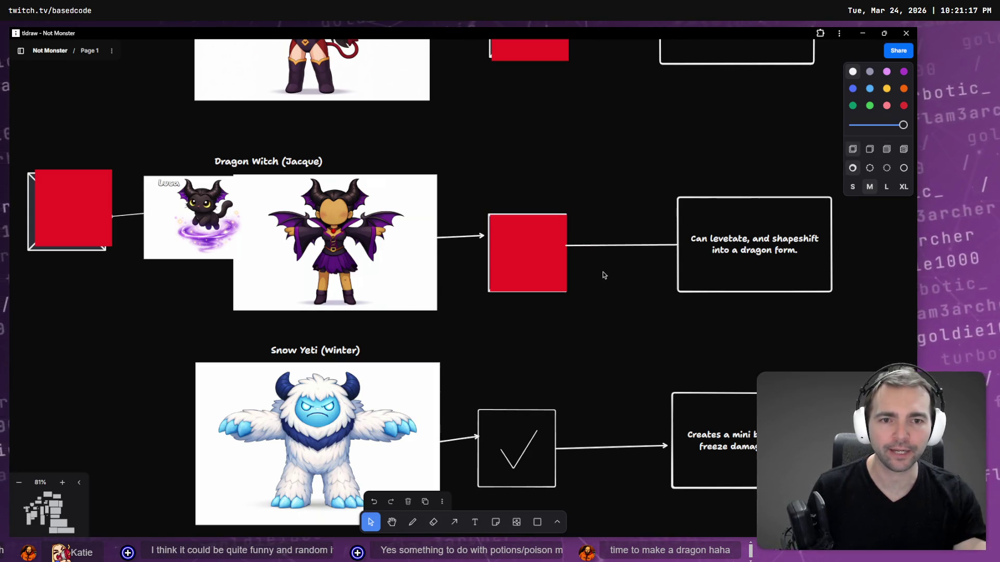
pyautogui.scroll(-1, 589, 282)
pyautogui.scroll(-10, 589, 282)
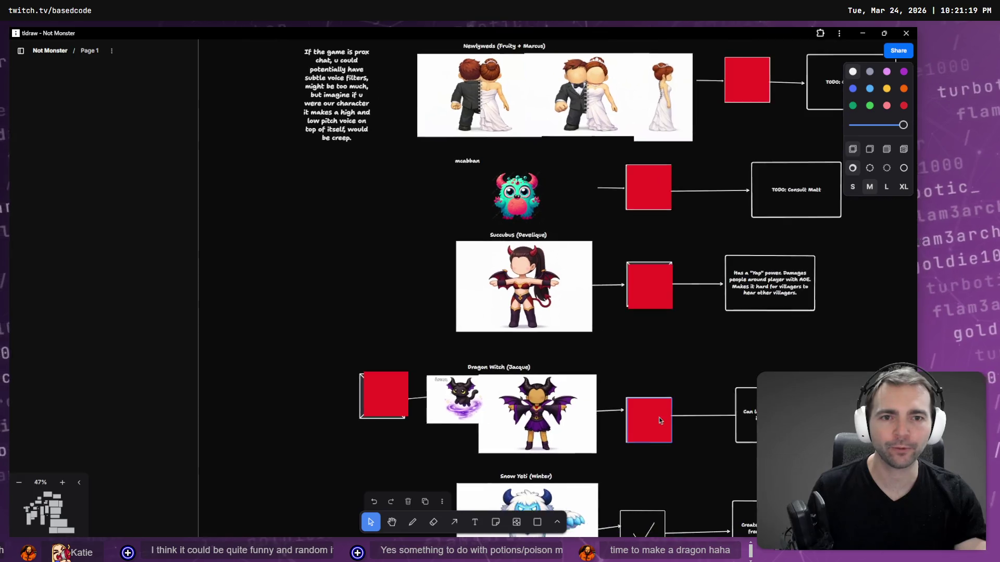
pyautogui.scroll(-5, 664, 426)
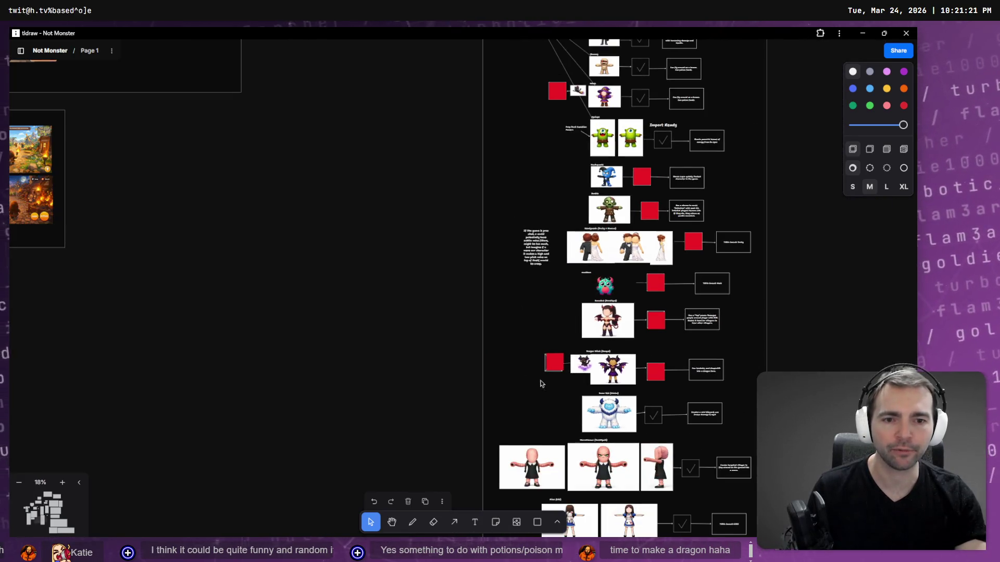
pyautogui.scroll(-3, 655, 345)
pyautogui.scroll(6, 574, 372)
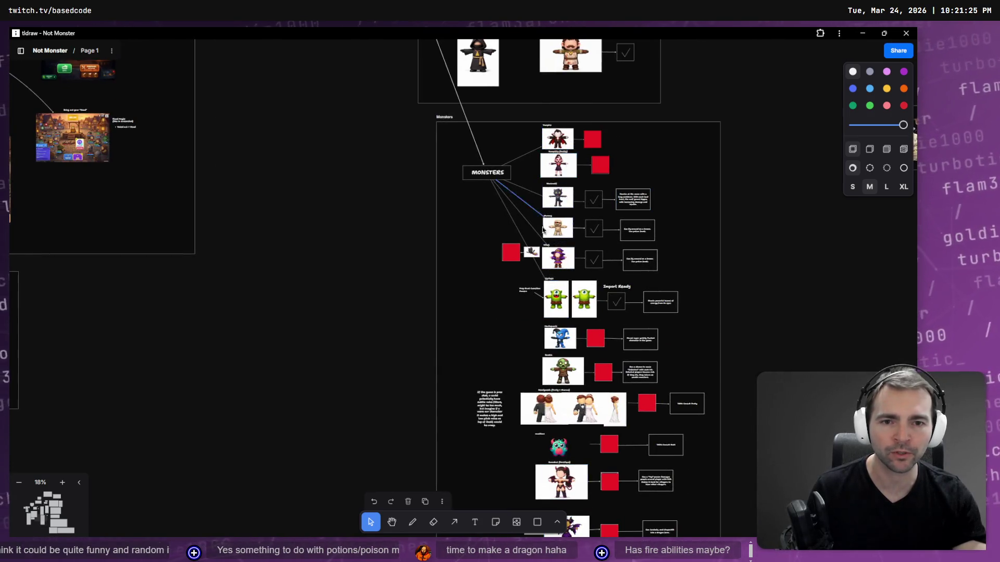
pyautogui.scroll(-4, 560, 328)
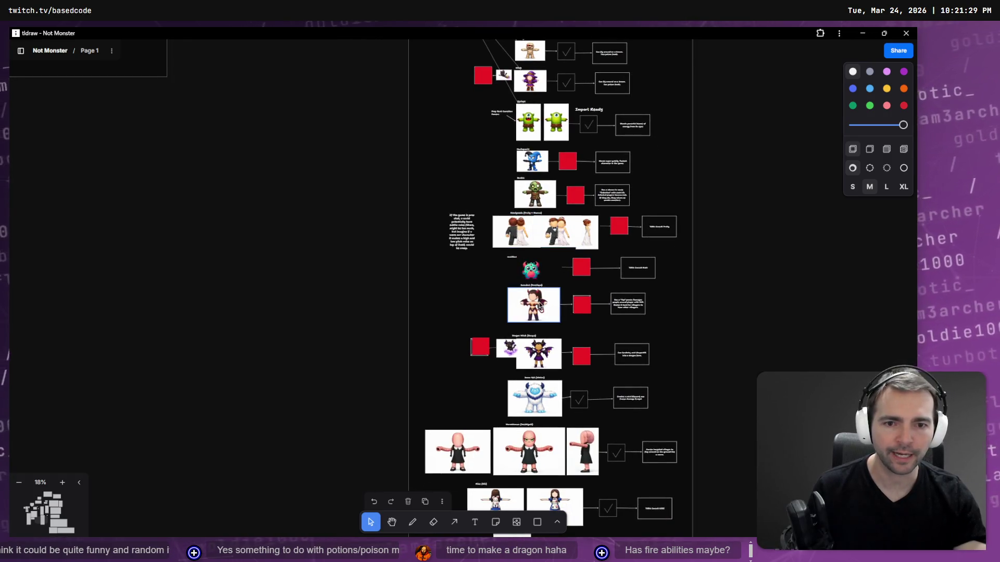
pyautogui.scroll(-4, 537, 368)
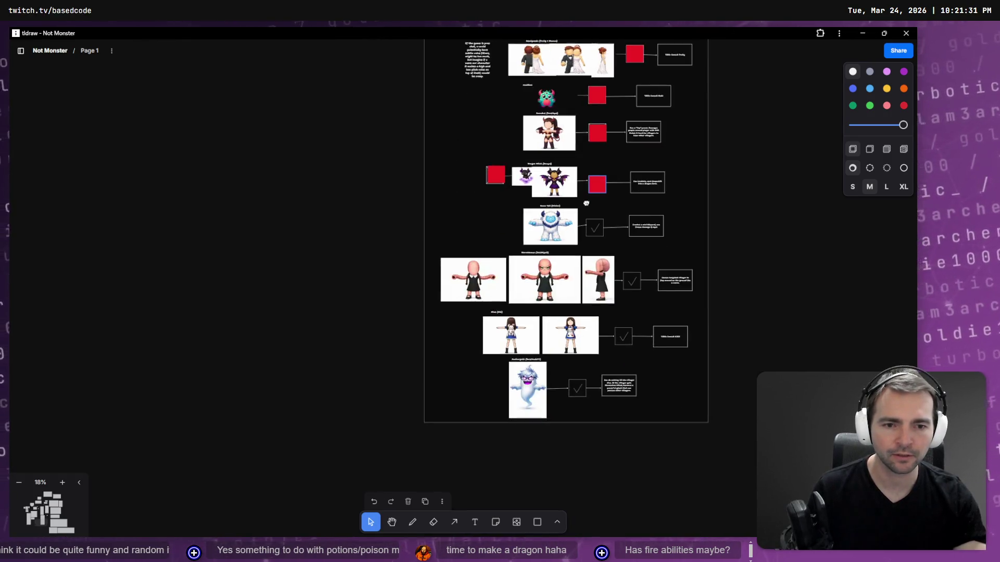
pyautogui.scroll(8, 502, 72)
pyautogui.scroll(10, 502, 71)
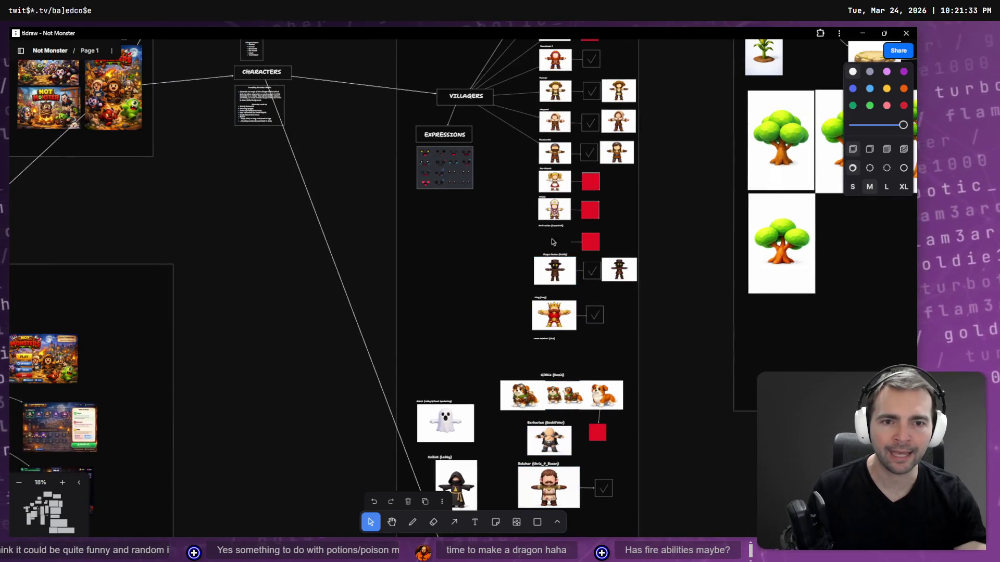
pyautogui.scroll(4, 628, 308)
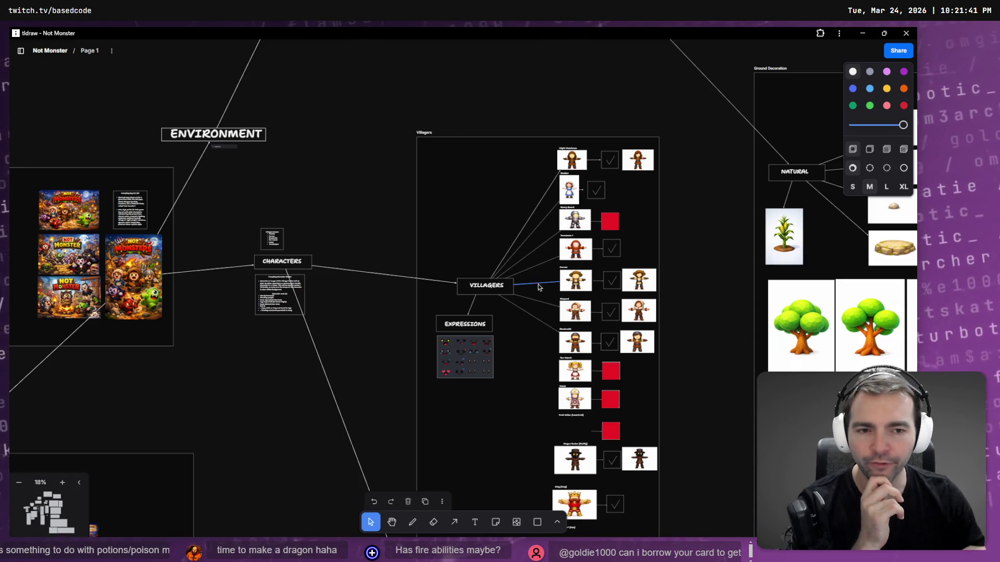
pyautogui.moveTo(535, 409)
pyautogui.mouseDown()
pyautogui.moveTo(528, 312)
pyautogui.moveTo(509, 243)
pyautogui.mouseUp()
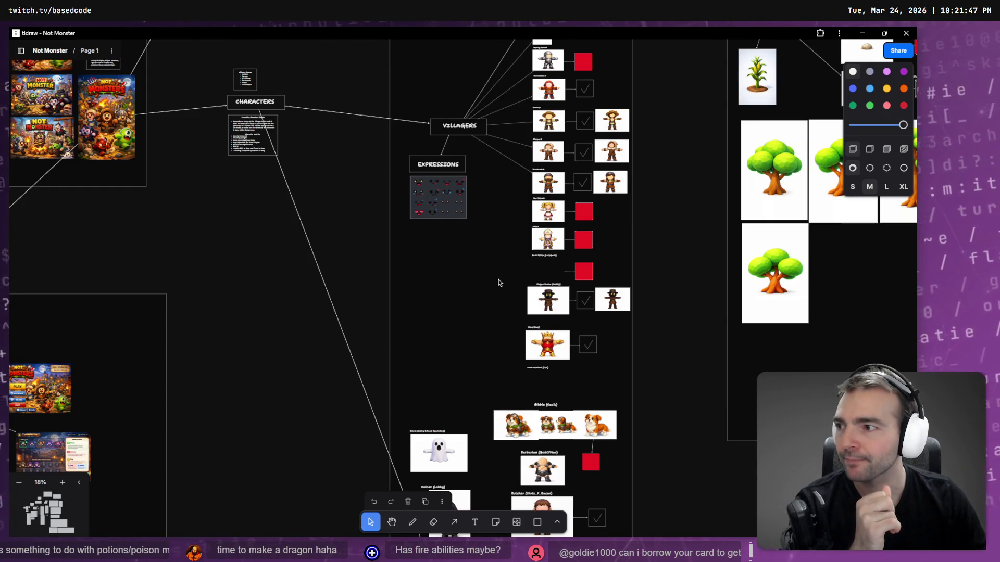
pyautogui.scroll(-10, 577, 377)
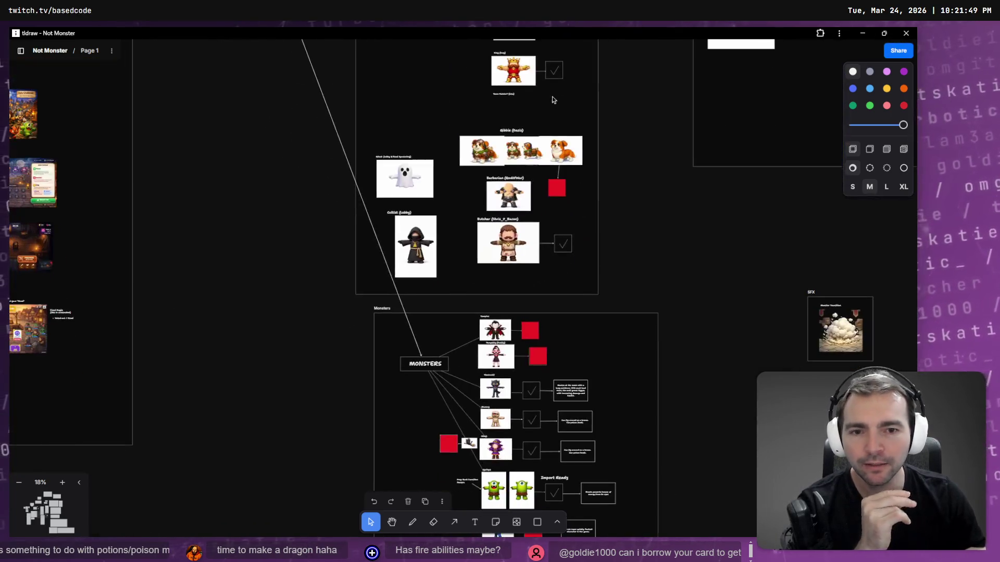
pyautogui.scroll(-5, 629, 408)
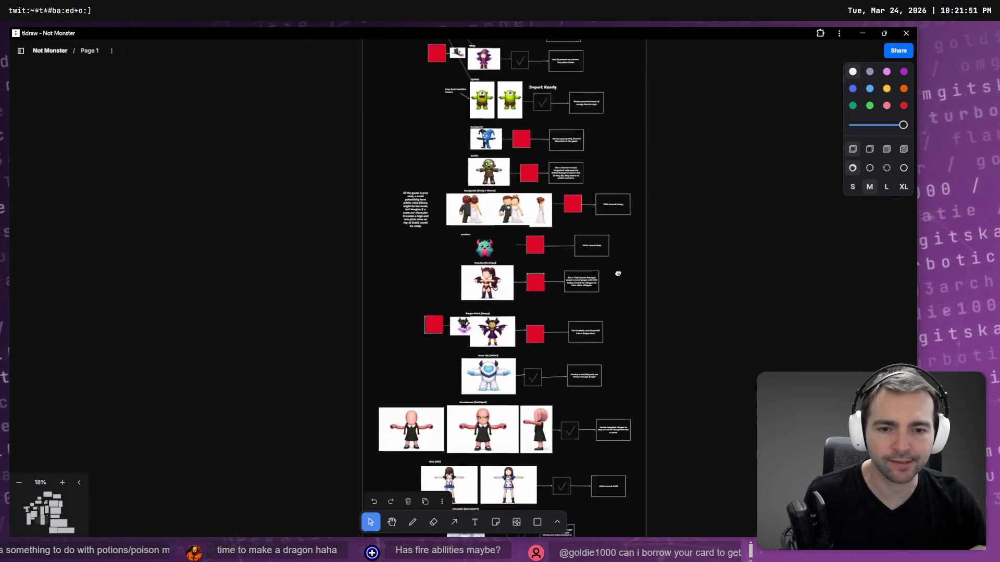
pyautogui.keyDown('ctrl'); pyautogui.scroll(3, 585, 218); pyautogui.keyUp('ctrl')
pyautogui.keyDown('ctrl'); pyautogui.scroll(3, 583, 230); pyautogui.keyUp('ctrl')
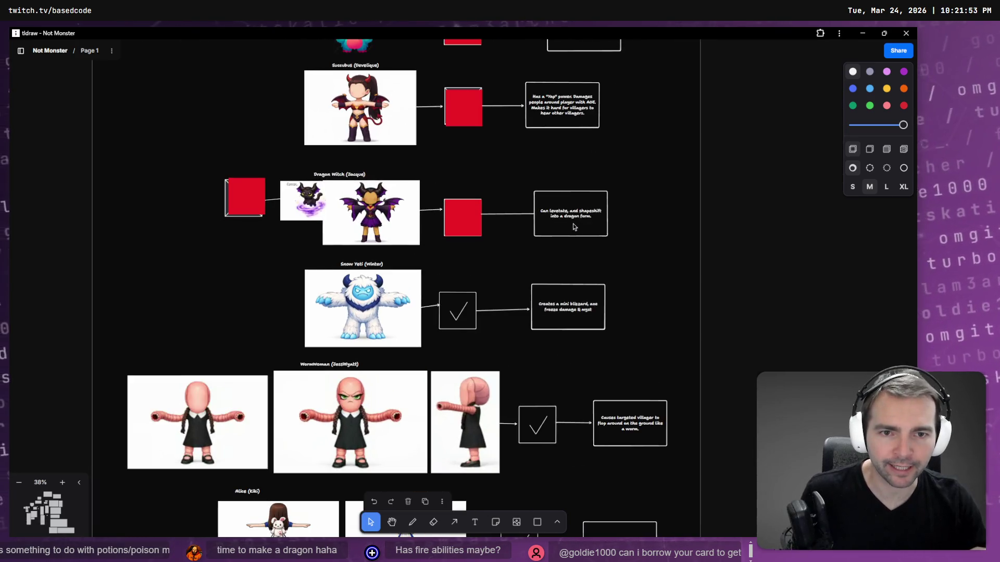
pyautogui.keyDown('ctrl'); pyautogui.scroll(5, 571, 224); pyautogui.keyUp('ctrl')
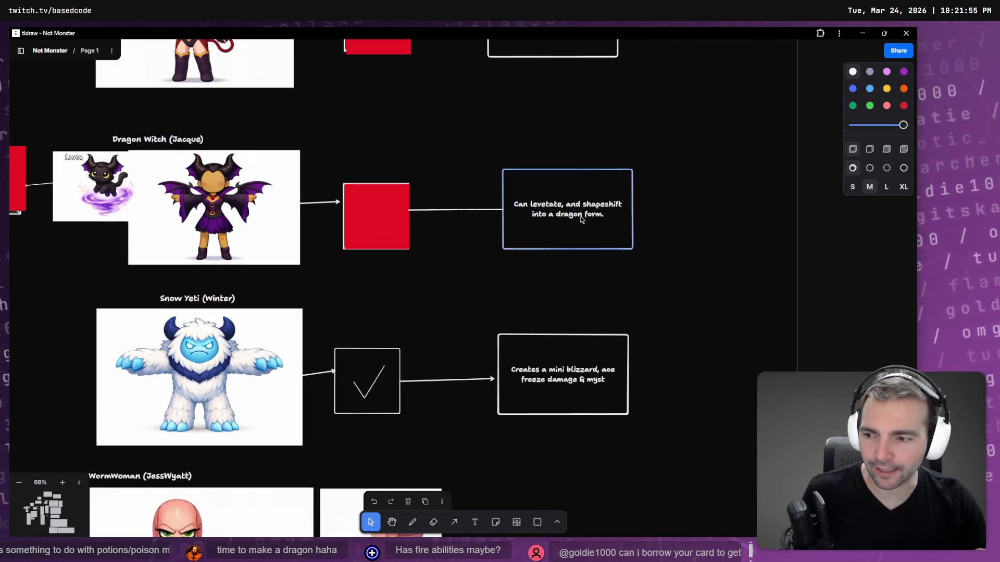
pyautogui.keyDown('ctrl'); pyautogui.scroll(1, 554, 249); pyautogui.keyUp('ctrl')
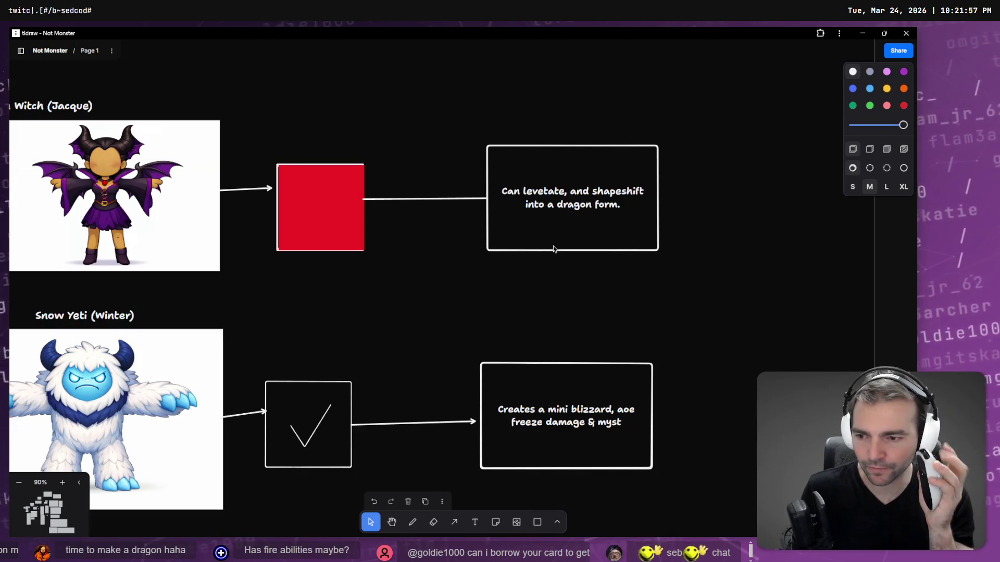
pyautogui.keyDown('ctrl'); pyautogui.scroll(1, 553, 249); pyautogui.keyUp('ctrl')
pyautogui.keyDown('ctrl'); pyautogui.scroll(3, 553, 248); pyautogui.keyUp('ctrl')
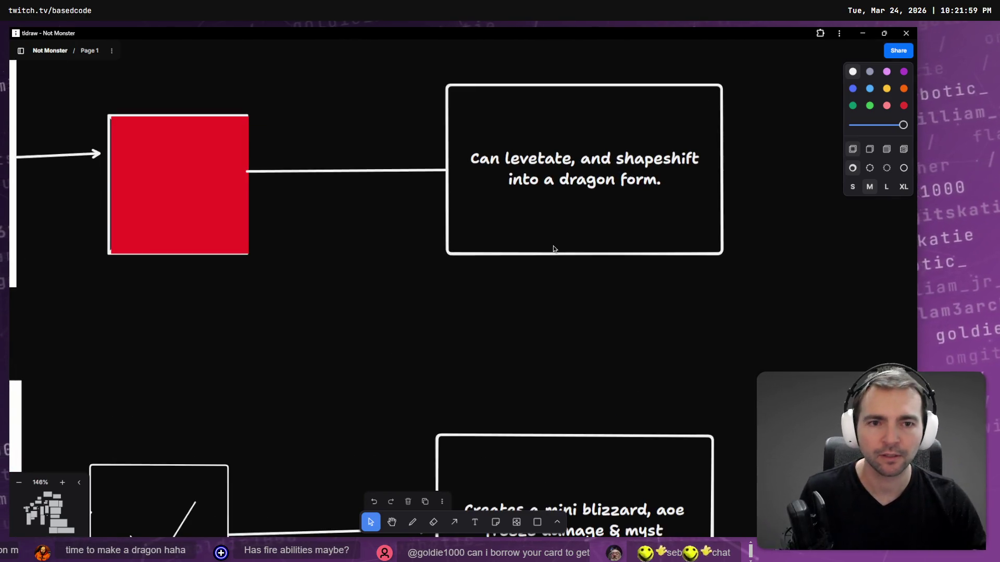
# Step: Insert 'fire breathing' before 'dragon' and delete the word 'form' in the Dragon Witch description
pyautogui.click(556, 179)
pyautogui.click(556, 179)
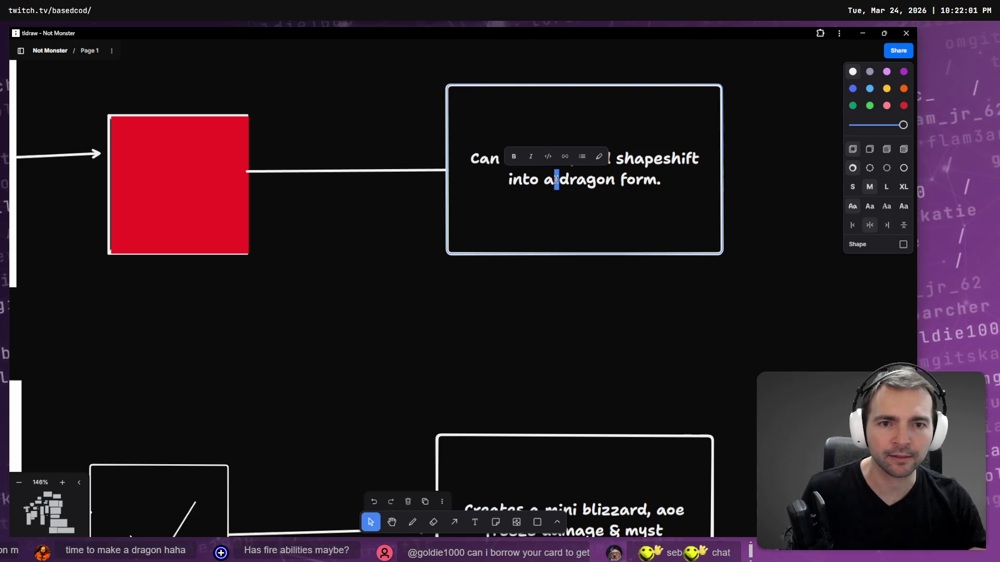
pyautogui.write('fire brea')
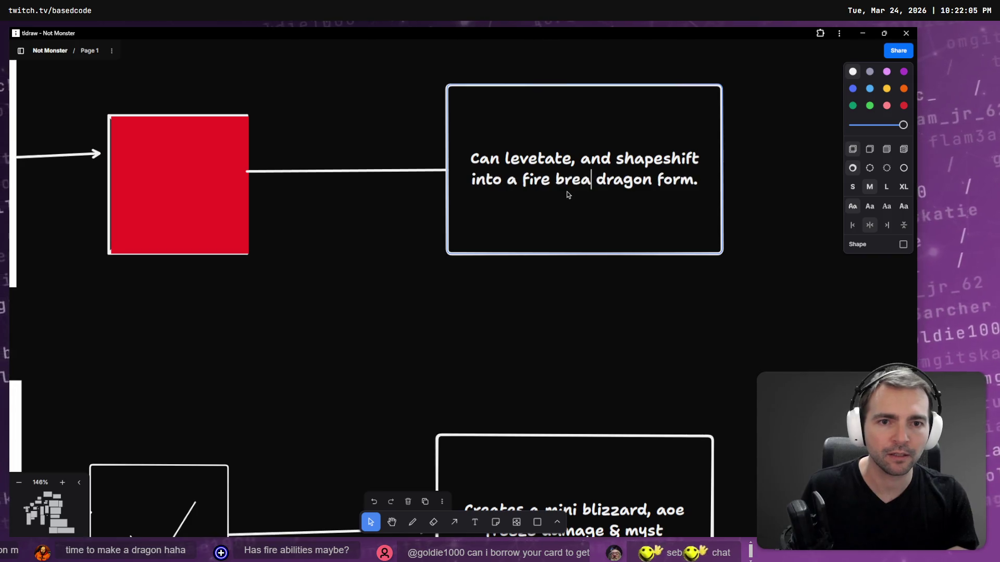
pyautogui.write('thing')
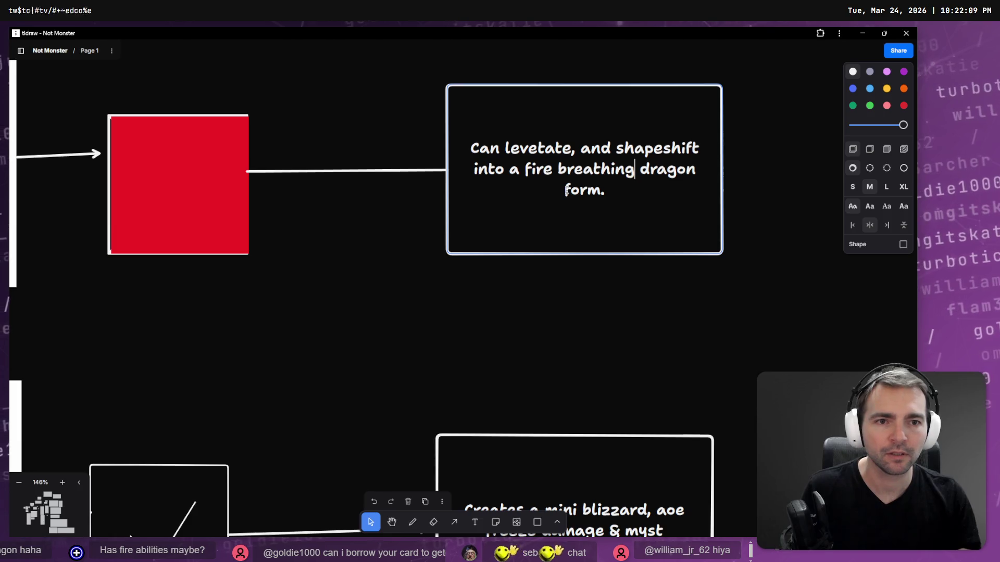
pyautogui.doubleClick(566, 190)
pyautogui.press('BackSpace')
pyautogui.press('BackSpace')
pyautogui.click(602, 362)
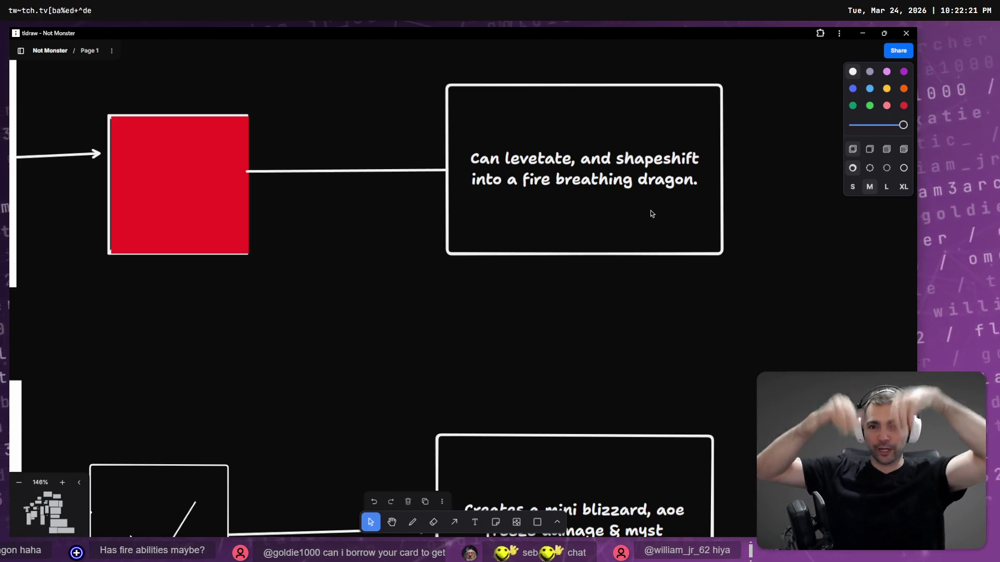
pyautogui.click(650, 211)
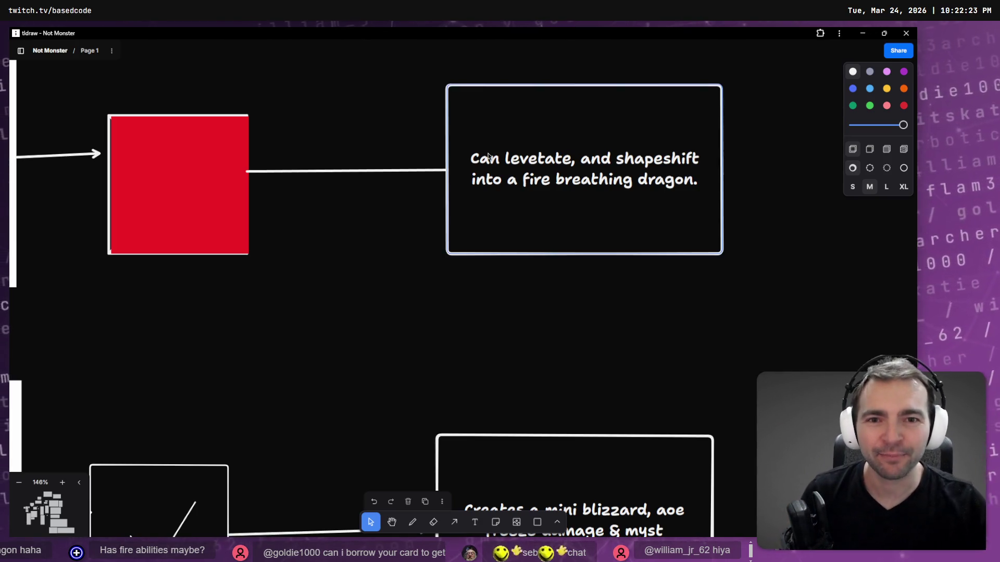
# Step: Add 'is very fragile, till she' to the description and move 'levetate' to the front
pyautogui.doubleClick(496, 155)
pyautogui.press('Left')
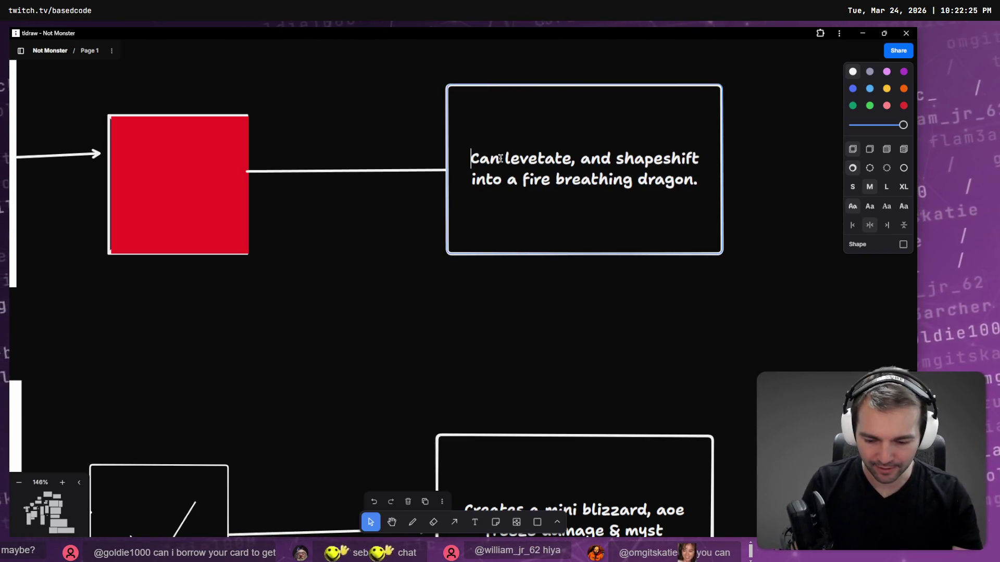
pyautogui.write('IS')
pyautogui.press('BackSpace')
pyautogui.press('BackSpace')
pyautogui.write('s very ')
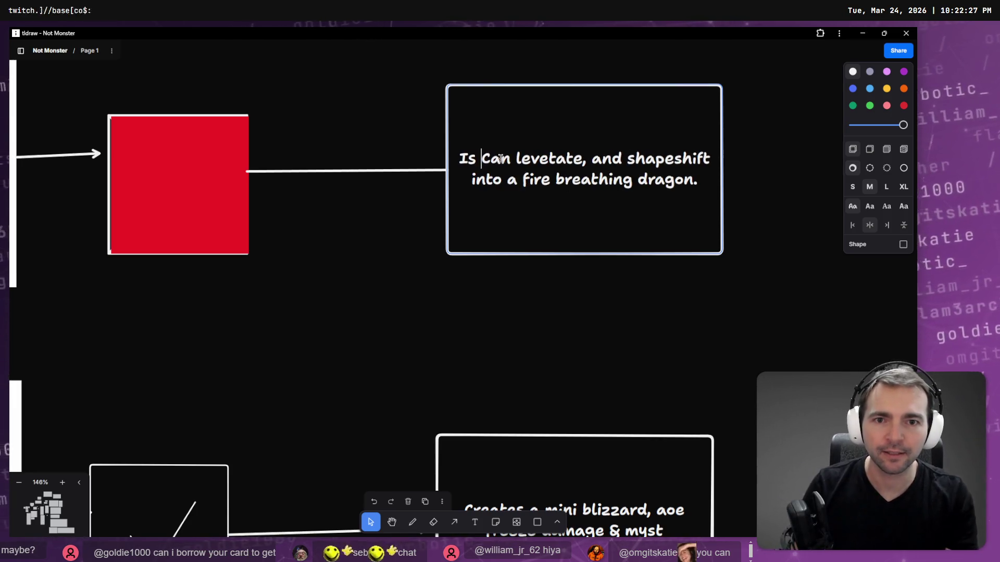
pyautogui.write('fragile')
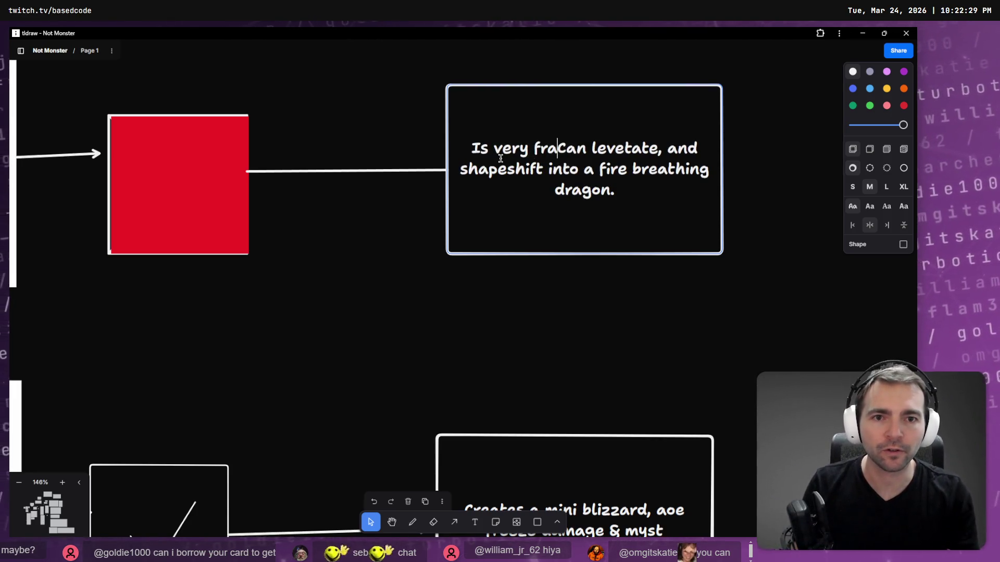
pyautogui.write(', till she')
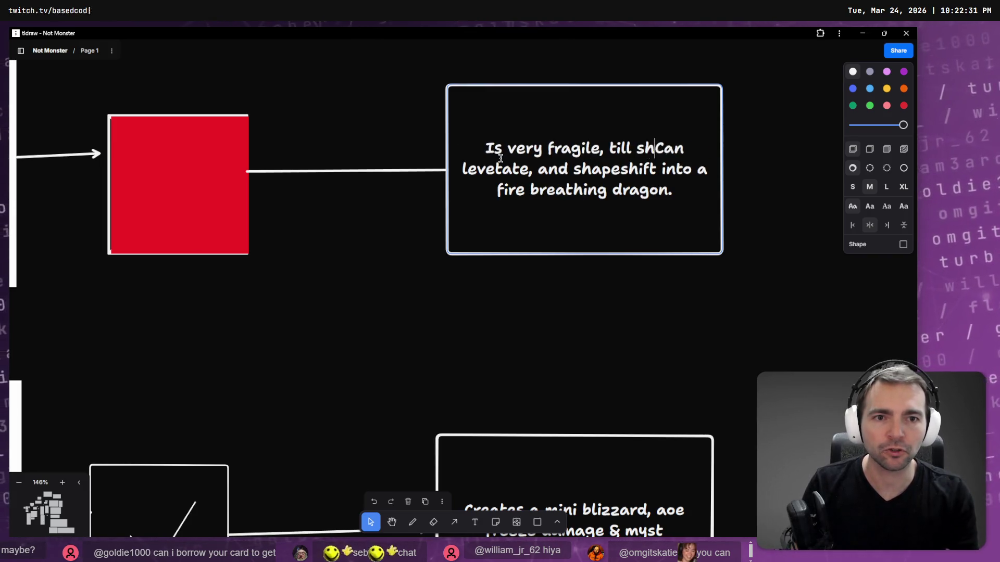
pyautogui.press('Delete')
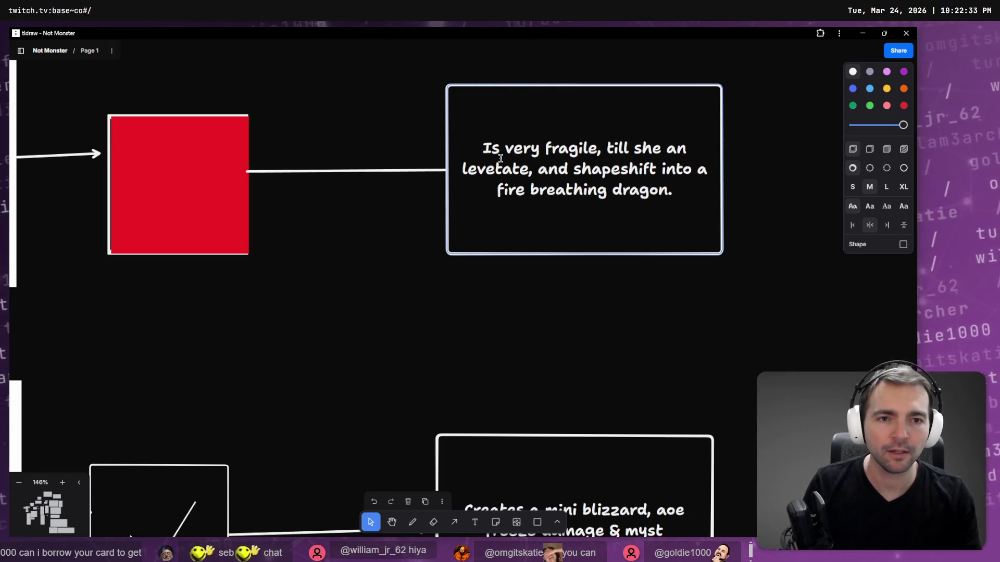
pyautogui.hotkey('ctrl', 'shift', 'Right')
pyautogui.press('BackSpace')
pyautogui.hotkey('ctrl', 'shift', 'Right')
pyautogui.hotkey('ctrl', 'c')
pyautogui.press('BackSpace')
pyautogui.press('Home')
pyautogui.hotkey('ctrl', 'v')
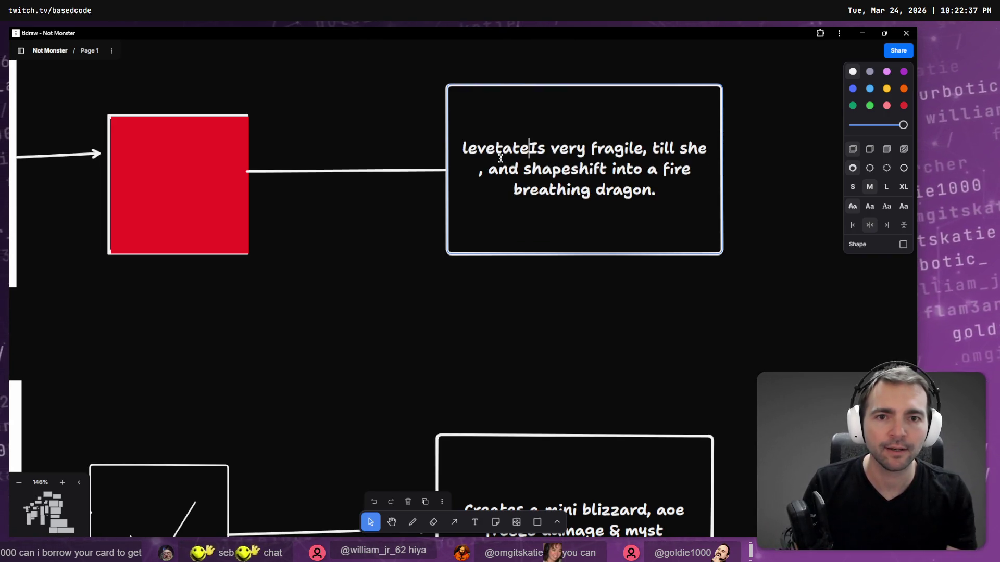
pyautogui.hotkey('ctrl', 'End')
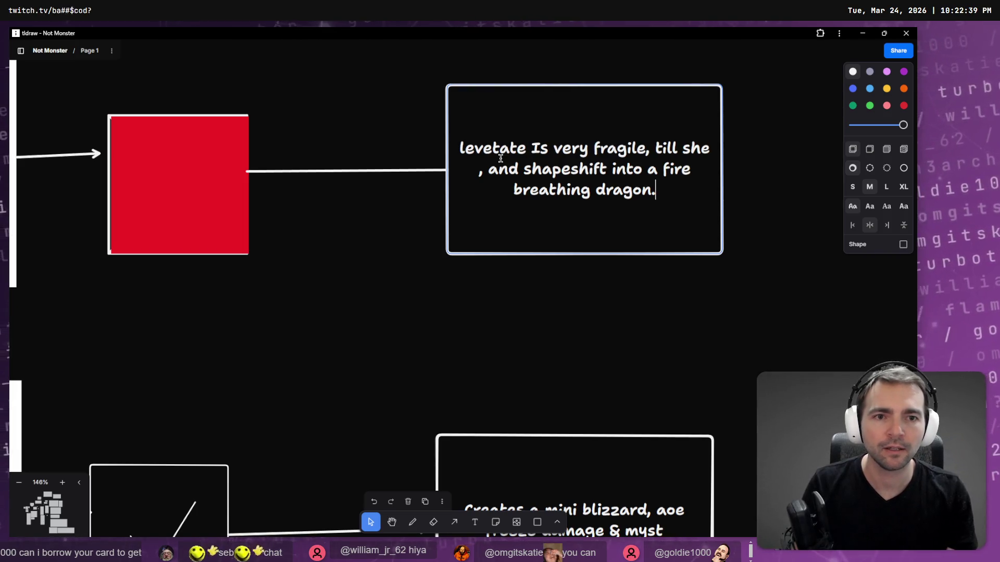
# Step: Make the opening read 'Can levetate, but is very fragile'
pyautogui.click(500, 158)
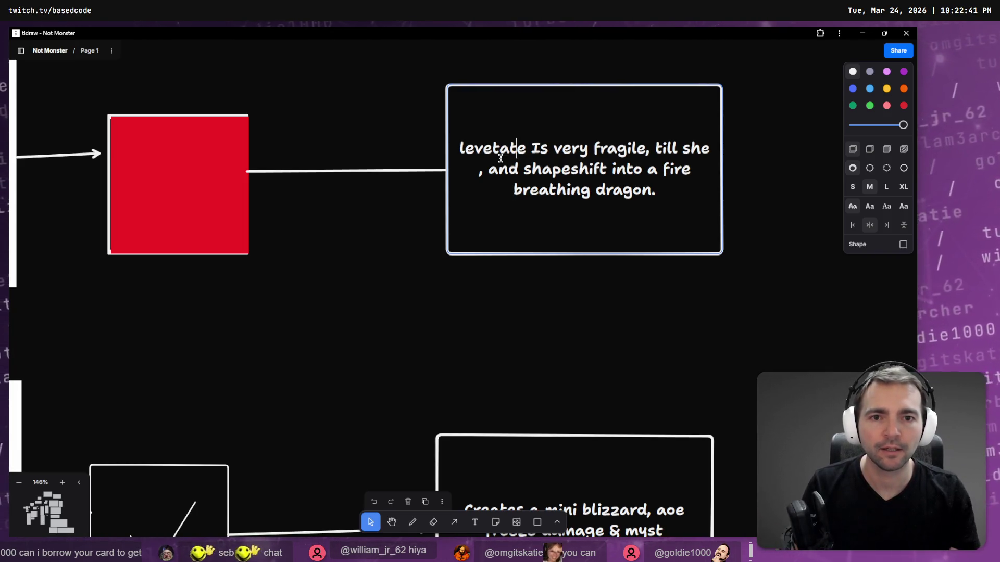
pyautogui.press('Home')
pyautogui.write('Can')
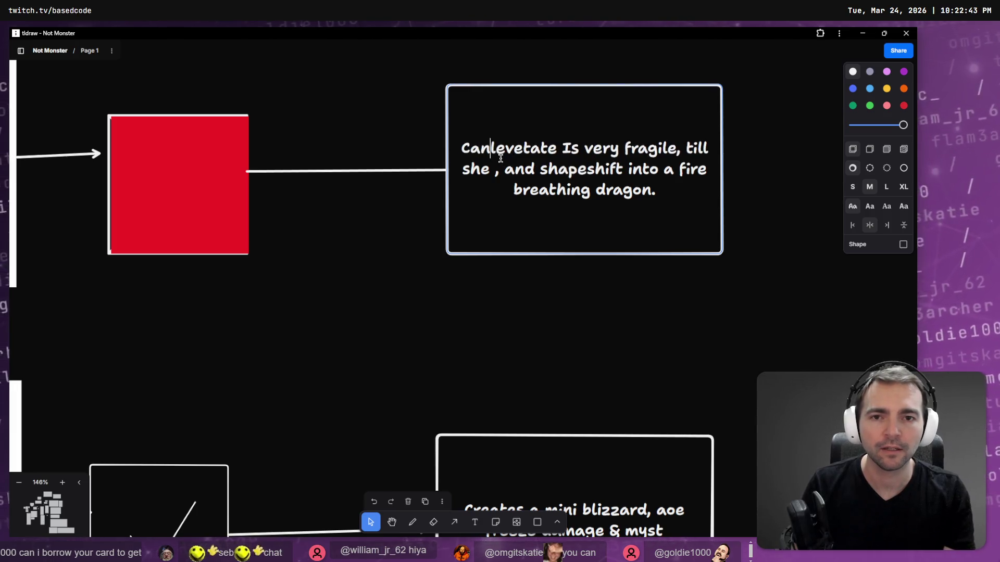
pyautogui.hotkey('ctrl', 'Right')
pyautogui.write(', but')
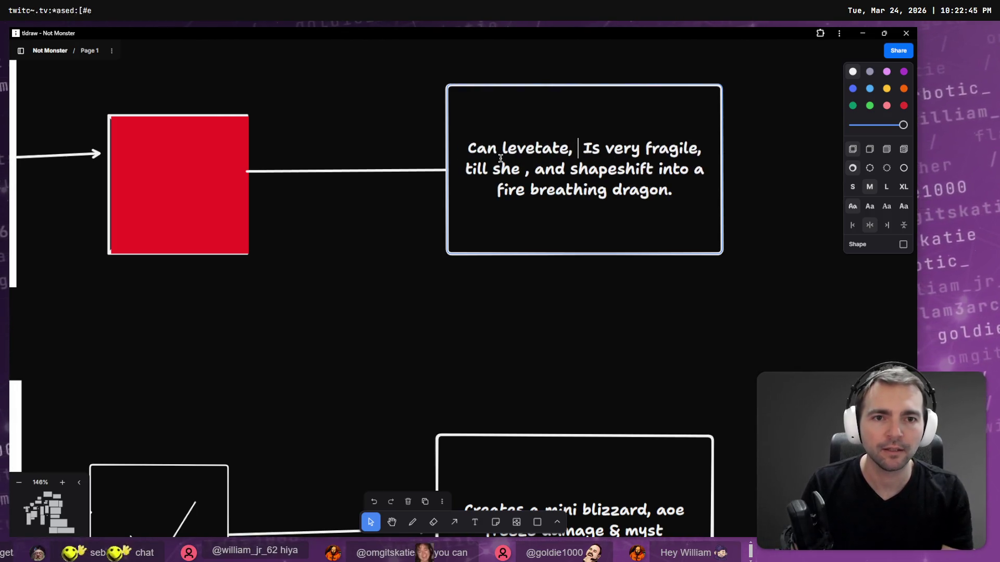
pyautogui.press('Delete')
pyautogui.write('i')
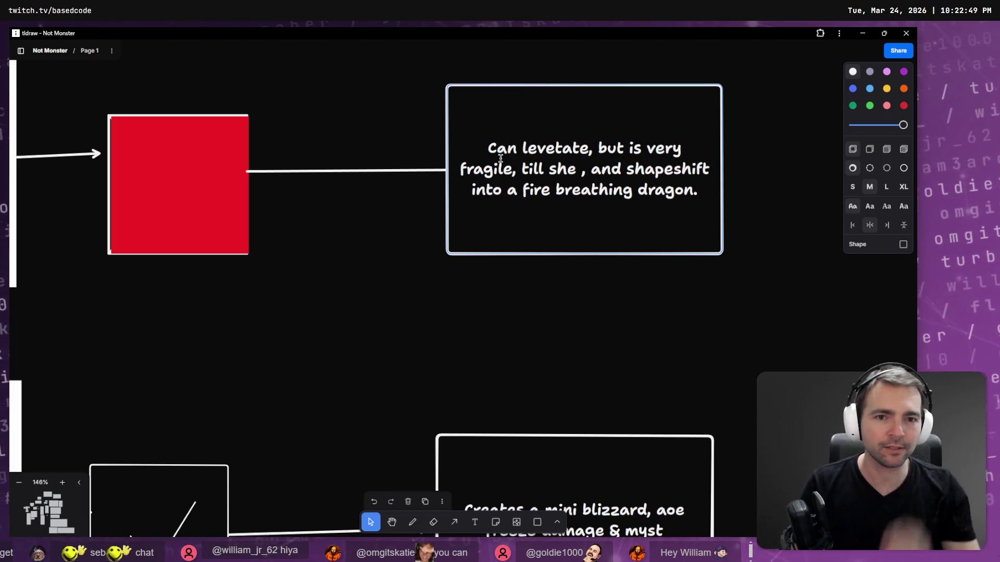
# Step: Change 'till she' to 'until she', remove the stray comma and 'and', and write 'shapeshifts'
pyautogui.press('Down')
pyautogui.hotkey('ctrl', 'Left')
pyautogui.hotkey('ctrl', 'Left')
pyautogui.hotkey('ctrl', 'Left')
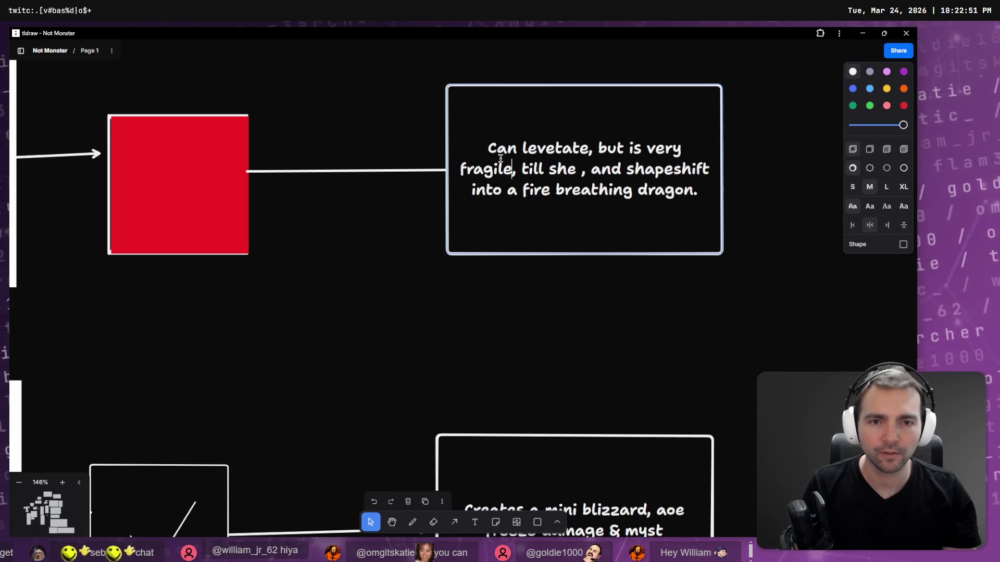
pyautogui.hotkey('ctrl', 'Left')
pyautogui.write('until she')
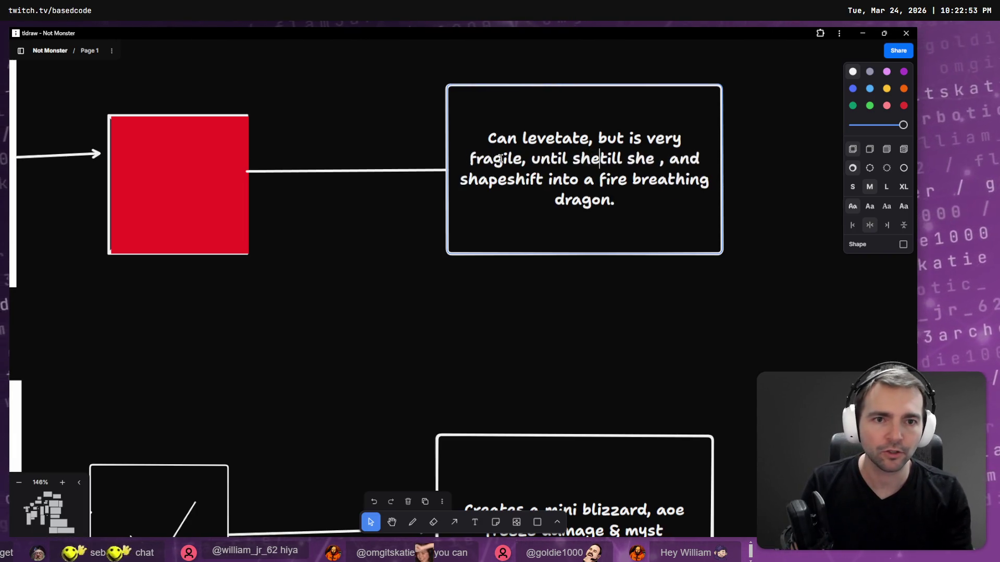
pyautogui.hotkey('ctrl', 'Delete')
pyautogui.hotkey('ctrl', 'Delete')
pyautogui.press('Delete')
pyautogui.press('Delete')
pyautogui.hotkey('ctrl', 'Delete')
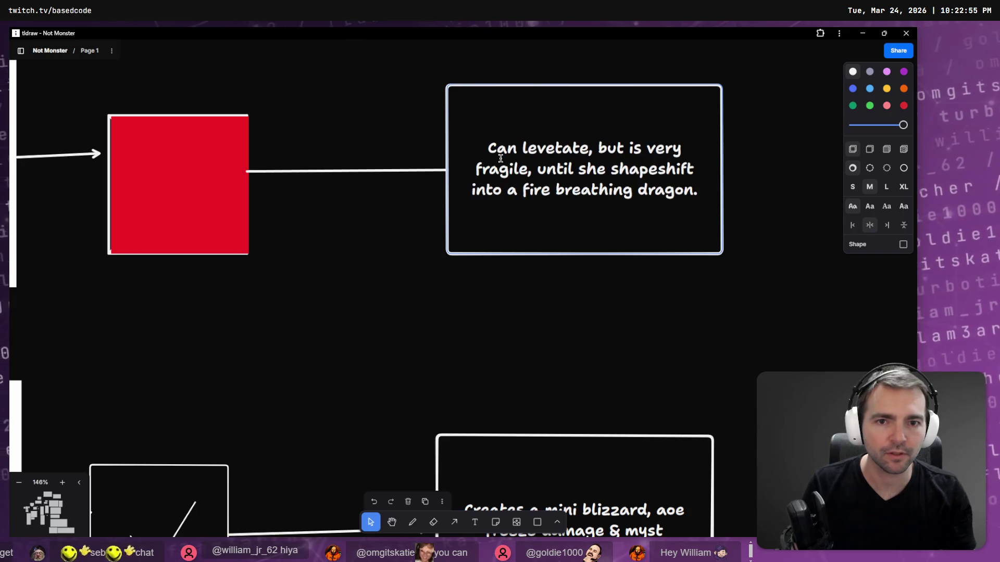
pyautogui.press('End')
pyautogui.write('s')
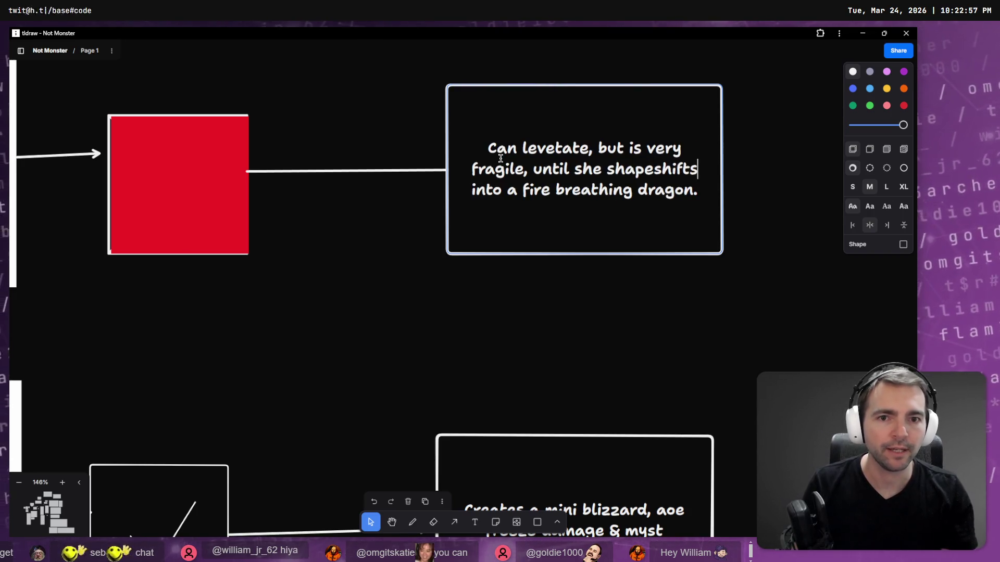
pyautogui.press('Escape')
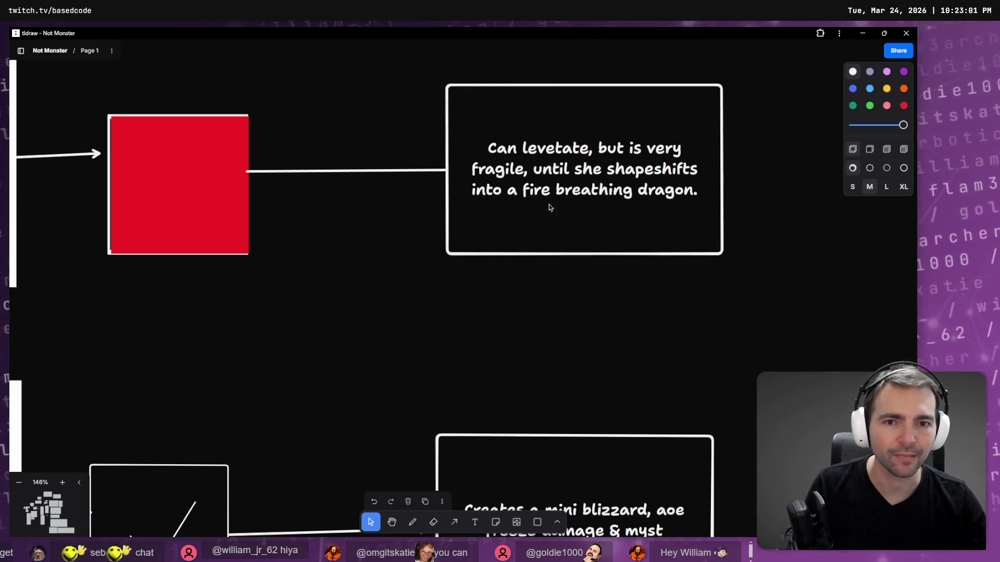
pyautogui.doubleClick(595, 151)
# Step: Delete the leading 'Can levetate, but' so the description starts with a capitalised 'Is'
pyautogui.click(590, 150)
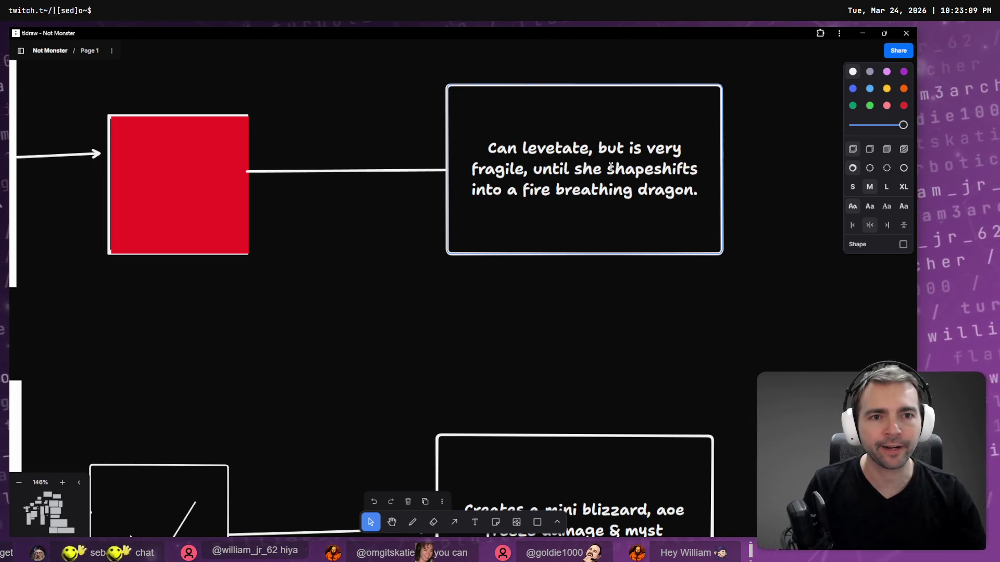
pyautogui.hotkey('ctrl', 'Right')
pyautogui.hotkey('ctrl', 'Right')
pyautogui.hotkey('ctrl', 'Right')
pyautogui.hotkey('ctrl', 'Left')
pyautogui.hotkey('ctrl', 'shift', 'Left')
pyautogui.hotkey('ctrl', 'shift', 'Left')
pyautogui.hotkey('ctrl', 'shift', 'Left')
pyautogui.press('BackSpace')
pyautogui.hotkey('shift', 'Right')
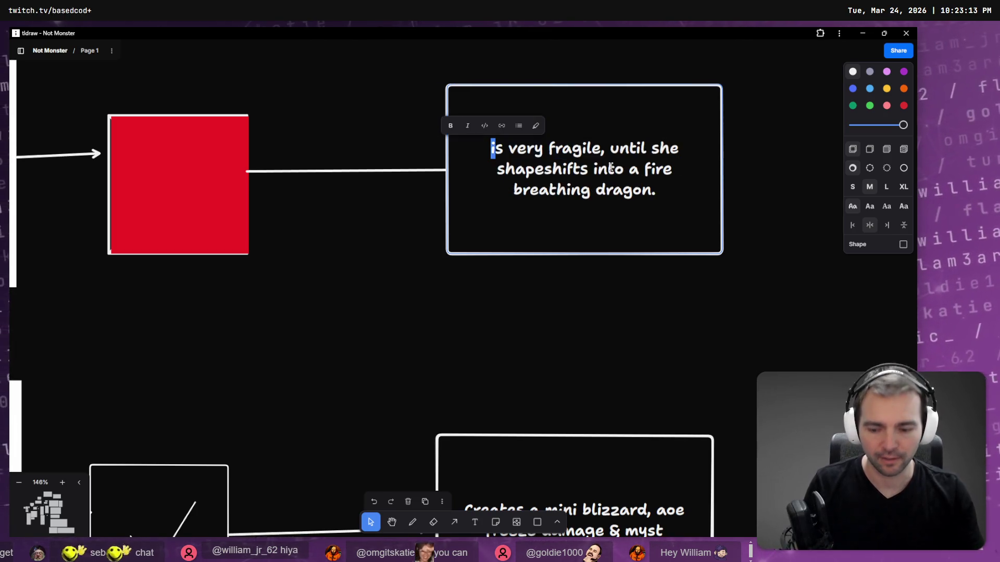
pyautogui.write('I')
pyautogui.hotkey('ctrl', 'Right')
pyautogui.hotkey('ctrl', 'Right')
pyautogui.hotkey('ctrl', 'Right')
# Step: Insert 'but can levidate, and', remove 'until she', and add 'tough' before 'fire breathing dragon'
pyautogui.write('but can')
pyautogui.write(' lev')
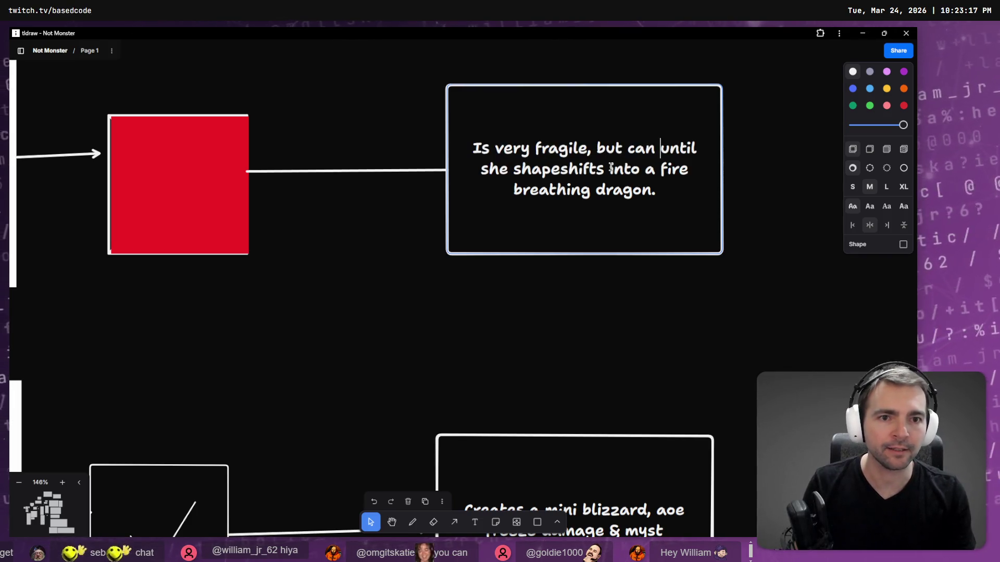
pyautogui.write('idate, and')
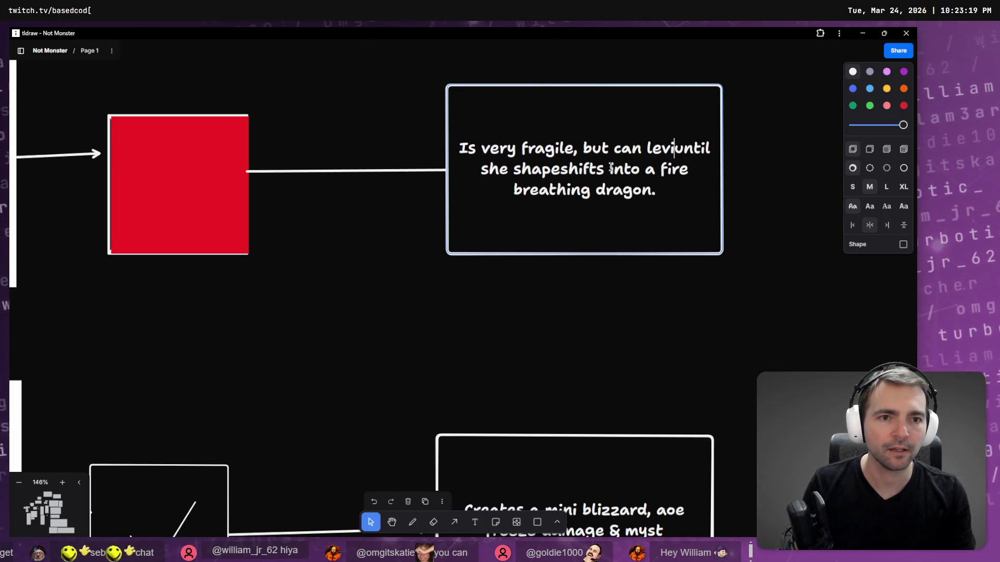
pyautogui.hotkey('ctrl', 'Delete')
pyautogui.hotkey('ctrl', 'Delete')
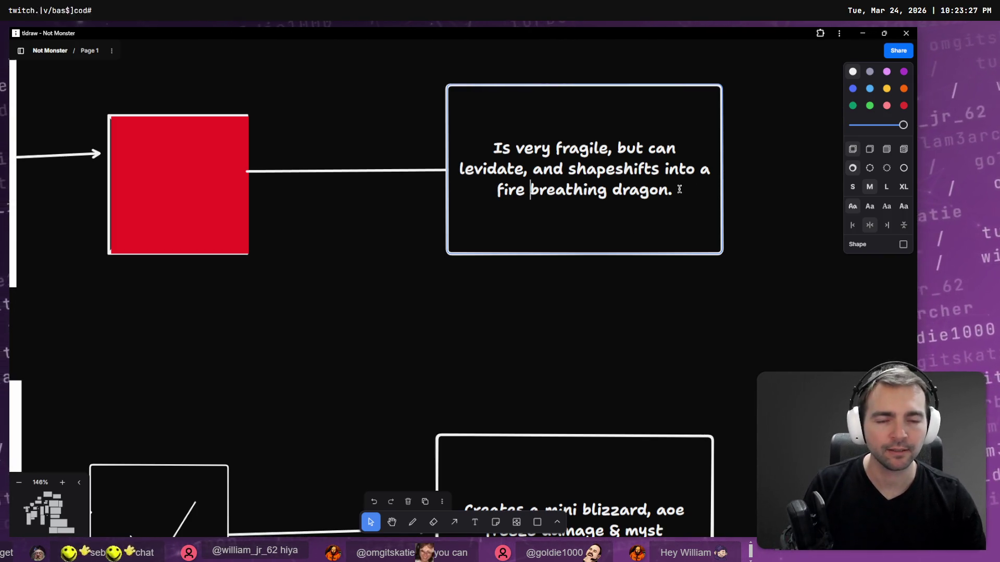
pyautogui.write('tough')
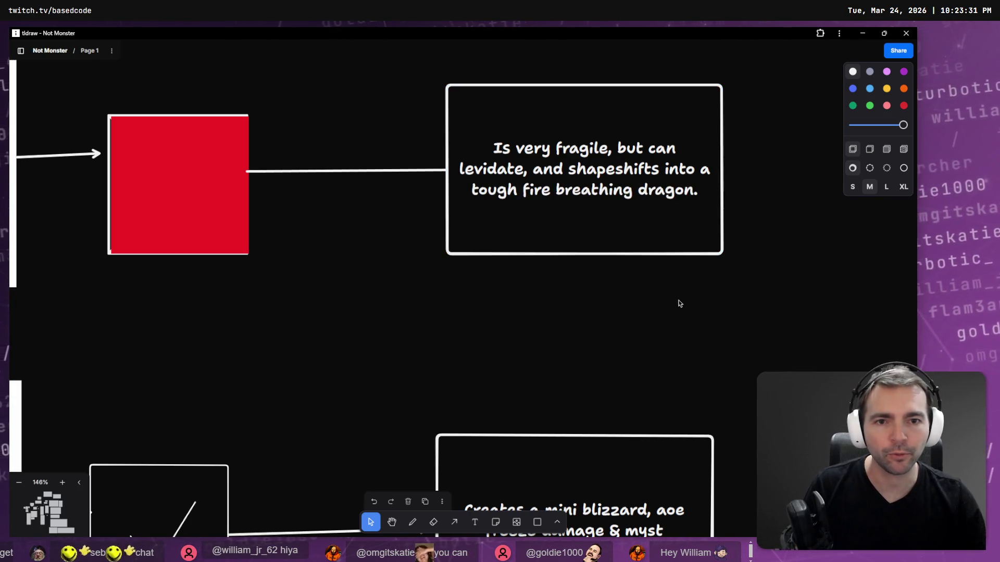
pyautogui.scroll(-5, 591, 286)
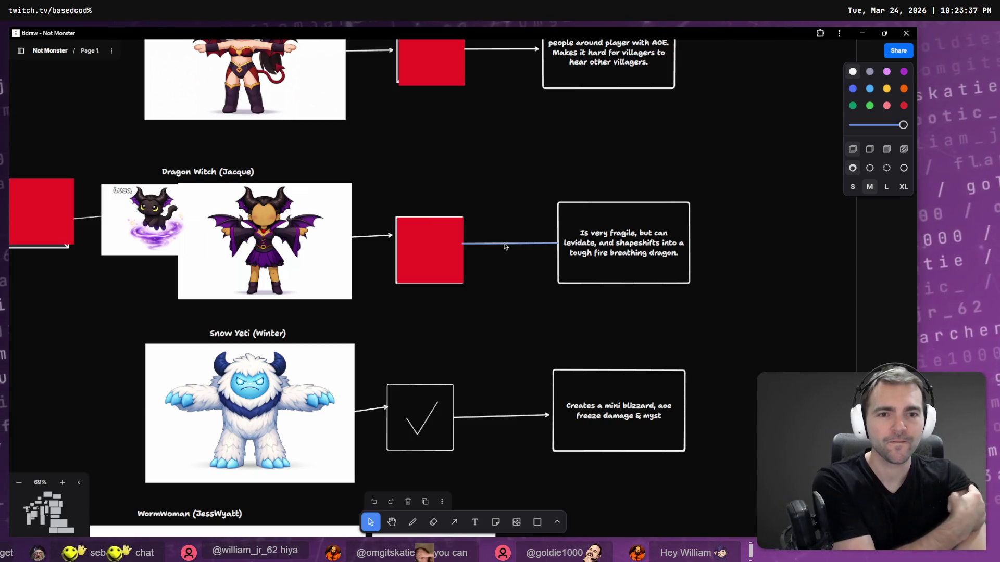
pyautogui.scroll(-5, 511, 248)
pyautogui.moveTo(509, 93)
pyautogui.mouseDown()
pyautogui.moveTo(593, 212)
pyautogui.moveTo(597, 297)
pyautogui.moveTo(636, 296)
pyautogui.mouseUp()
pyautogui.scroll(5, 734, 281)
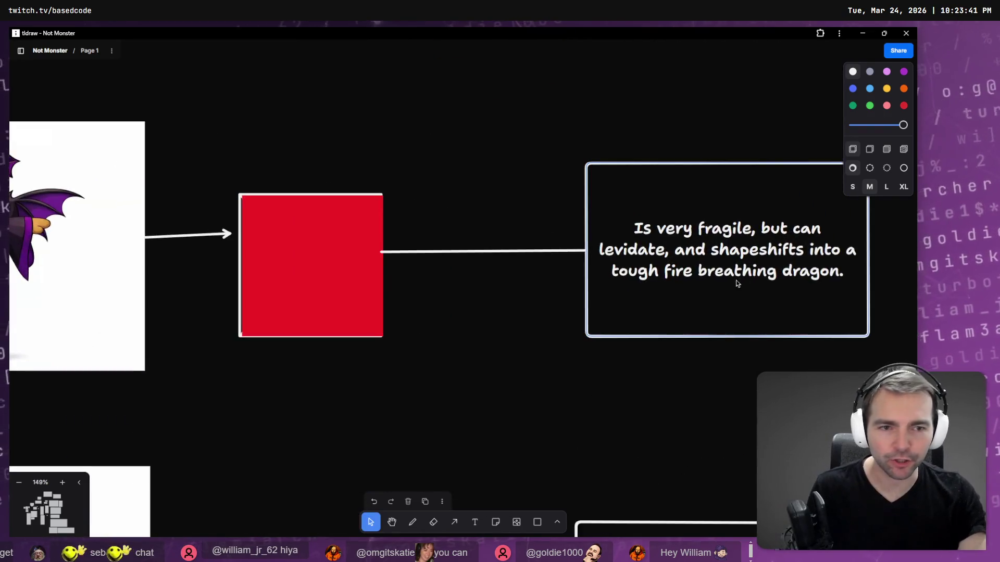
pyautogui.hscroll(4, 659, 285)
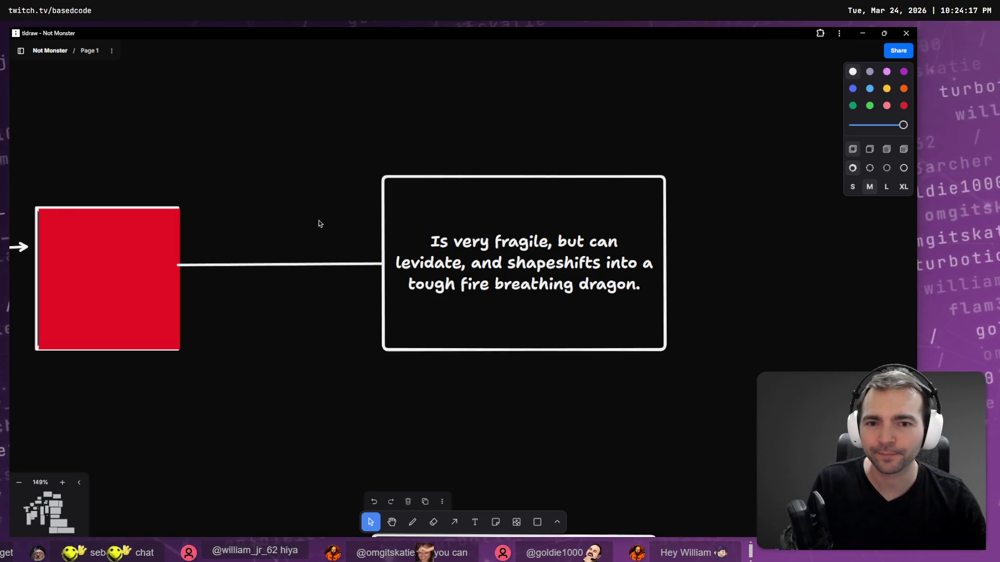
# Step: Zoom out and pan the board over to the Mummy row
pyautogui.scroll(-5, 319, 217)
pyautogui.scroll(3, 364, 309)
pyautogui.scroll(-4, 373, 302)
pyautogui.scroll(2, 468, 386)
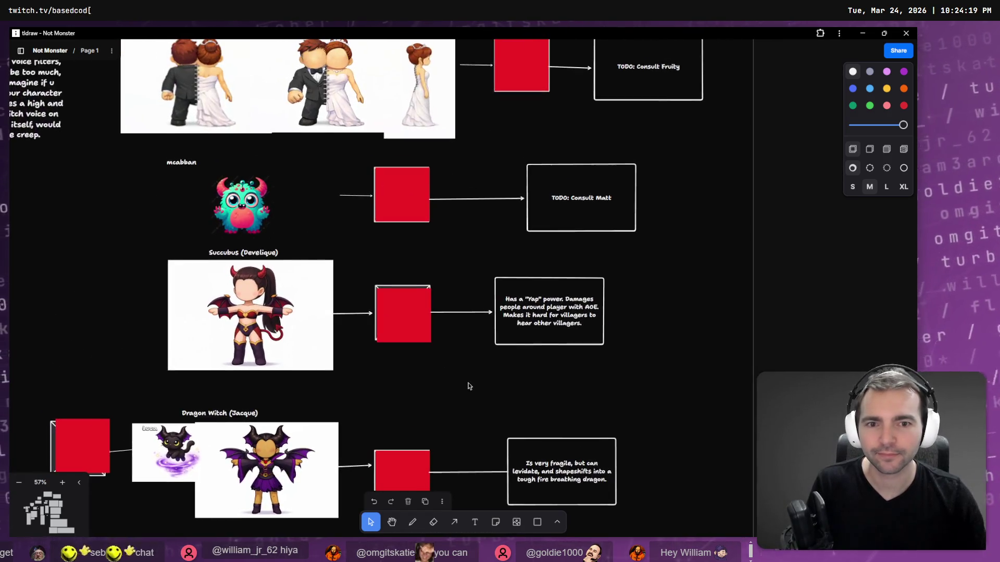
pyautogui.scroll(10, 446, 188)
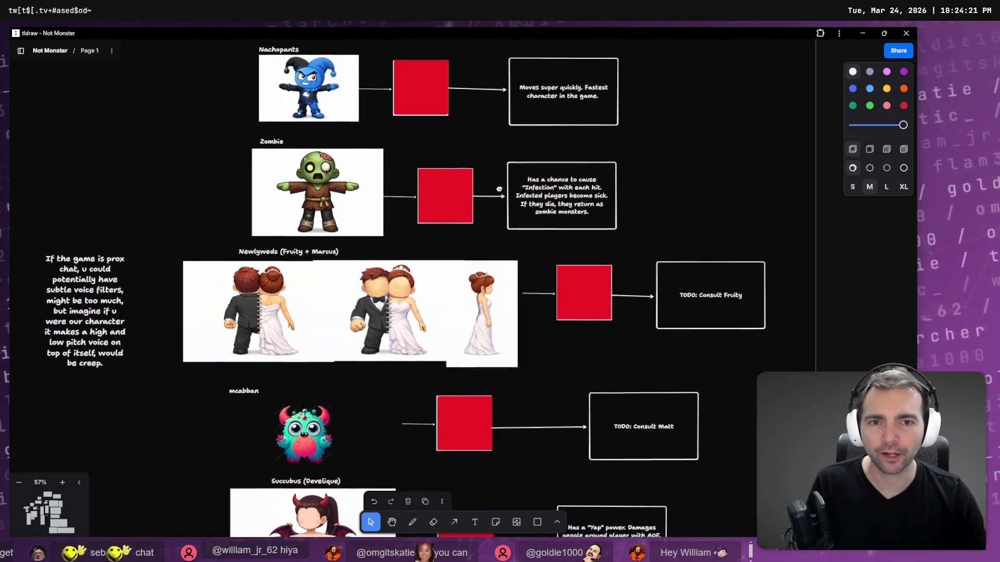
pyautogui.scroll(5, 581, 372)
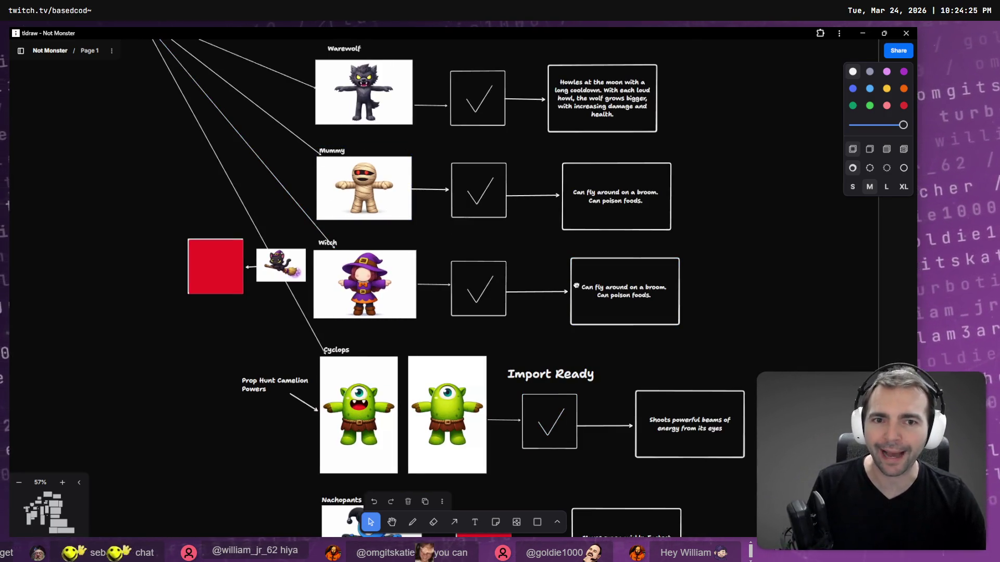
pyautogui.scroll(1, 541, 317)
pyautogui.hscroll(1, 542, 317)
pyautogui.hscroll(1, 542, 317)
pyautogui.scroll(1, 542, 317)
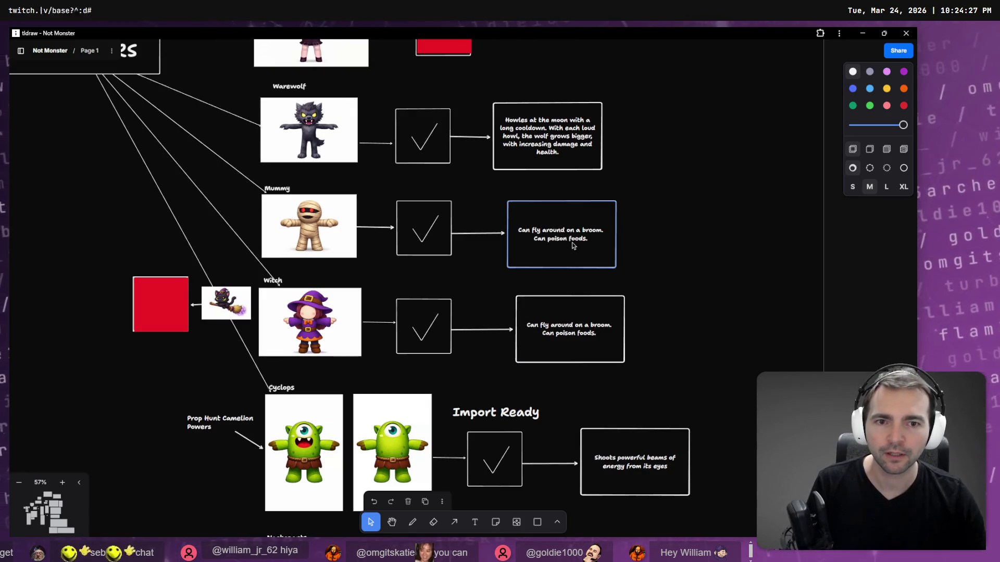
# Step: Delete the Mummy's description text, leaving the box empty, and return to the Maleficent search results
pyautogui.doubleClick(571, 242)
pyautogui.press('BackSpace')
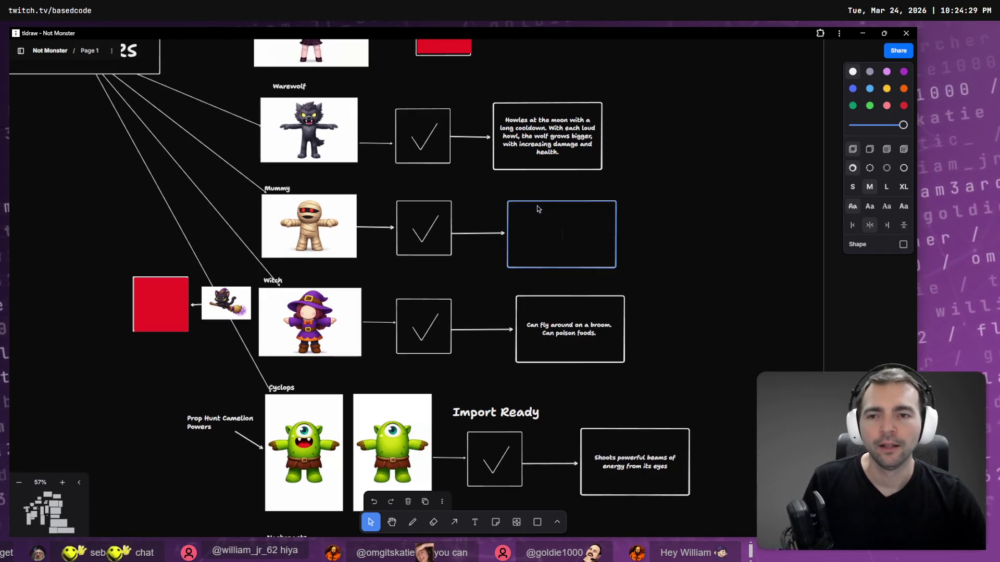
pyautogui.click(666, 200)
pyautogui.hotkey('alt', 'Tab')
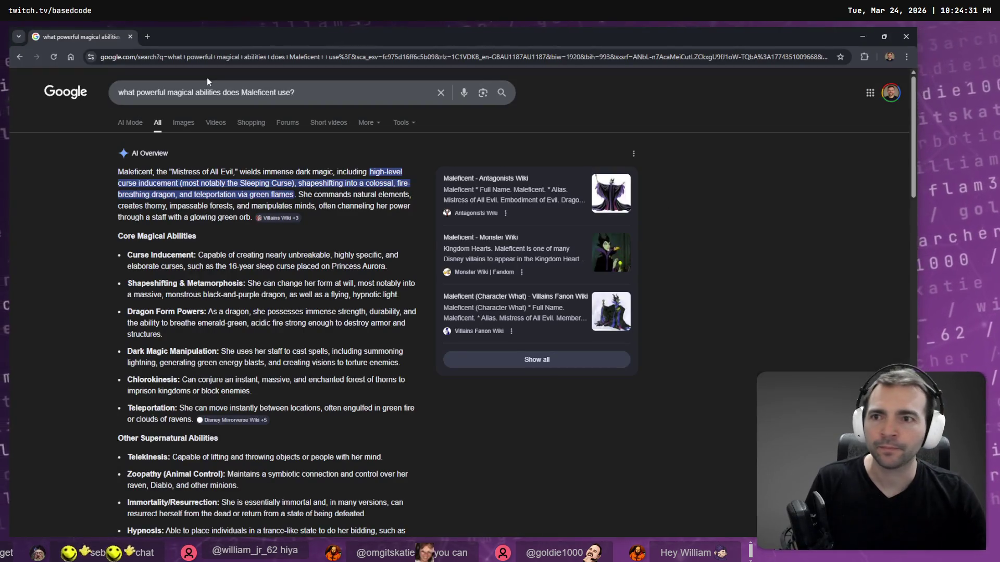
# Step: Search Google for 'what powerful magical abilities do a egyptian mummy have?'
pyautogui.click(310, 91)
pyautogui.hotkey('ctrl', 'shift', 'Left')
pyautogui.hotkey('ctrl', 'shift', 'Left')
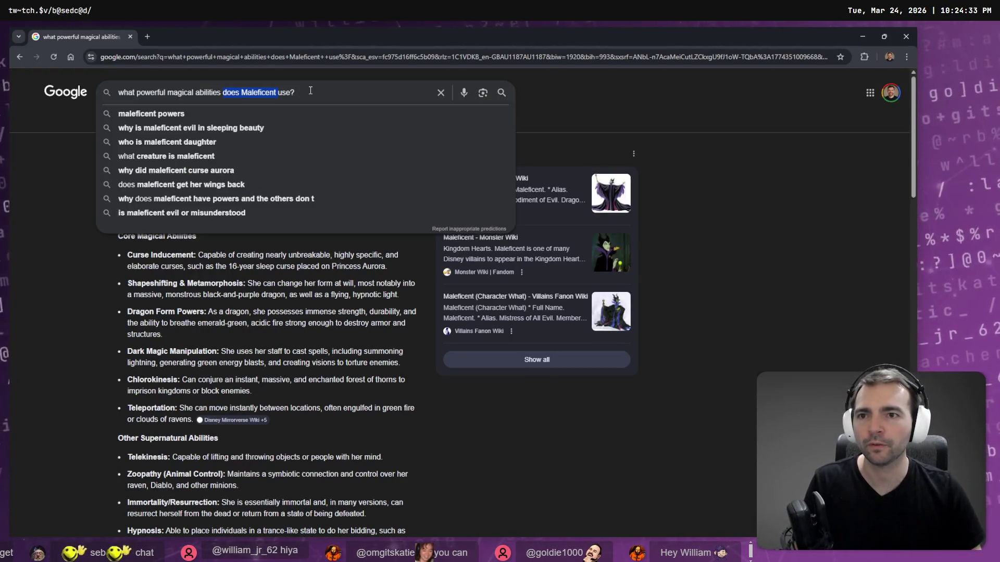
pyautogui.write('do a ')
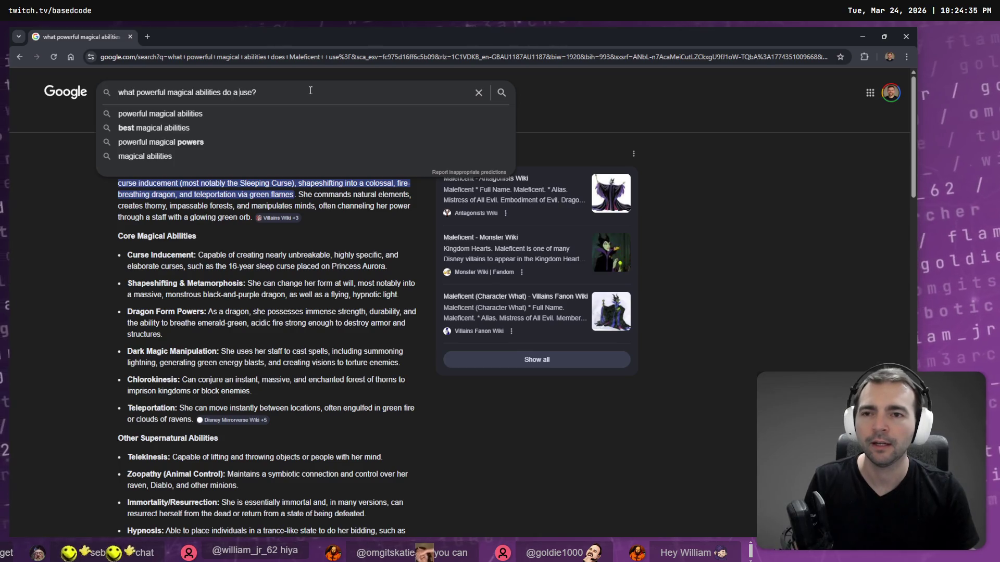
pyautogui.write('egyptica')
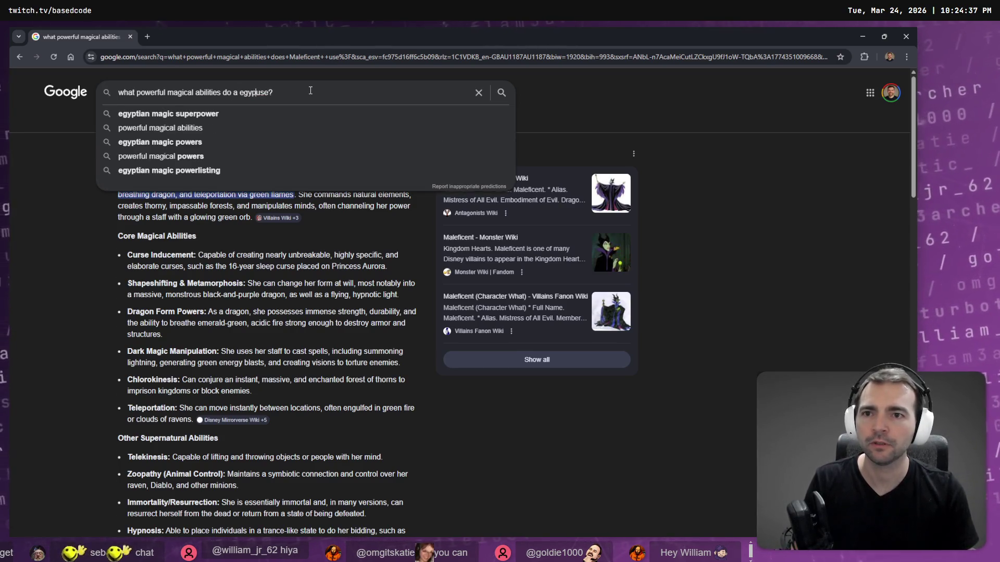
pyautogui.write('n m')
pyautogui.write('ummy')
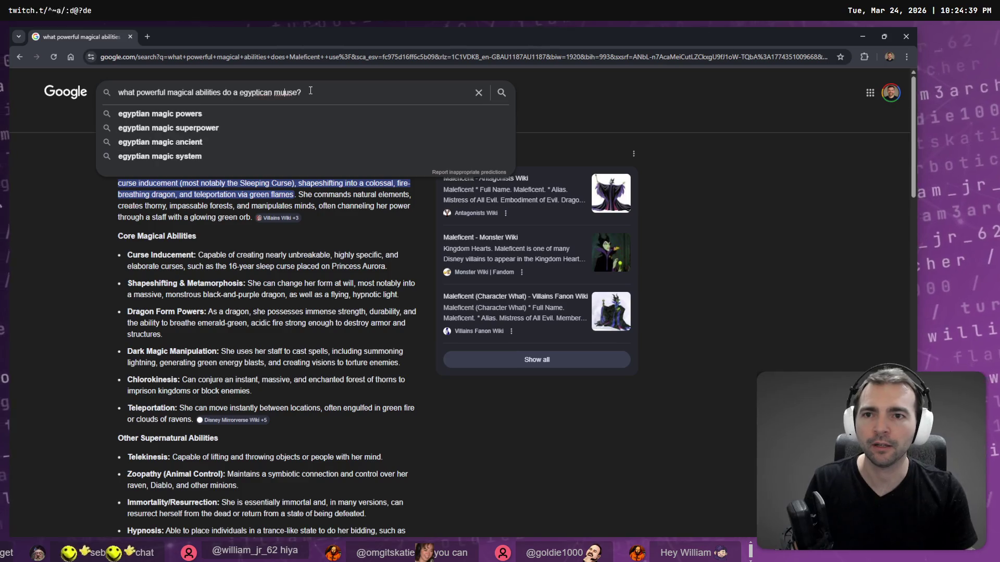
pyautogui.press('Delete')
pyautogui.press('Delete')
pyautogui.press('Delete')
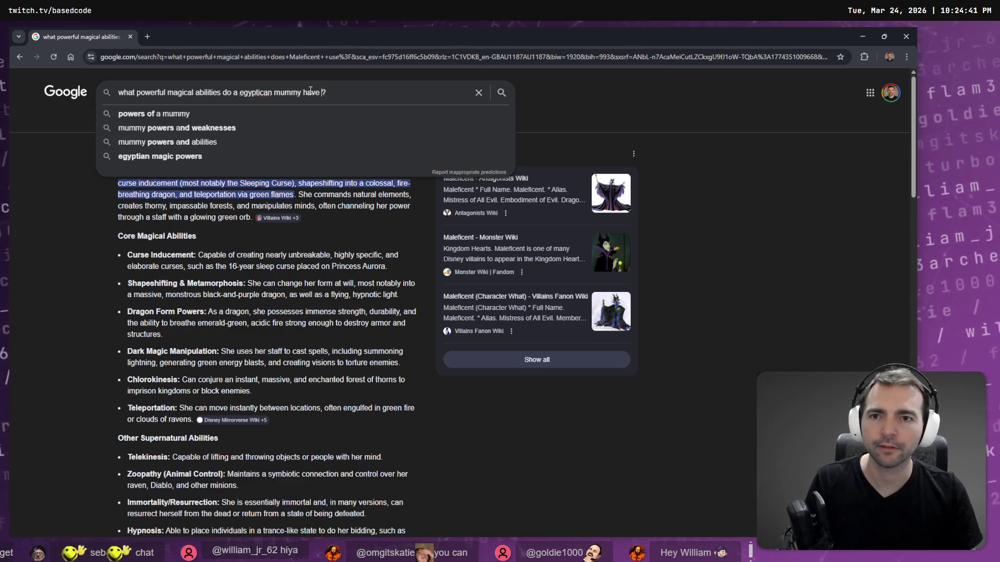
pyautogui.press('Return')
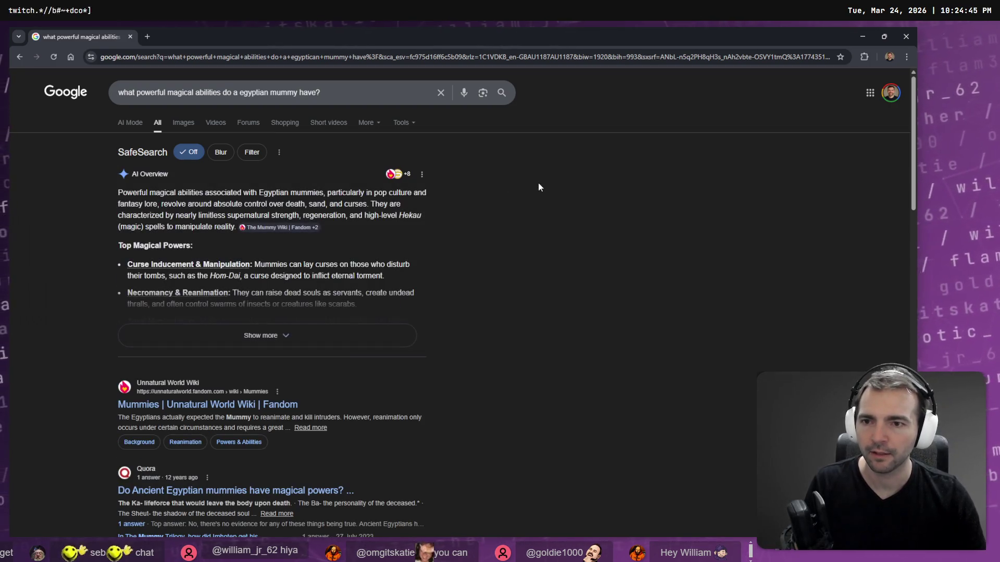
# Step: Expand the AI overview and read through the mummy's powers, such as necromancy
pyautogui.click(359, 336)
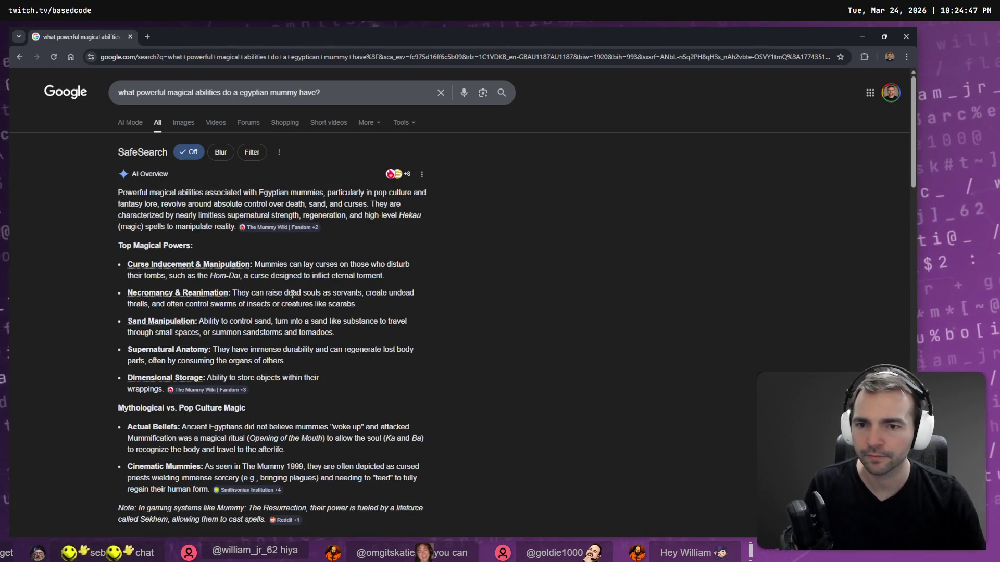
pyautogui.moveTo(204, 279); pyautogui.dragTo(414, 303)
pyautogui.click(411, 304)
pyautogui.scroll(-2, 405, 310)
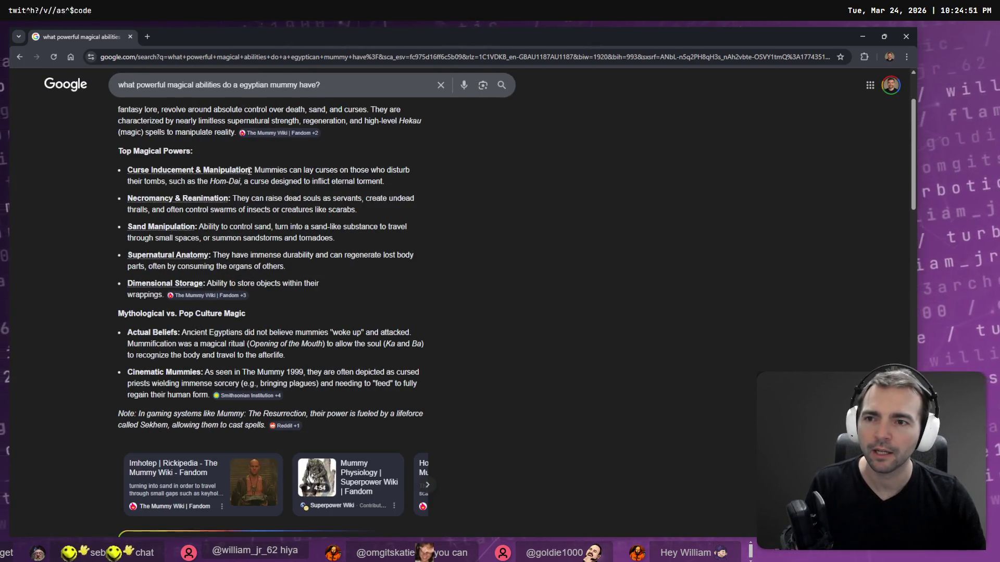
pyautogui.moveTo(241, 199)
pyautogui.mouseDown()
pyautogui.moveTo(297, 210)
pyautogui.moveTo(318, 199)
pyautogui.moveTo(245, 197)
pyautogui.mouseUp()
pyautogui.click(329, 218)
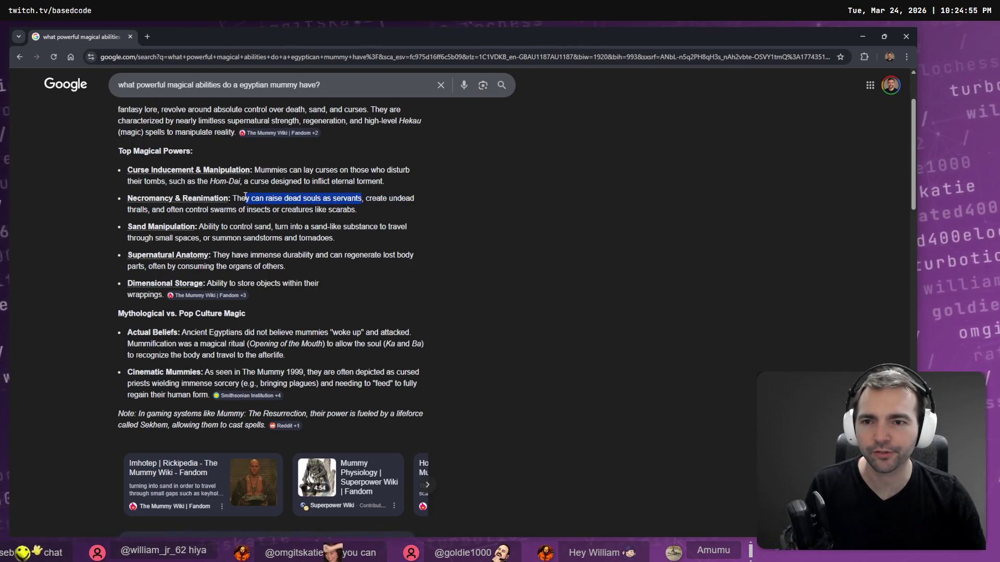
pyautogui.click(251, 227)
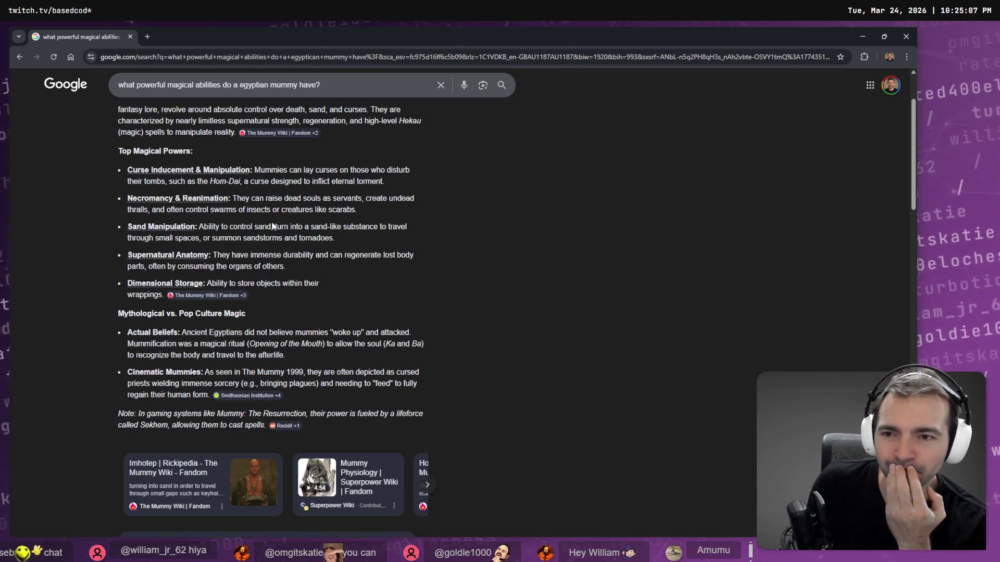
# Step: Back in tldraw, type 'Turns the ghosts of the dead into mummies who fight for them.' into the Mummy box
pyautogui.hotkey('alt', 'Tab')
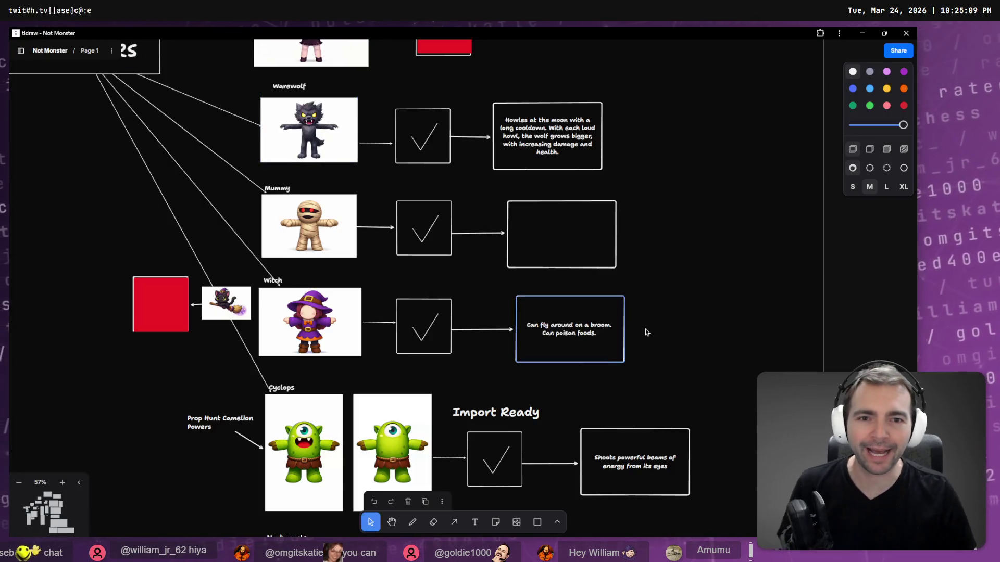
pyautogui.doubleClick(553, 246)
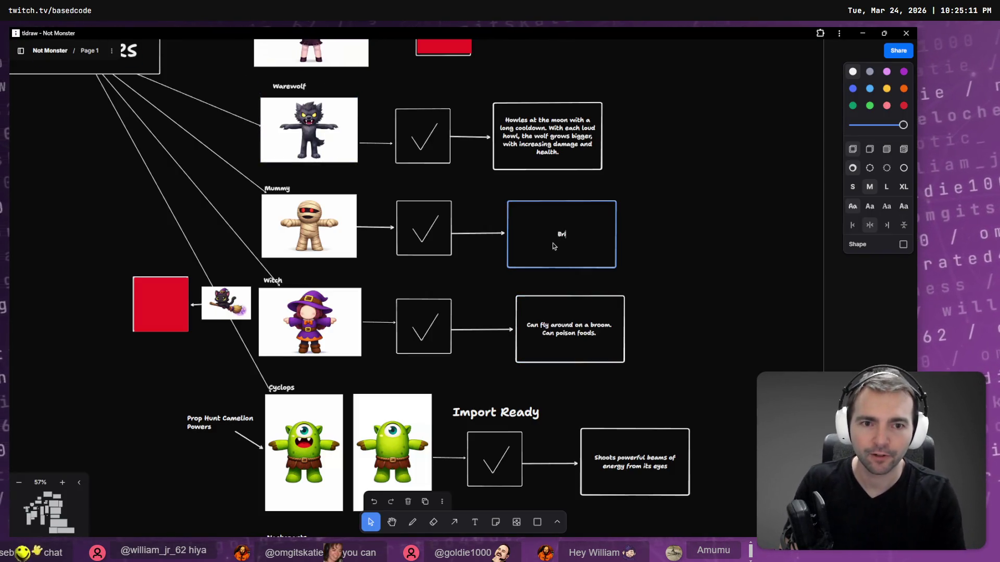
pyautogui.write('Turns t')
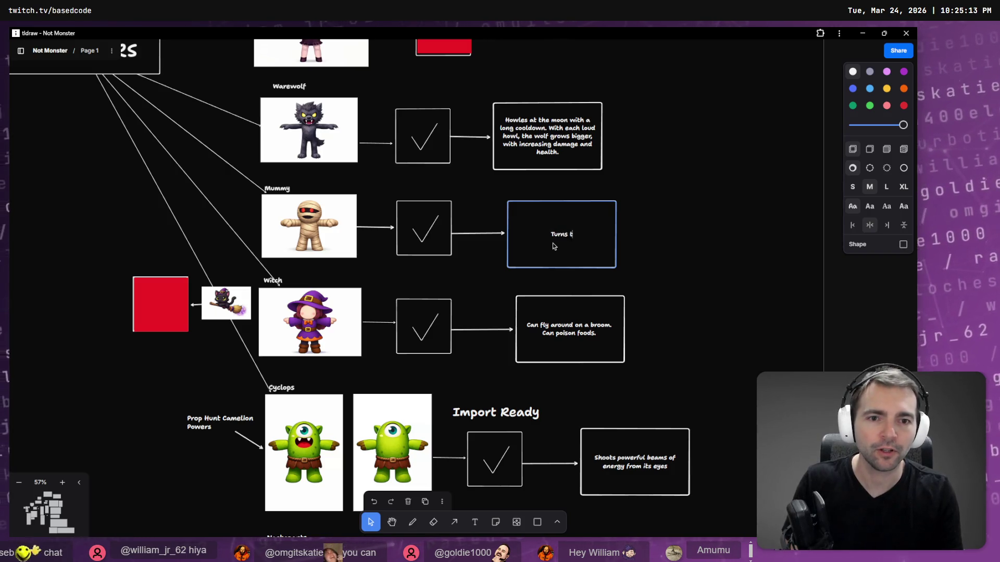
pyautogui.write('he ghosts of the de')
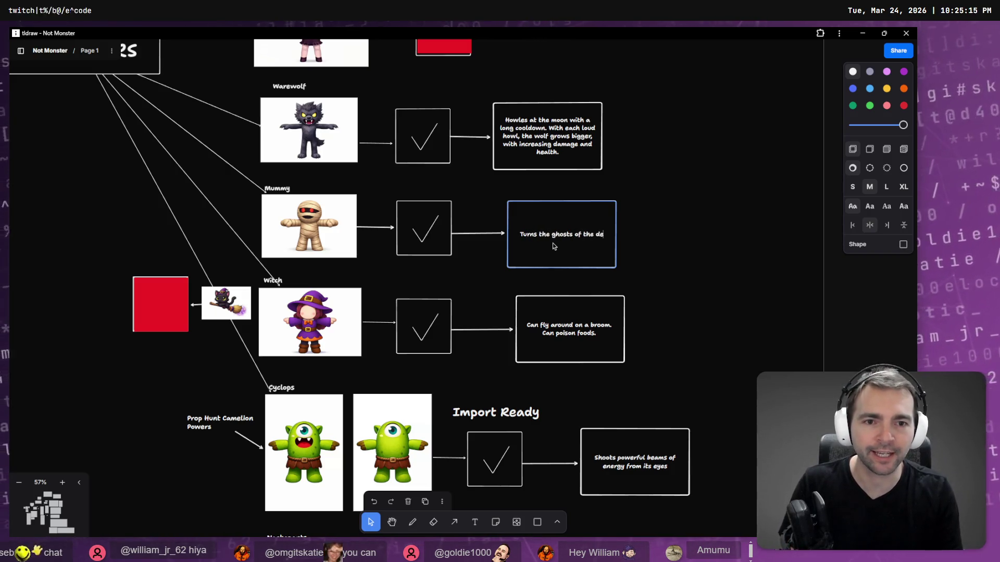
pyautogui.write('ad into mu')
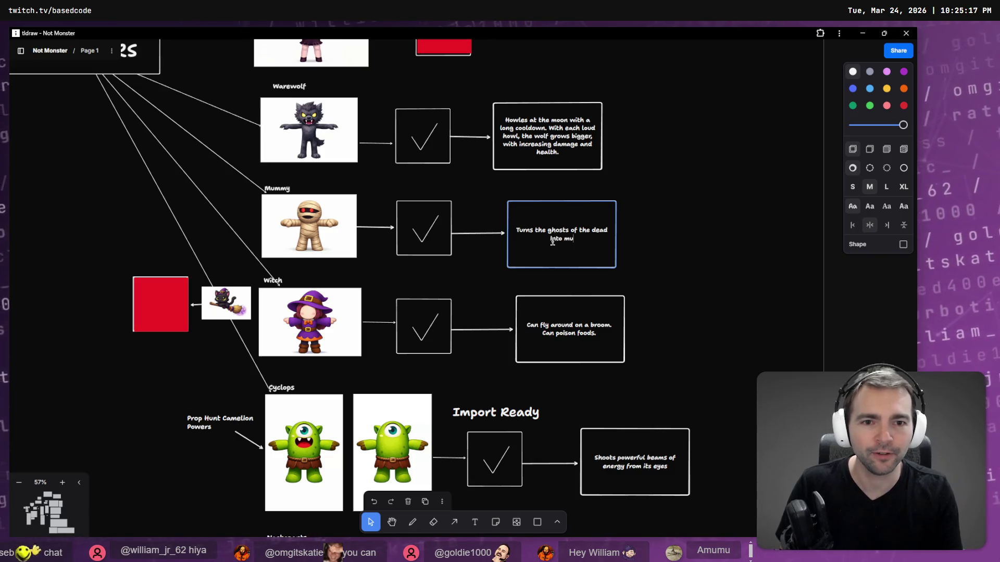
pyautogui.write('mmies who f')
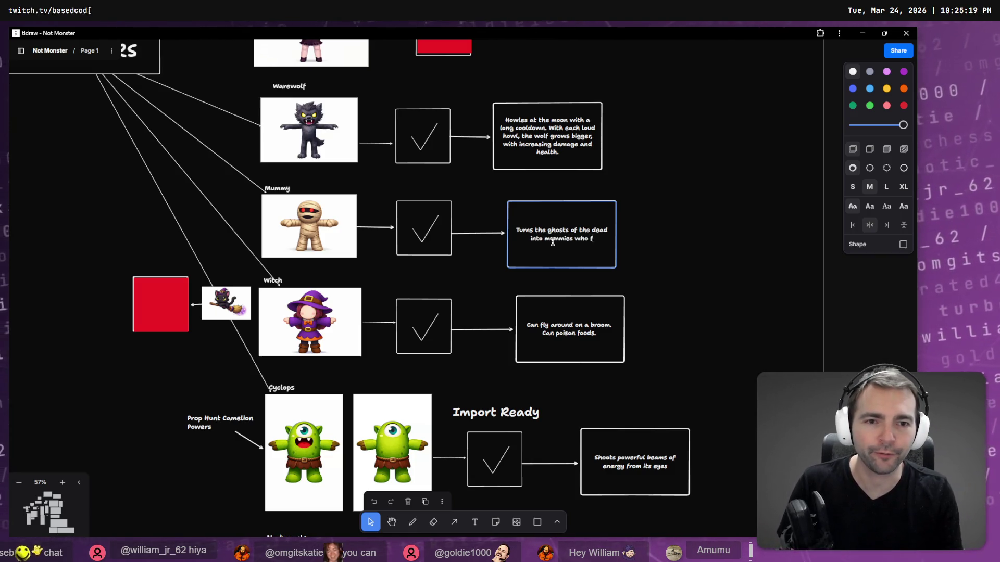
pyautogui.write('ight for them.')
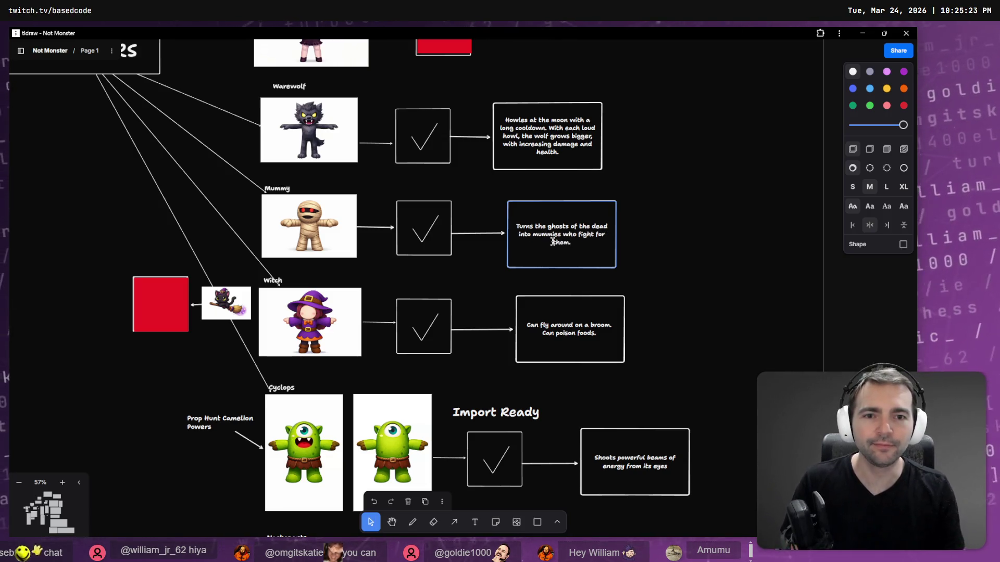
pyautogui.click(715, 86)
pyautogui.scroll(5, 599, 242)
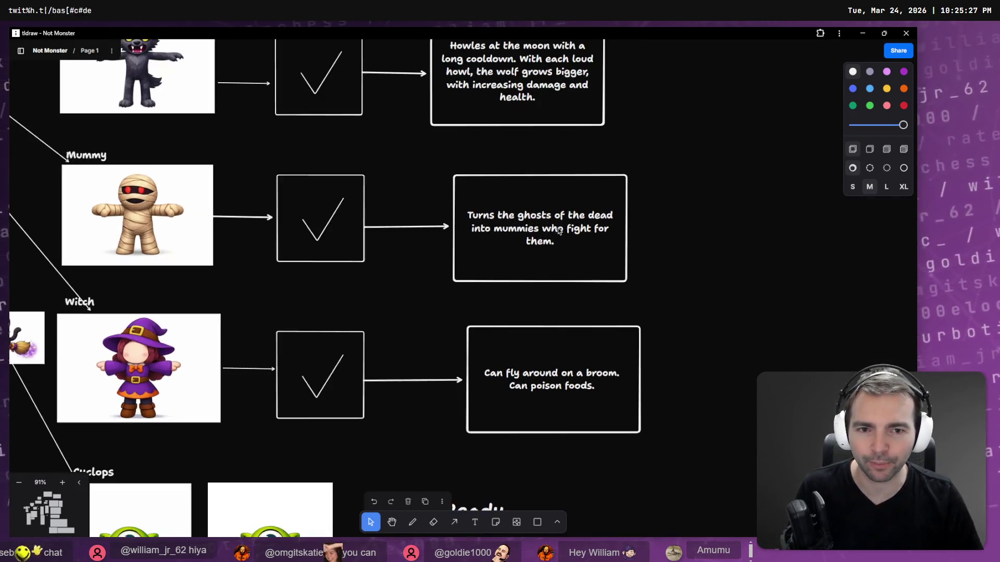
# Step: Zoom in to 196% on the Mummy description box and start editing its text
pyautogui.scroll(5, 558, 235)
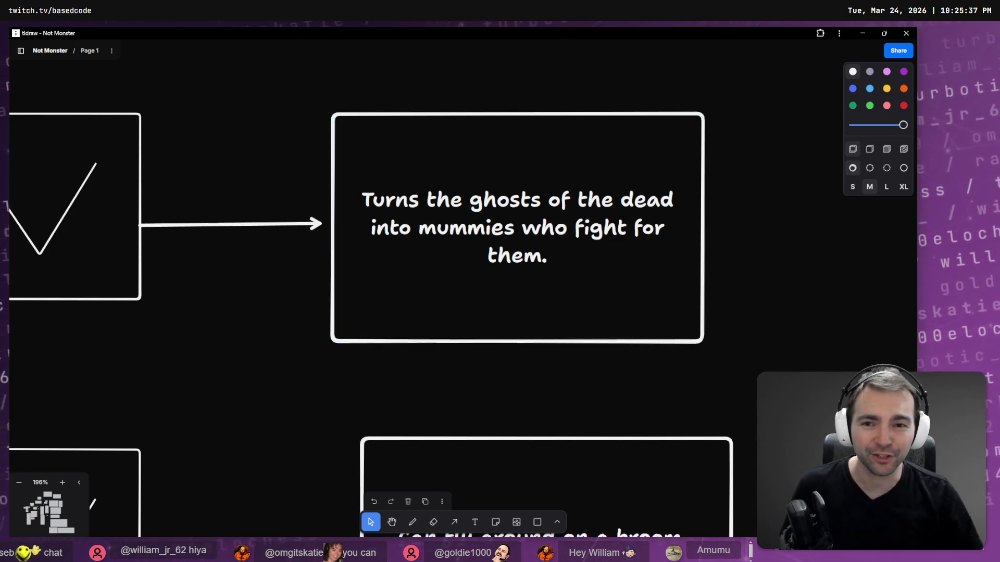
pyautogui.click(359, 198)
pyautogui.click(358, 199)
# Step: Begin the Mummy description with 'Communes with the dead, and turns'
pyautogui.click(358, 198)
pyautogui.write('Talks to the dea')
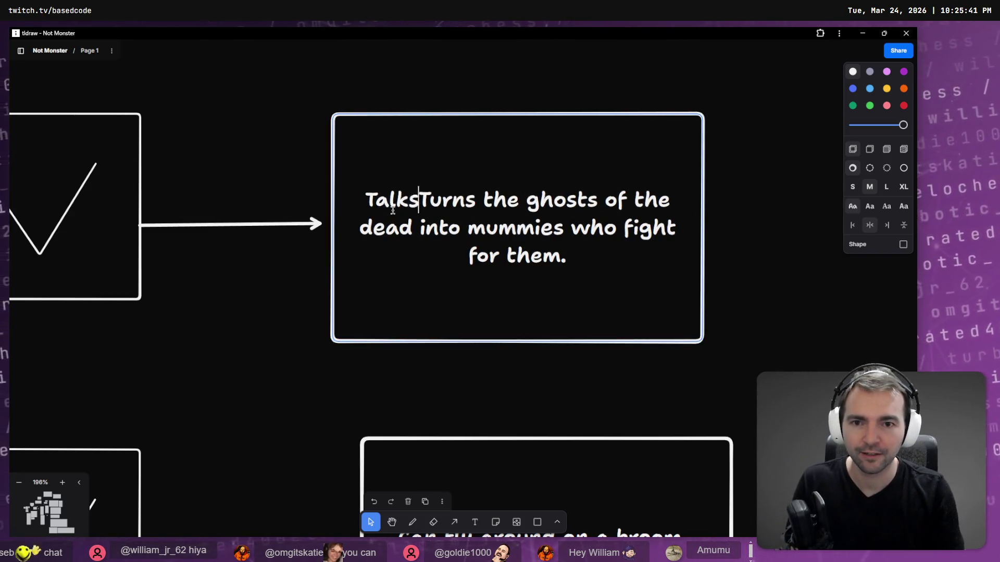
pyautogui.write('d, and t')
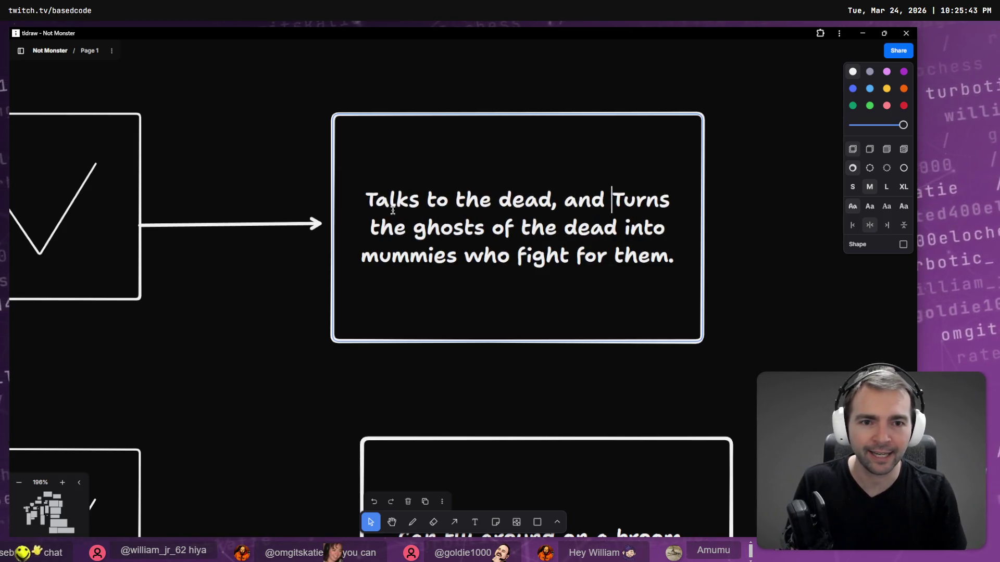
pyautogui.press('Delete')
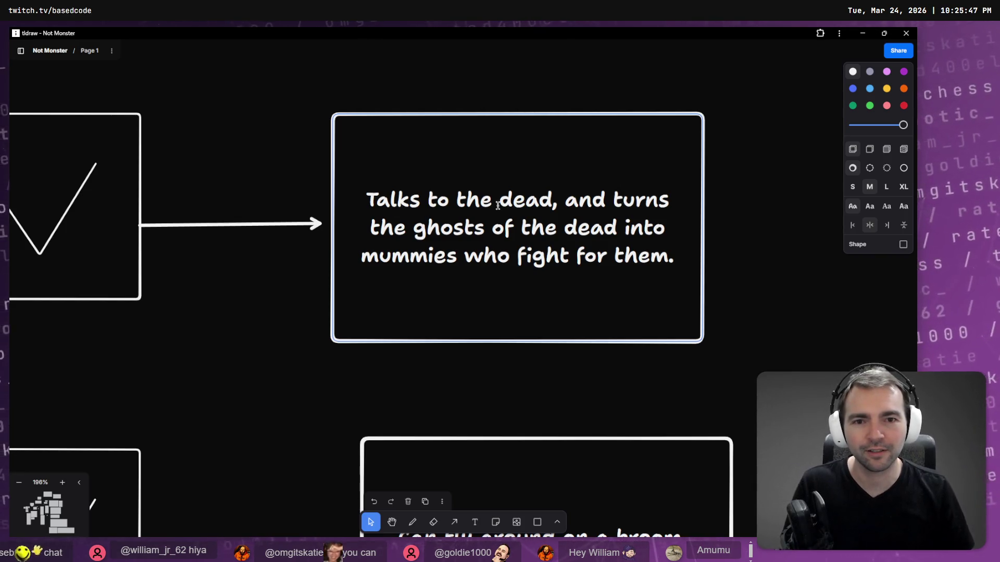
pyautogui.press('Left')
pyautogui.hotkey('shift', 'Home')
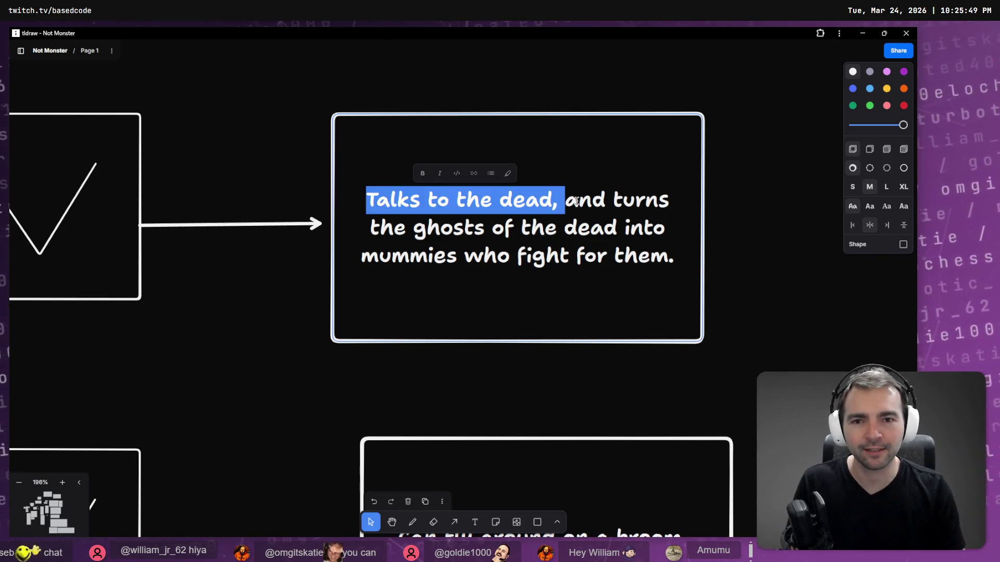
pyautogui.write('CO')
pyautogui.press('BackSpace')
pyautogui.write('ommuand turns the ghosts of')
pyautogui.hotkey('ctrl', 'BackSpace')
pyautogui.write('Commun')
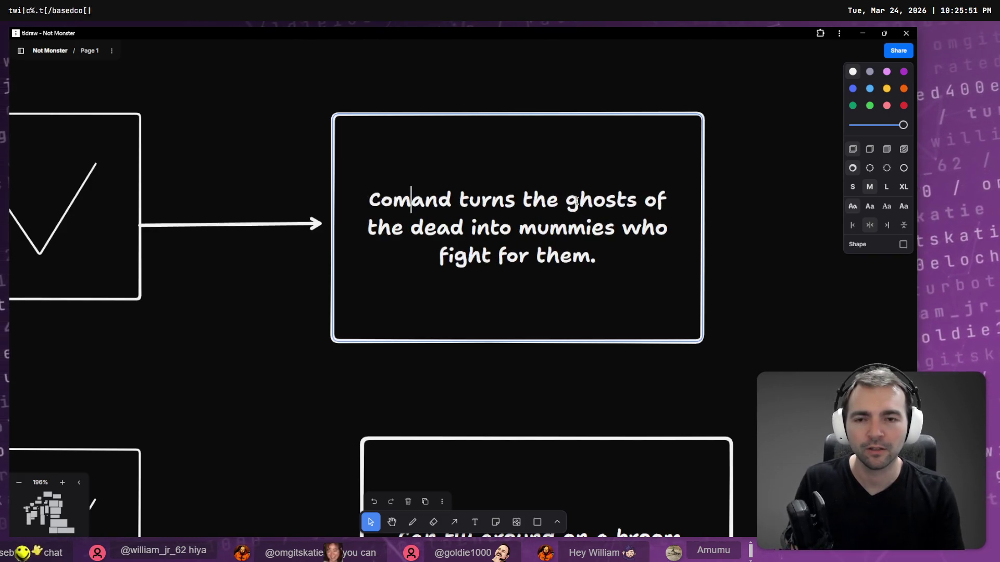
pyautogui.write('es with the dead')
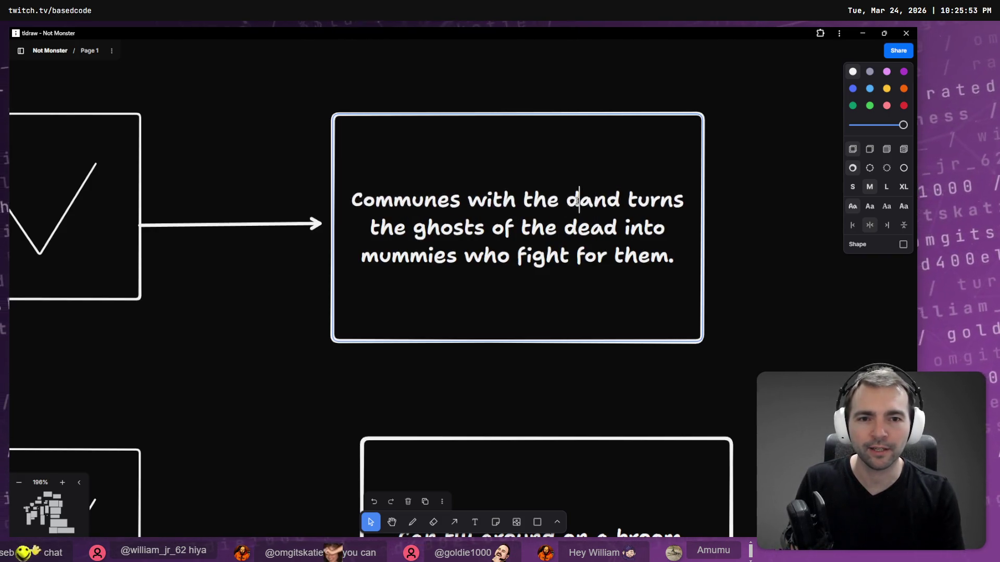
pyautogui.write(',')
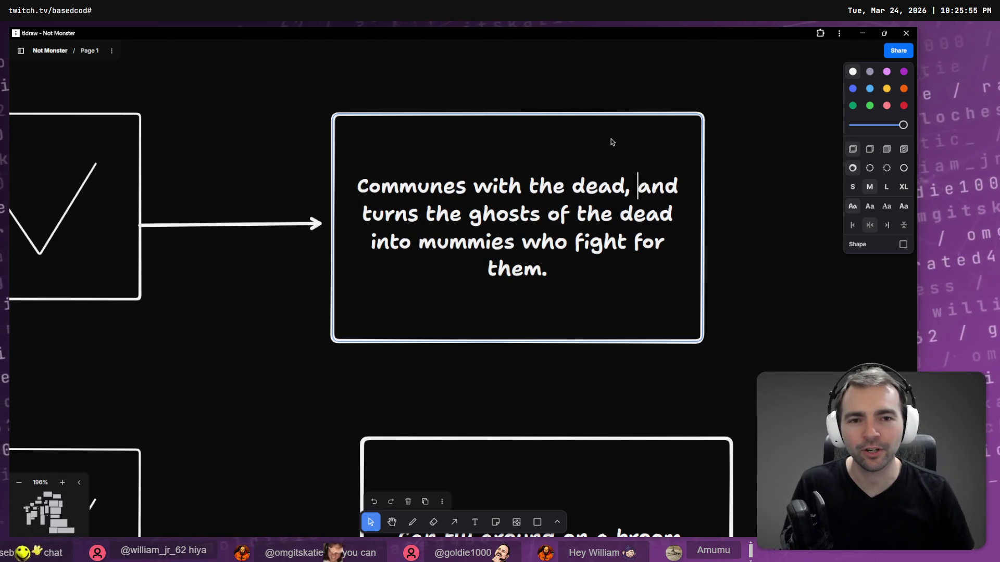
# Step: Change 'the ghosts of the dead' to 'their ghosts' in the Mummy description
pyautogui.click(520, 214)
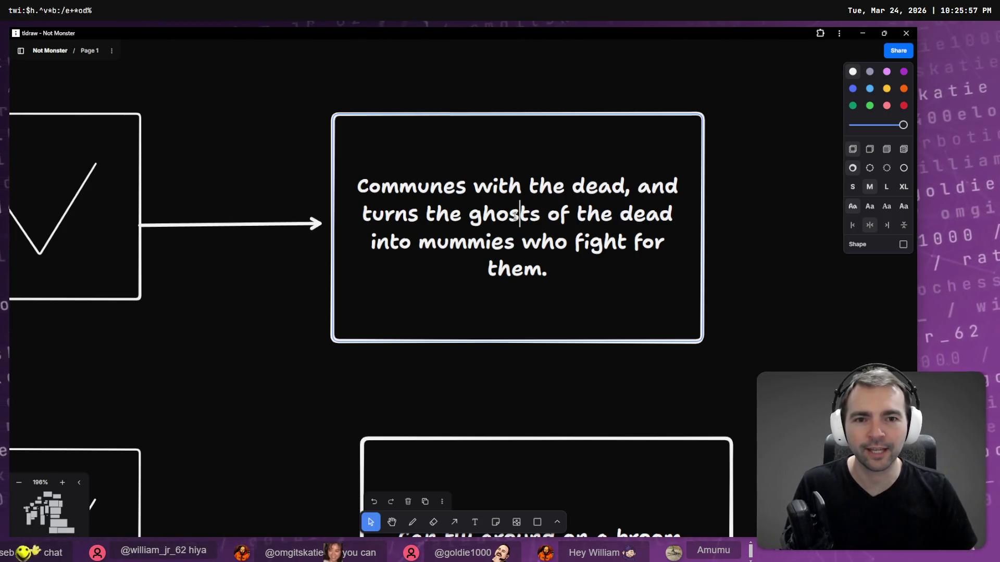
pyautogui.click(539, 218)
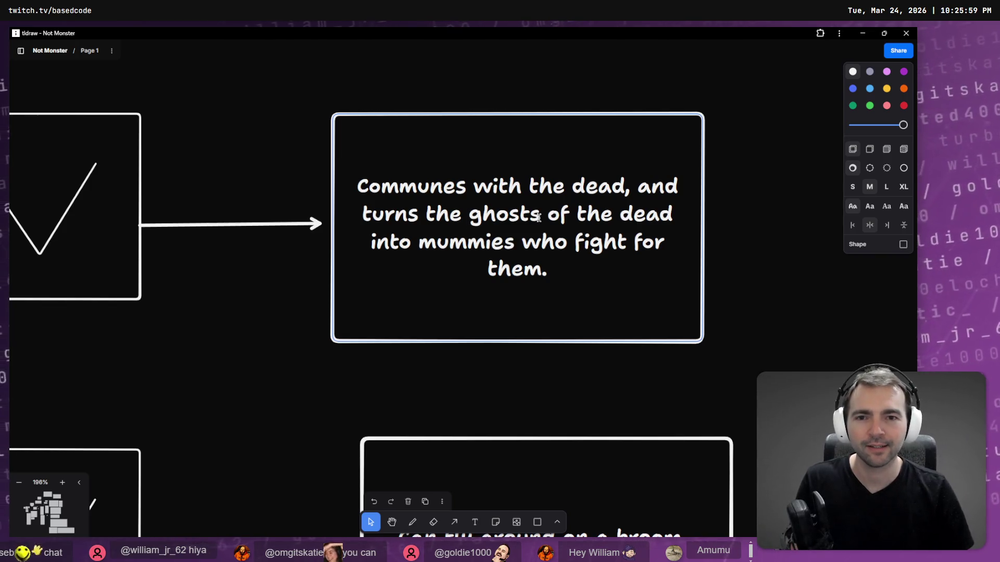
pyautogui.hotkey('ctrl', 'Left')
pyautogui.hotkey('ctrl', 'shift', 'Left')
pyautogui.write('the')
pyautogui.press('BackSpace')
pyautogui.write('eir')
pyautogui.hotkey('ctrl', 'Right')
pyautogui.hotkey('ctrl', 'shift', 'Right')
pyautogui.hotkey('ctrl', 'shift', 'Right')
pyautogui.hotkey('ctrl', 'shift', 'Right')
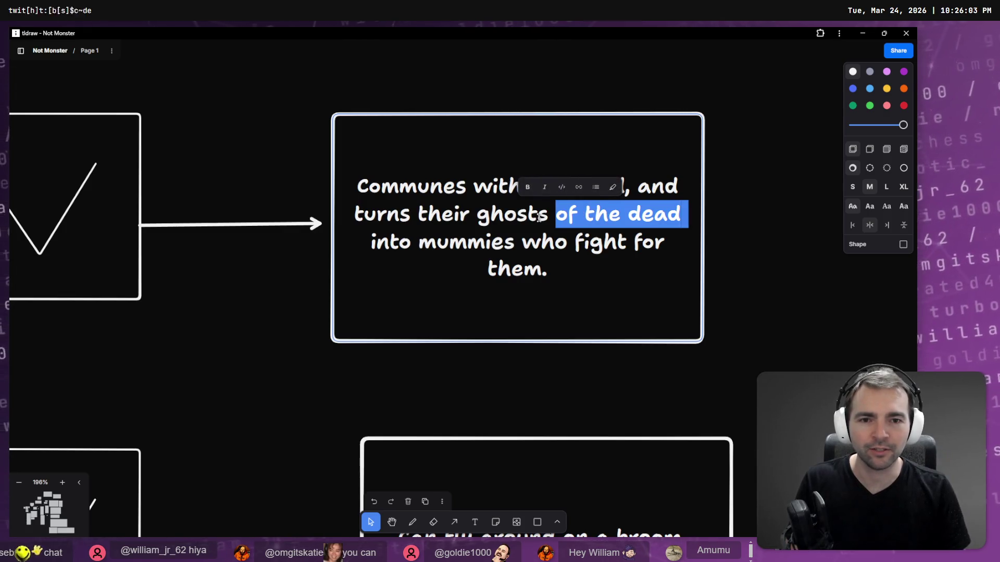
pyautogui.press('BackSpace')
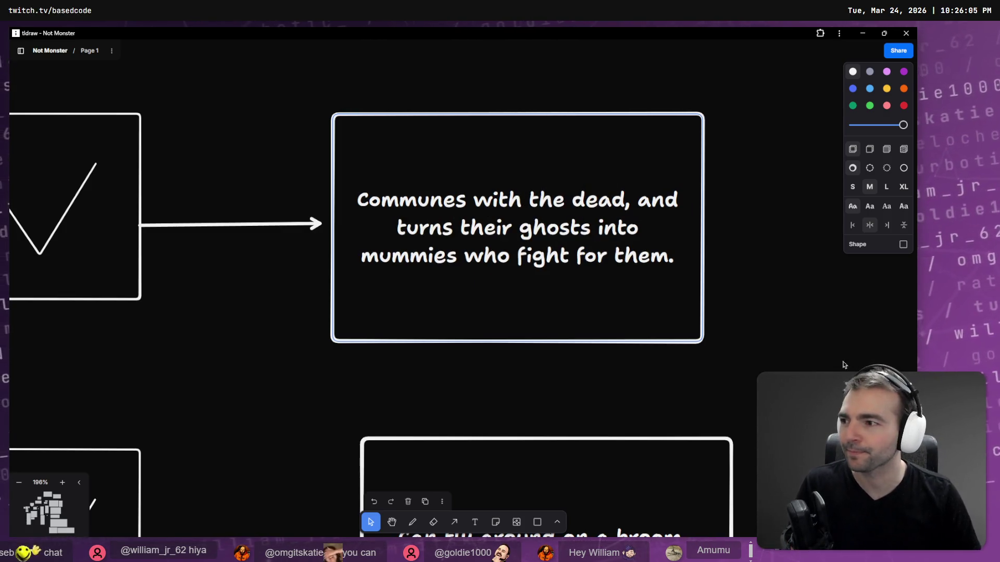
pyautogui.click(705, 350)
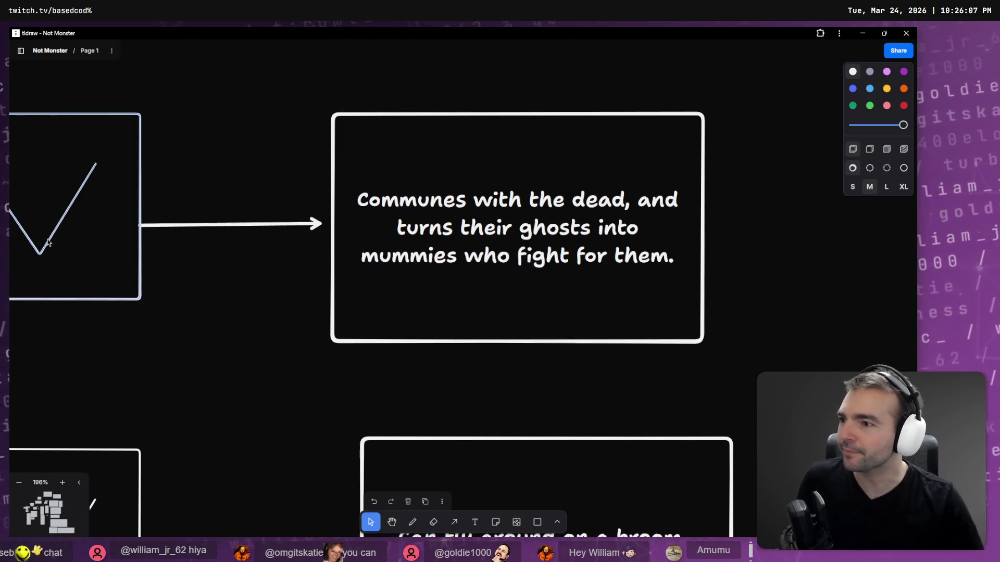